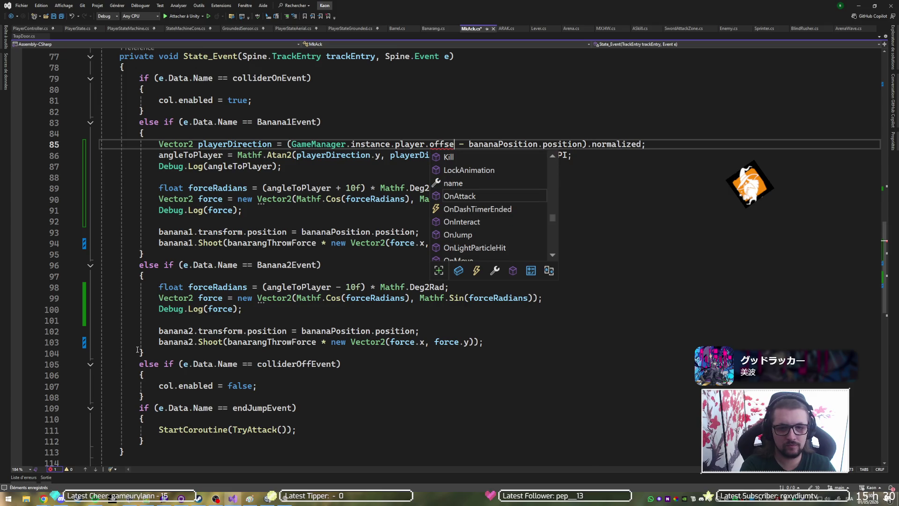
key("BackSpace")
key("BackSpace")
key("BackSpace")
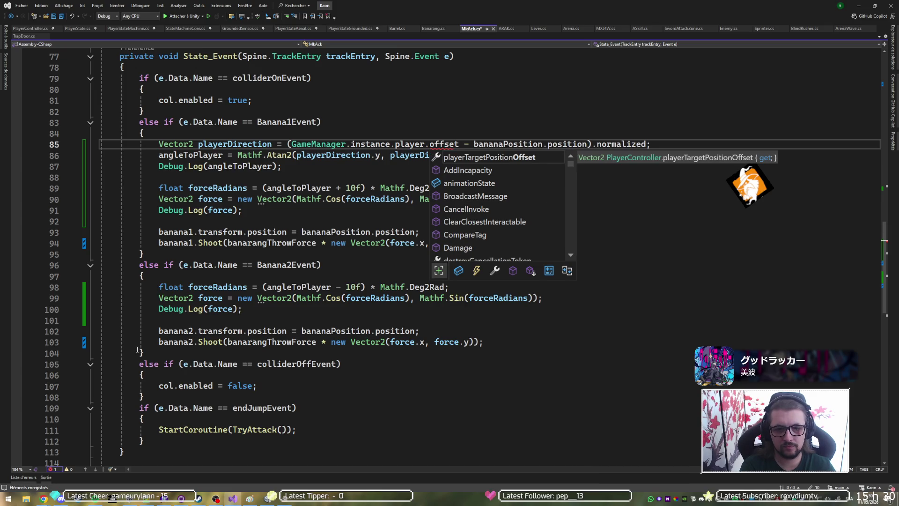
Step: Complete line 85 to playerTargetPositionOffset, then make that property a Vector3 in PlayerController.cs and save
key("Tab")
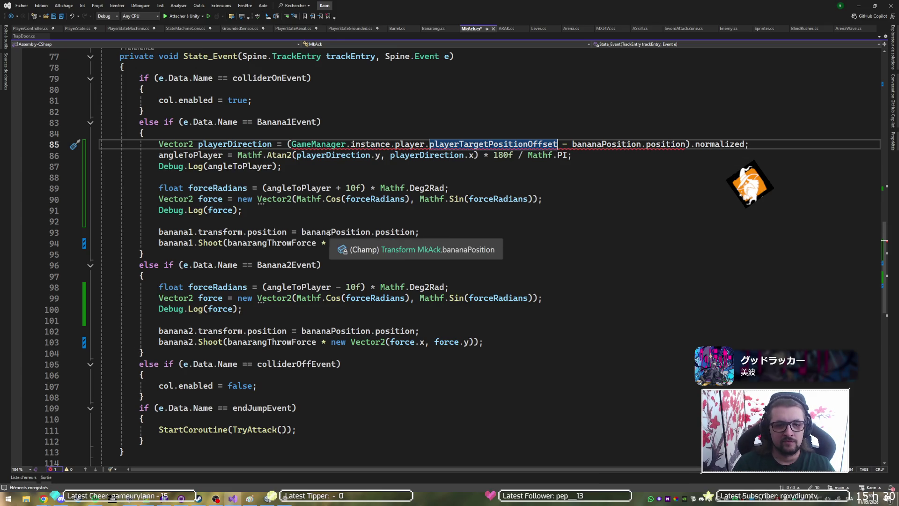
key("ctrl+Tab")
left_click(189, 350)
key("BackSpace")
type("3")
key("ctrl+s")
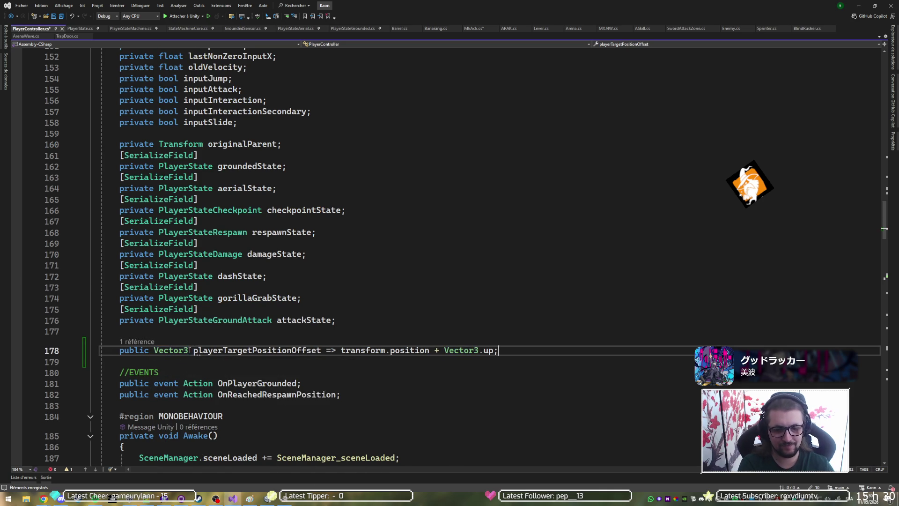
Step: Back in MkAck.cs, select playerTargetPositionOffset on line 85
key("ctrl+Tab")
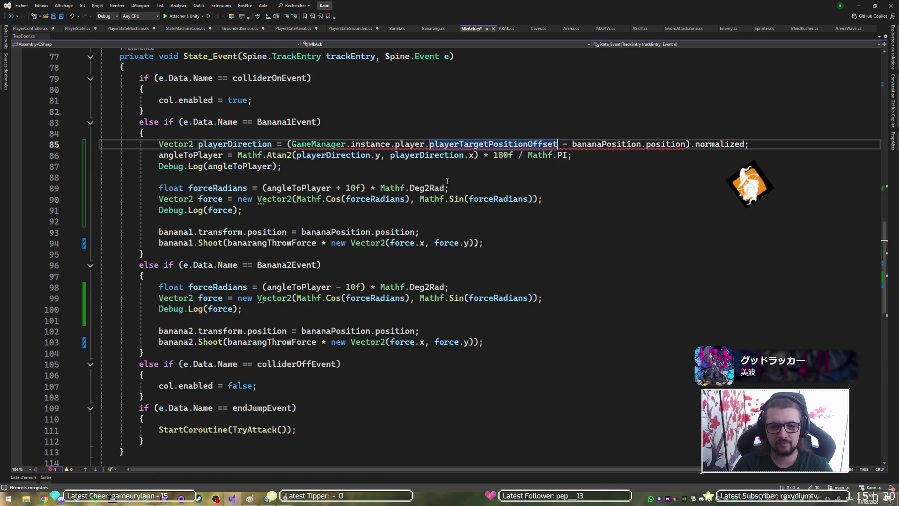
left_click(389, 178)
mouse_move(546, 144)
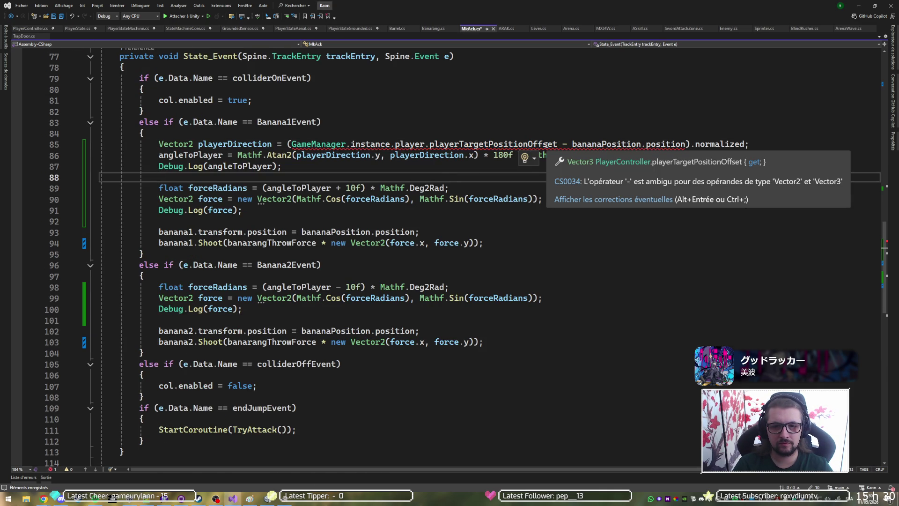
left_click(504, 144)
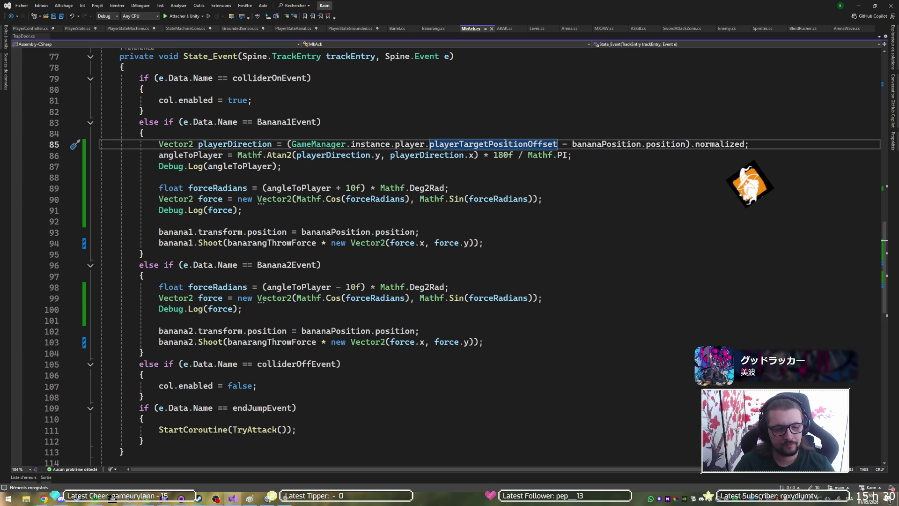
mouse_move(506, 145)
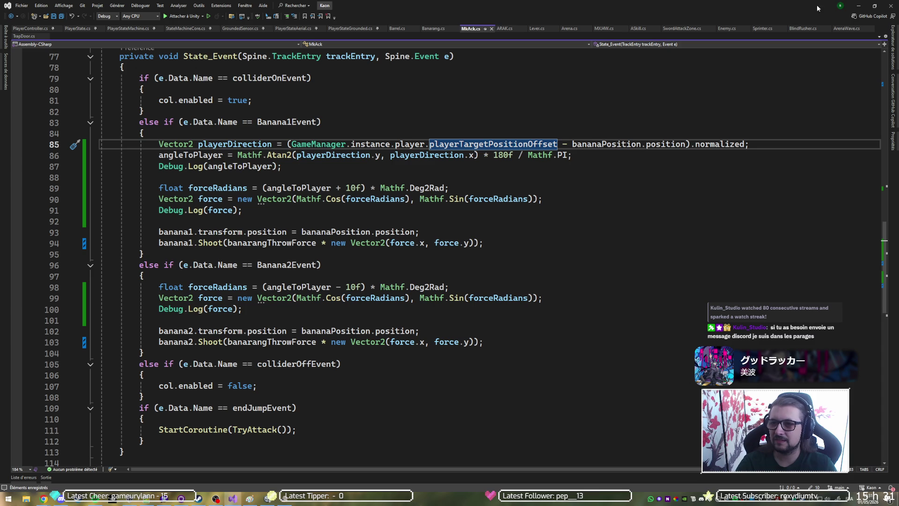
Step: Minimize Visual Studio to bring forward the Unity editor with Level_1_Room_4 loaded
left_click(858, 6)
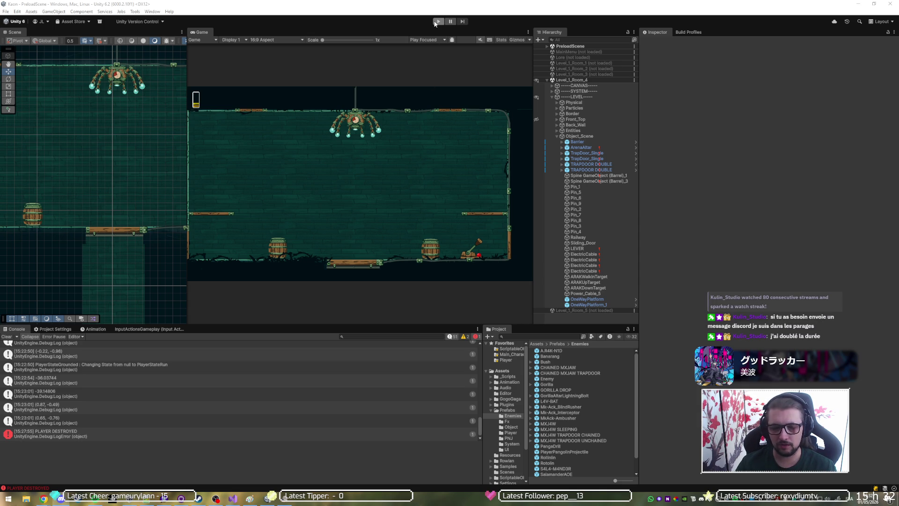
Step: Play Level_1_Room_4 in a maximized Game view, moving the player near the monkey, then stop
left_click(435, 23)
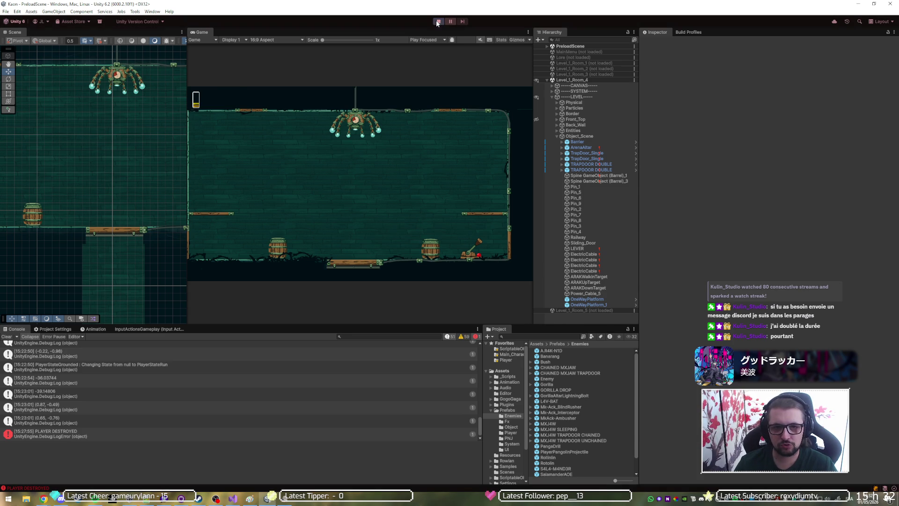
key("shift+space")
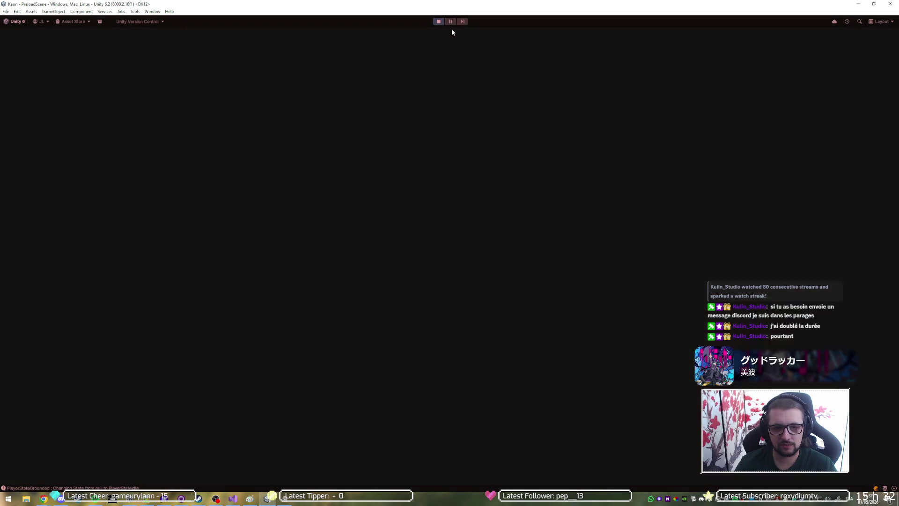
key("d")
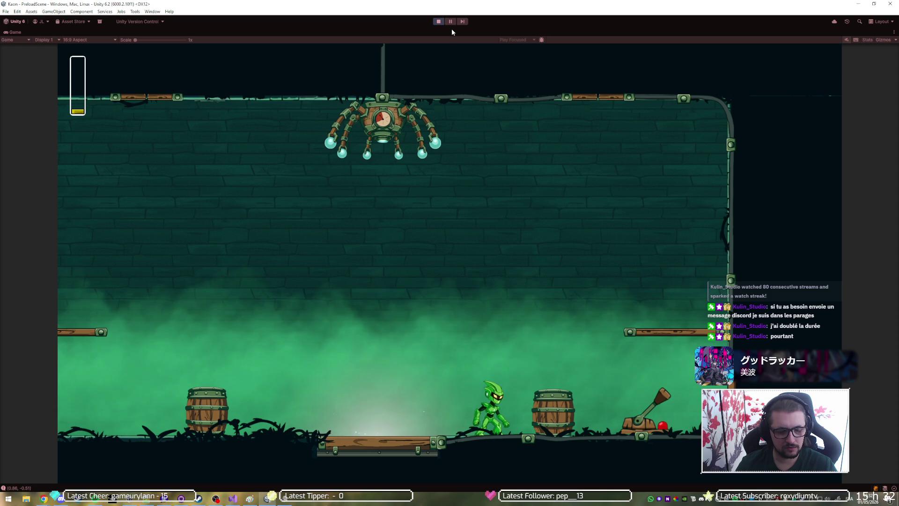
key("a")
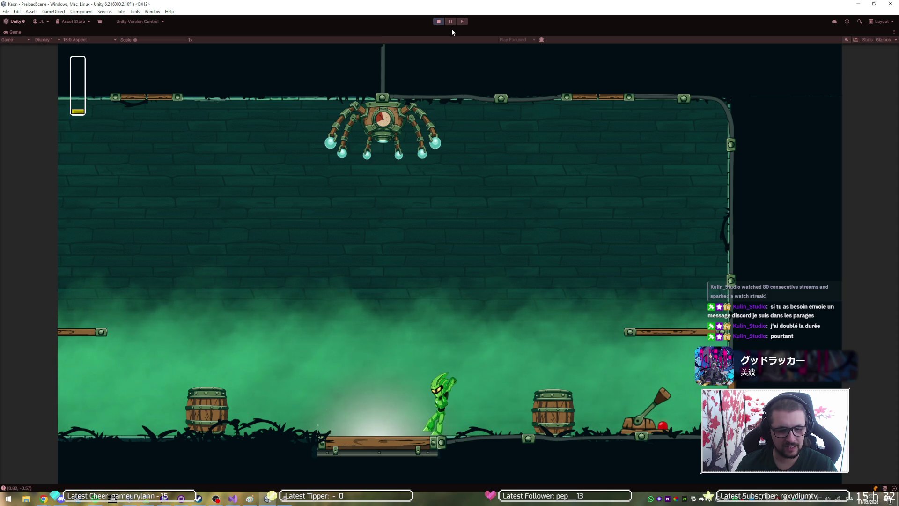
key("a")
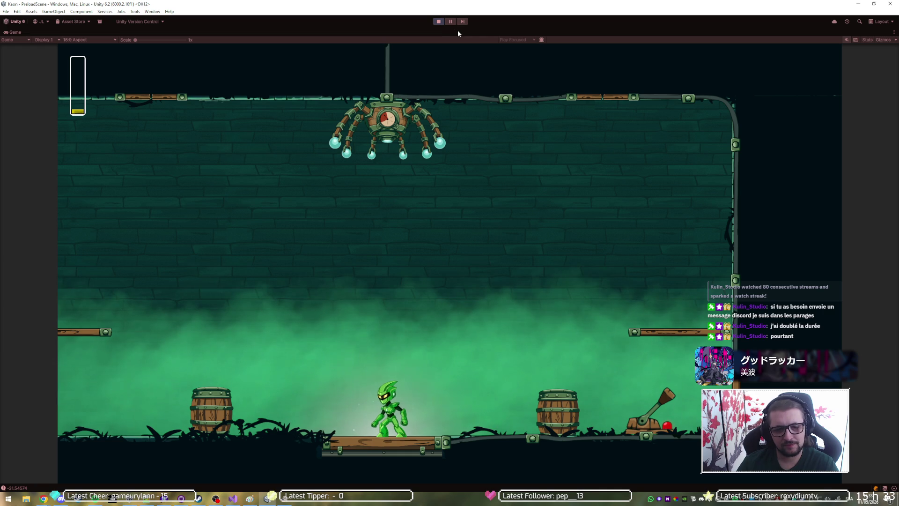
left_click(442, 21)
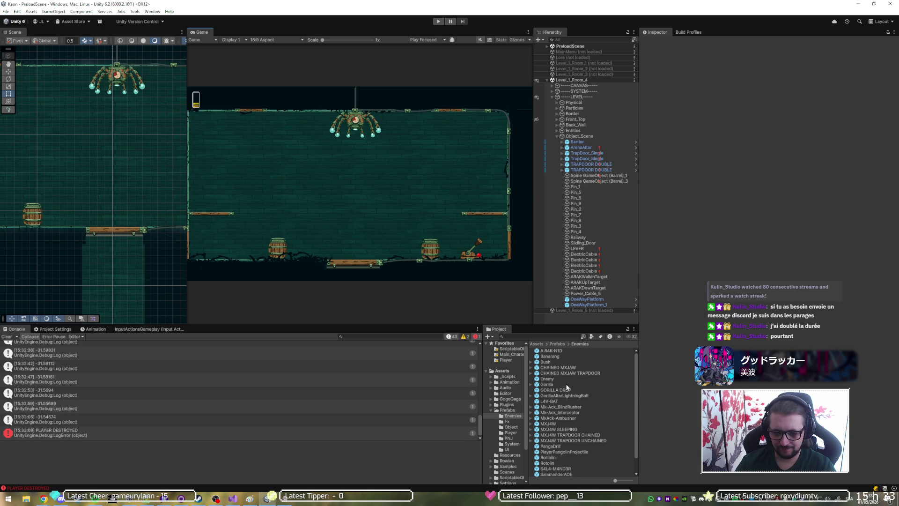
Step: Select the MkAck-Ambusher prefab, collapse Rigidbody 2D and Mk Ack, and open its Mk-Ack-Ambusher_SkeletonData asset
scroll("down", 3)
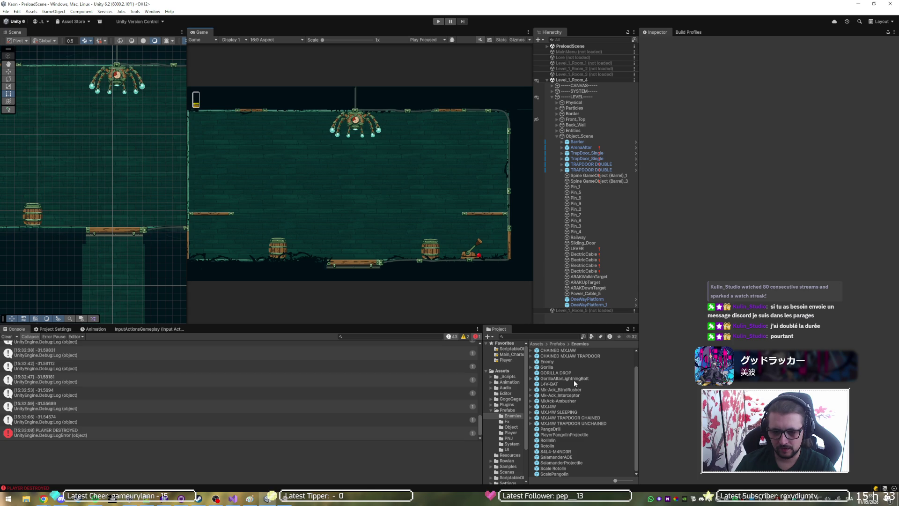
left_click(560, 401)
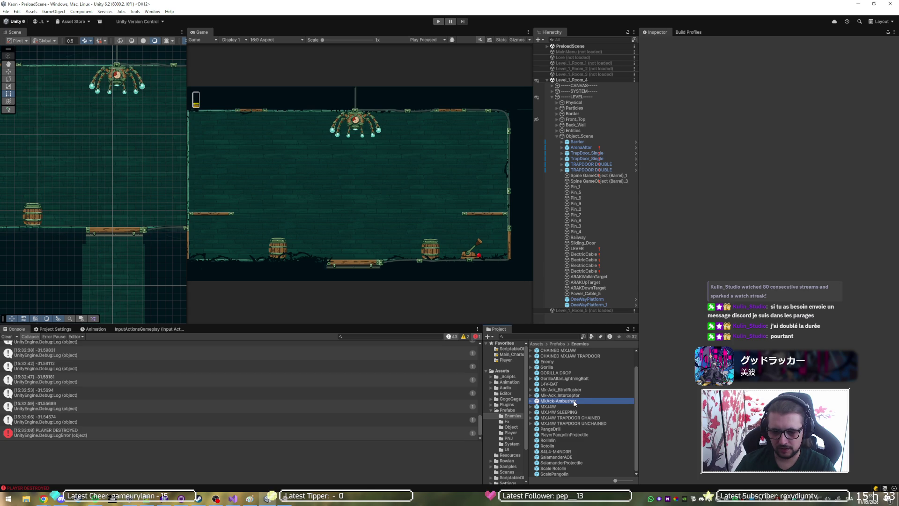
scroll("down", 3)
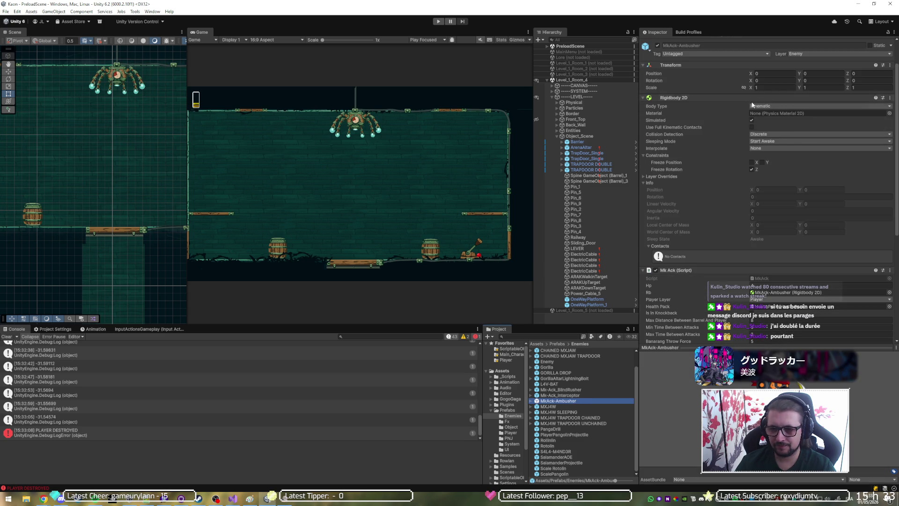
left_click(753, 98)
left_click(754, 107)
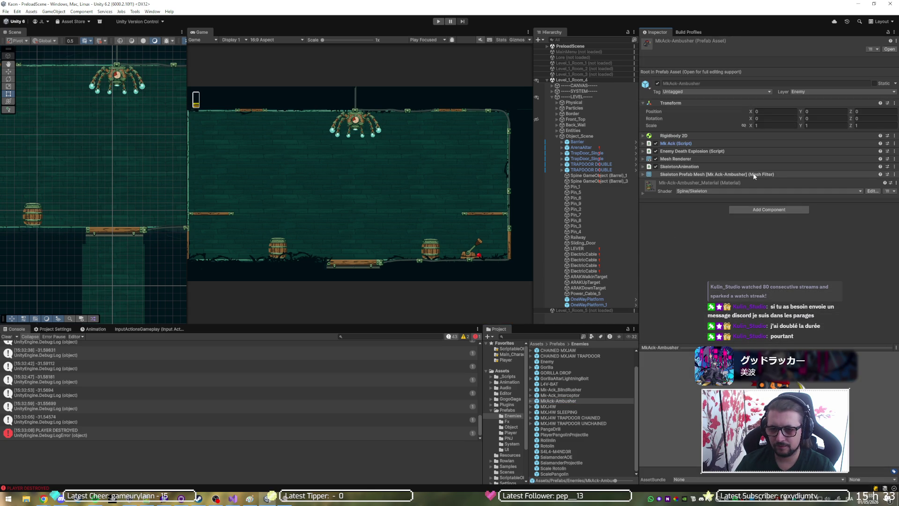
left_click(768, 176)
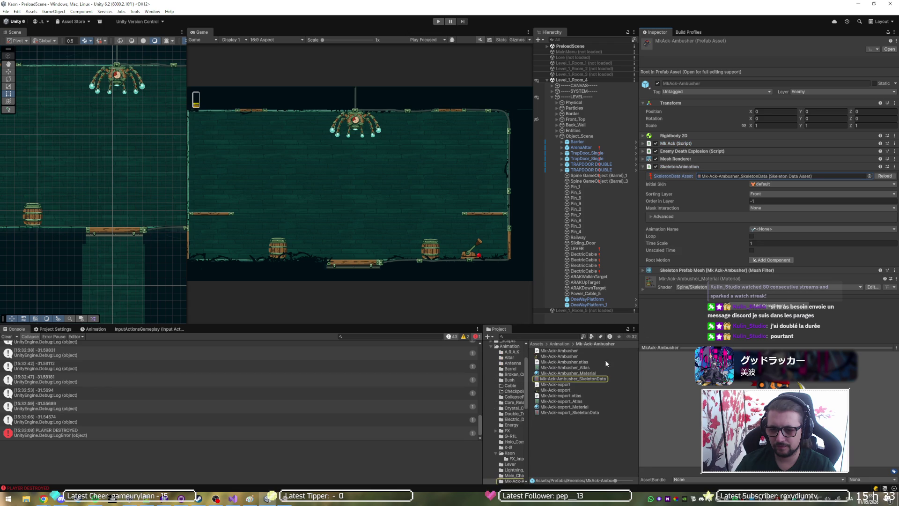
left_click(570, 379)
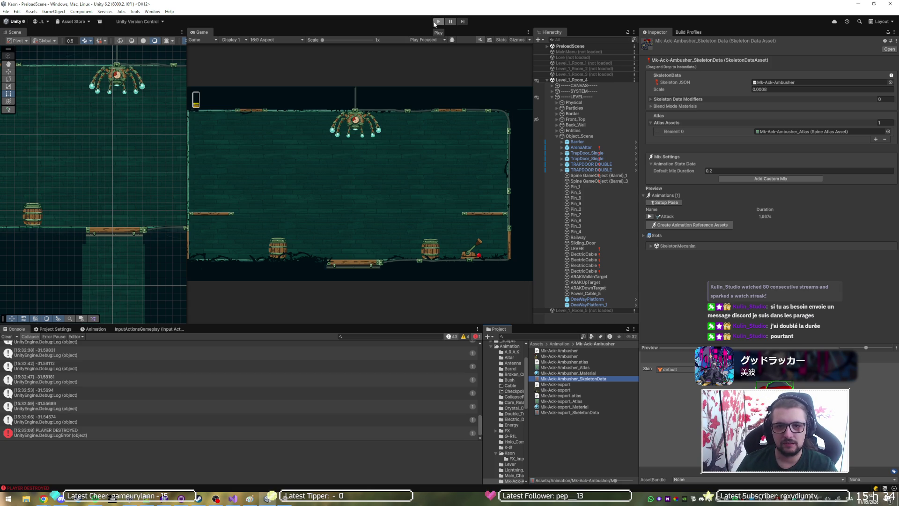
Step: Start play mode, run right and jump at Mk-Ack, then maximize the Game view
left_click(437, 21)
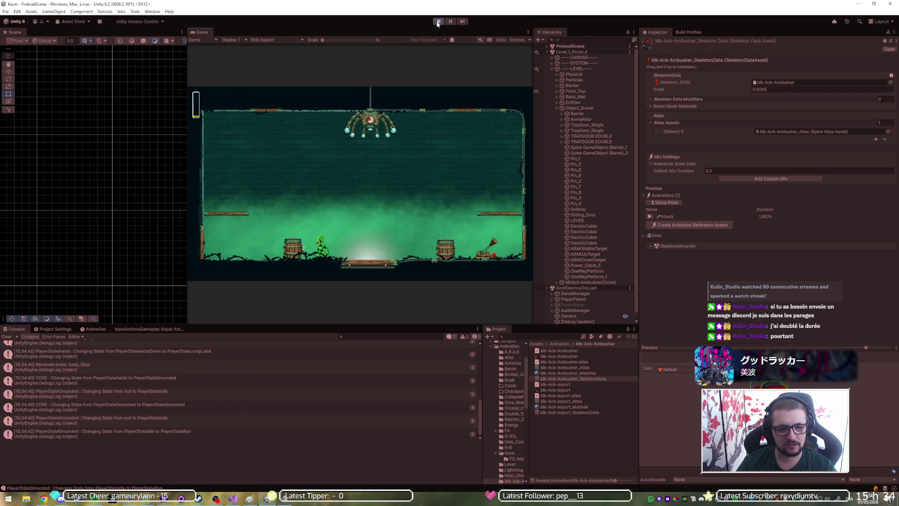
key("d")
key("space")
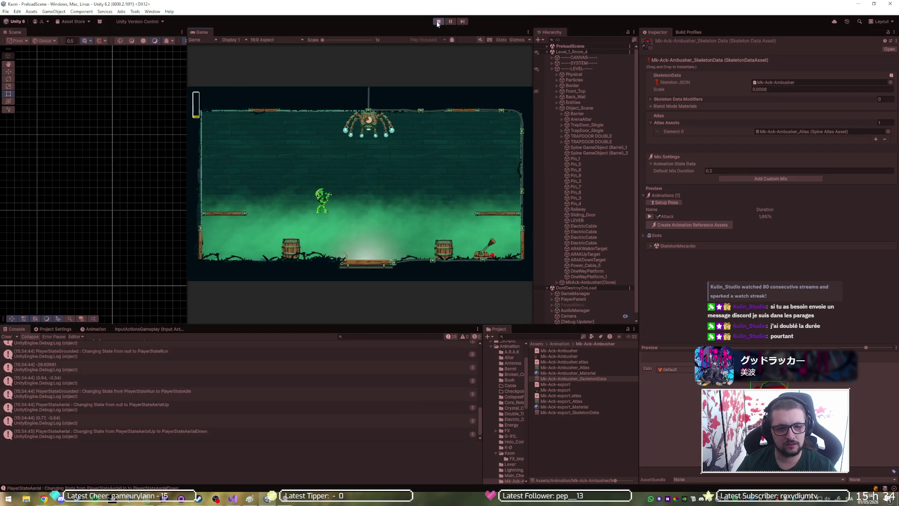
key("space")
key("a")
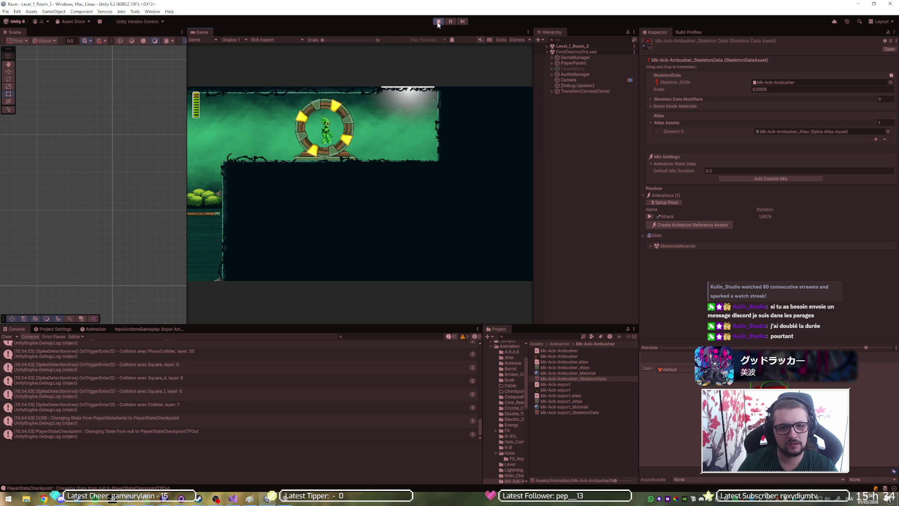
key("shift+space")
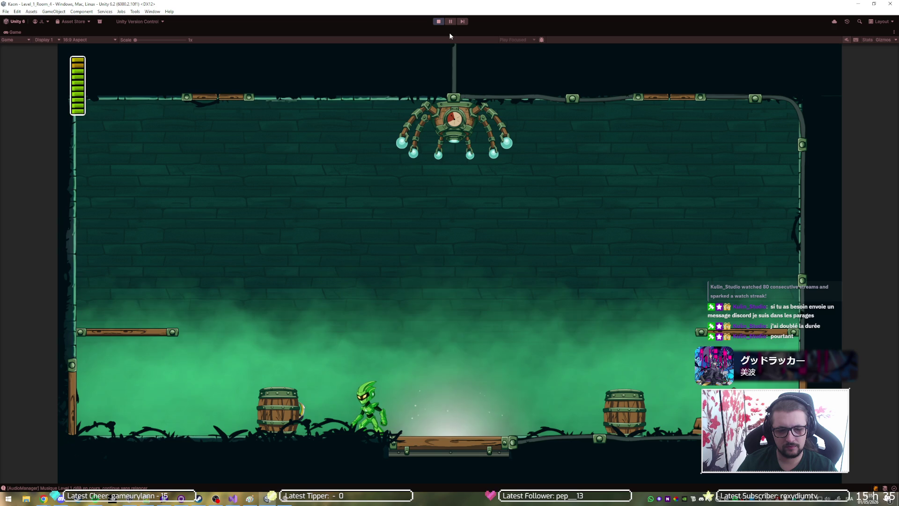
Step: Jump across the left and centre platforms while dodging Mk-Ack's banana throws
key("space")
key("space")
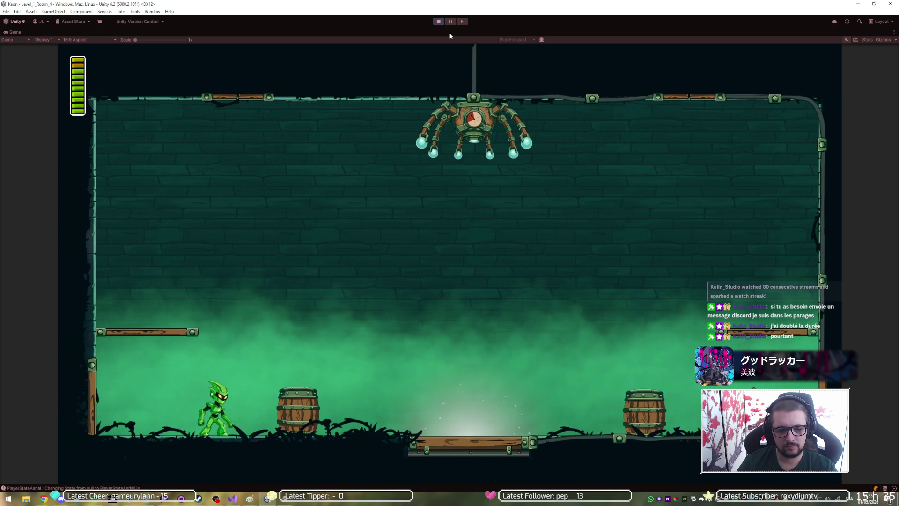
key("space")
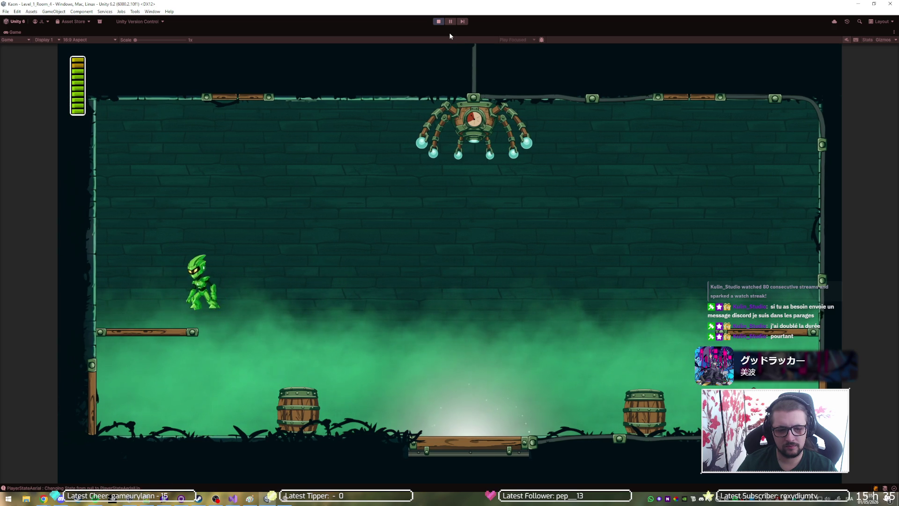
key("space")
key("space")
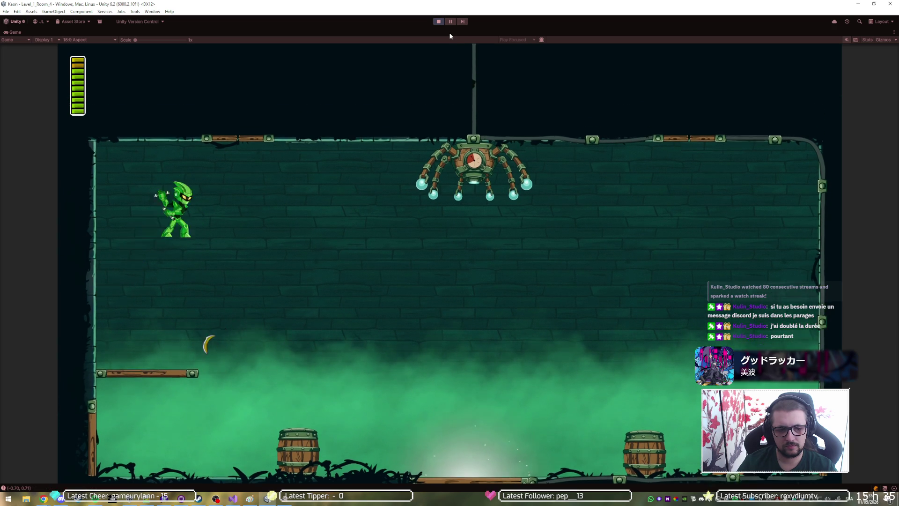
key("space")
key("d")
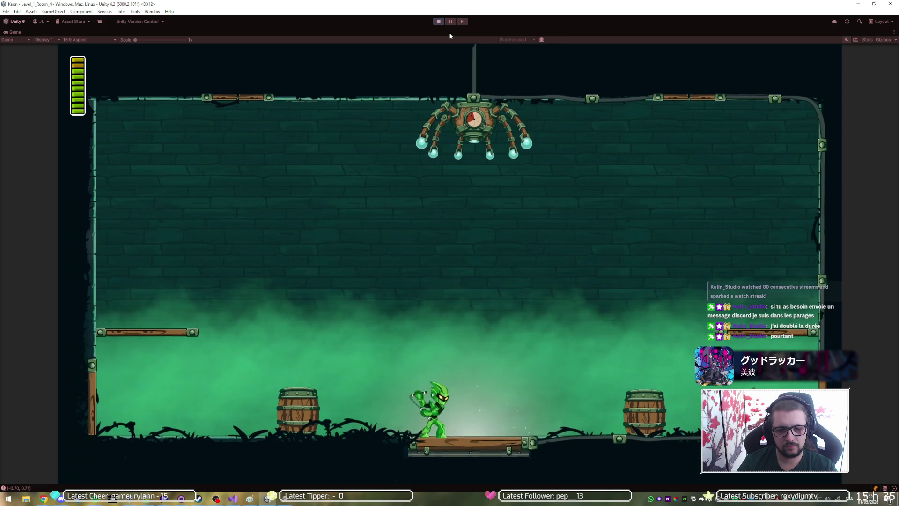
key("space")
key("space")
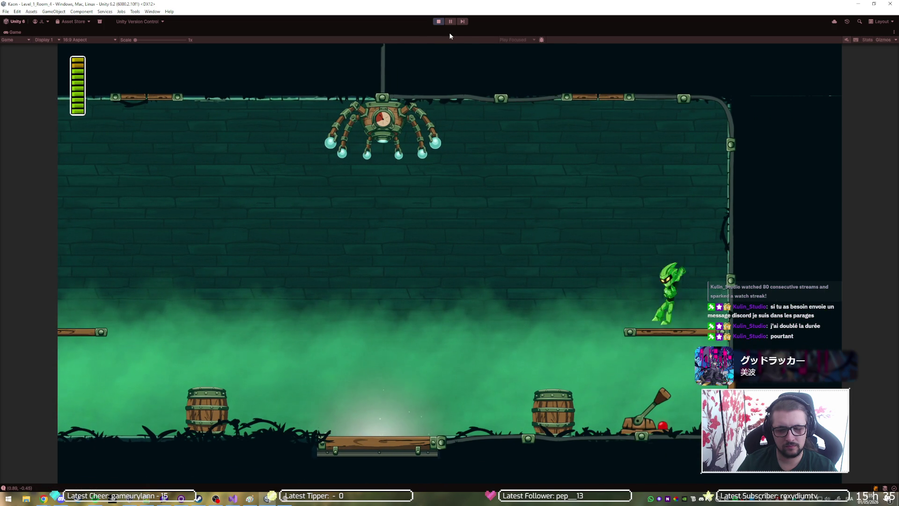
key("a")
key("space")
key("d")
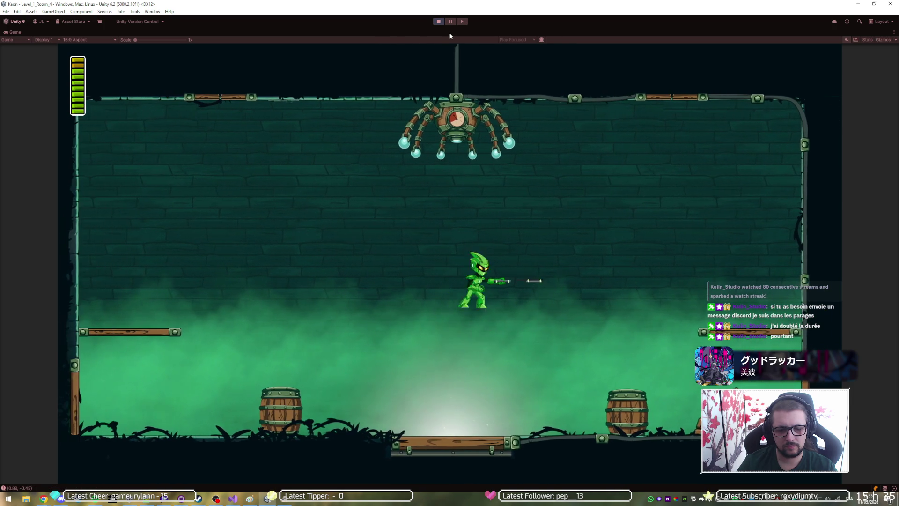
key("space")
key("space")
key("d")
key("space")
key("a")
key("d")
key("a")
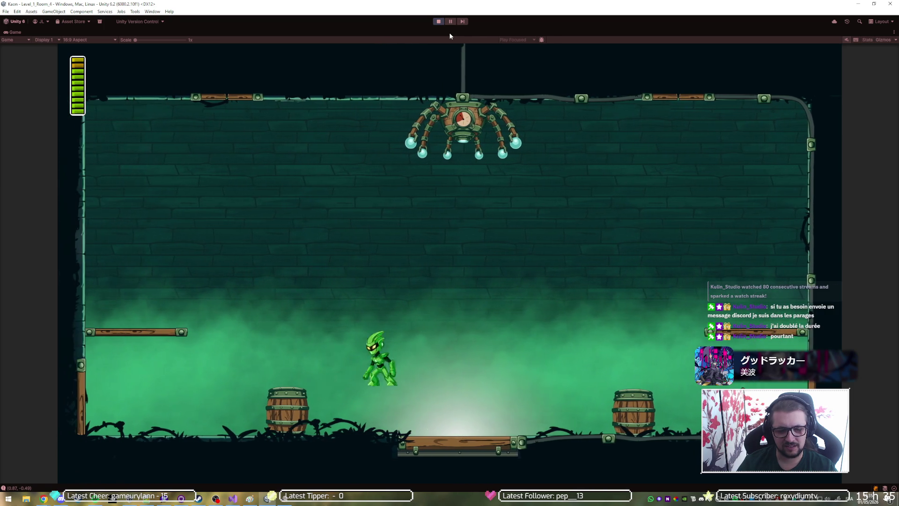
key("d")
key("space")
key("a")
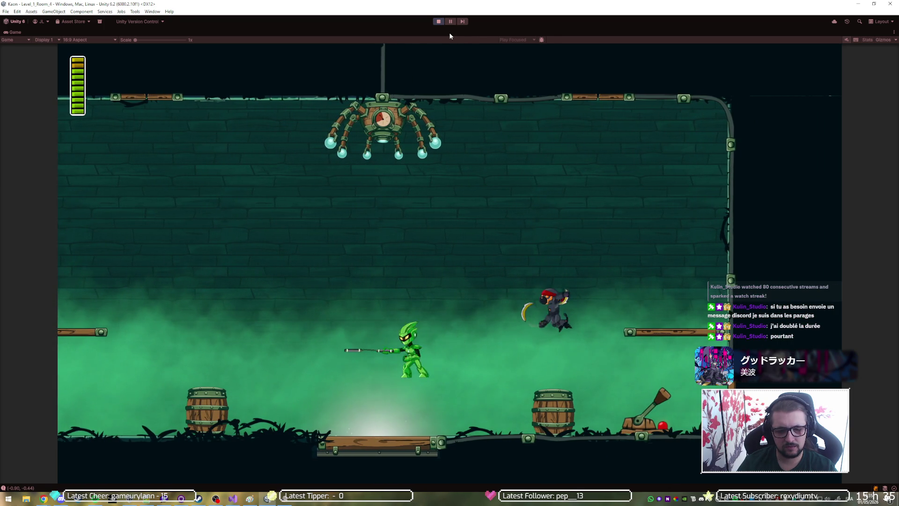
key("space")
Step: Keep jumping left and right, hitting the enemy with beam and chain attacks
key("d")
key("d")
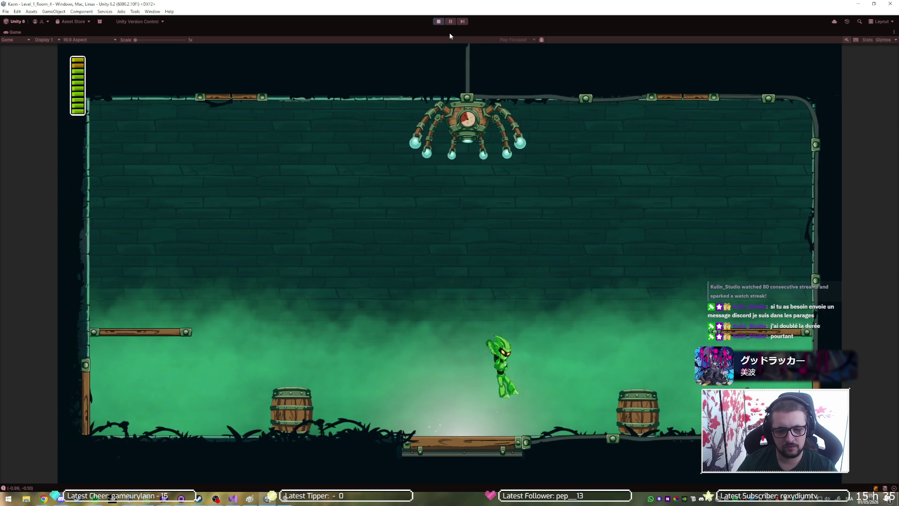
key("space")
key("a")
key("space")
key("d")
key("space")
key("d")
key("a")
key("d")
key("space")
key("a")
key("d")
key("space")
key("d")
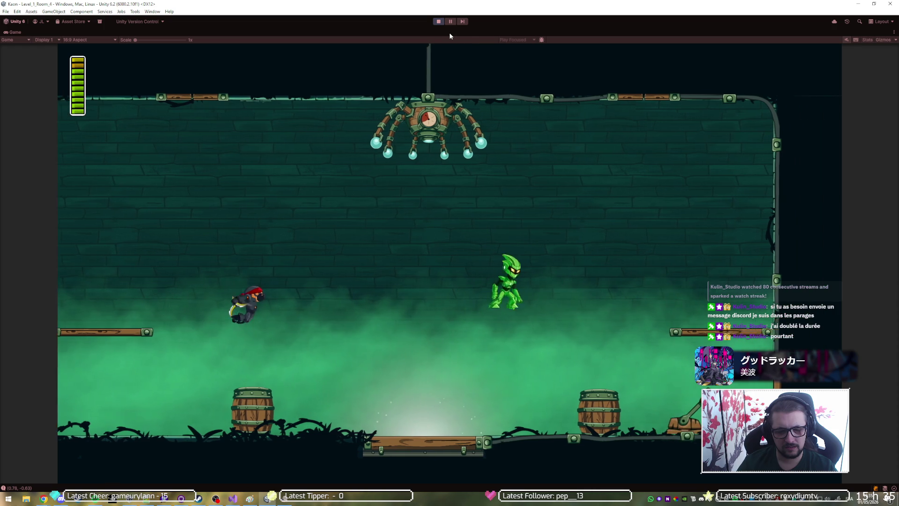
key("space")
key("a")
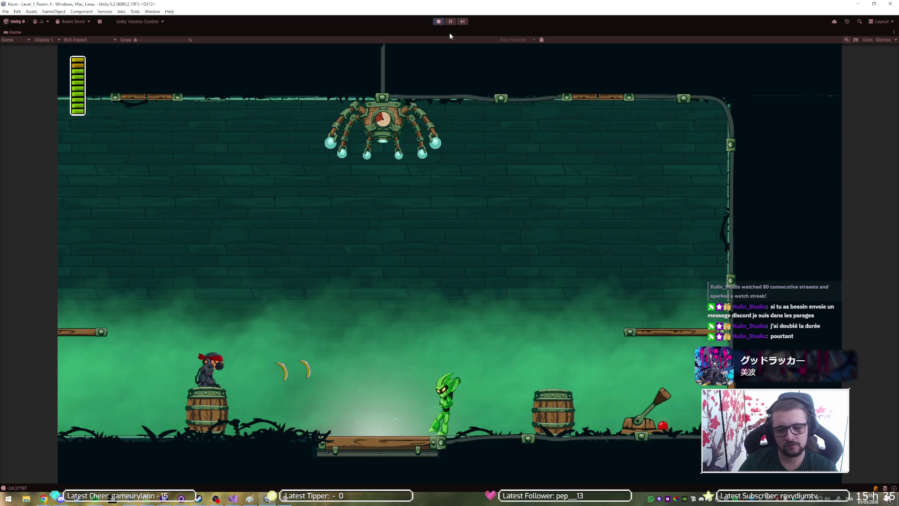
Step: Run the player right onto the right-hand plank toward the lever, then stop the play test
key("Right")
key("space")
key("Right")
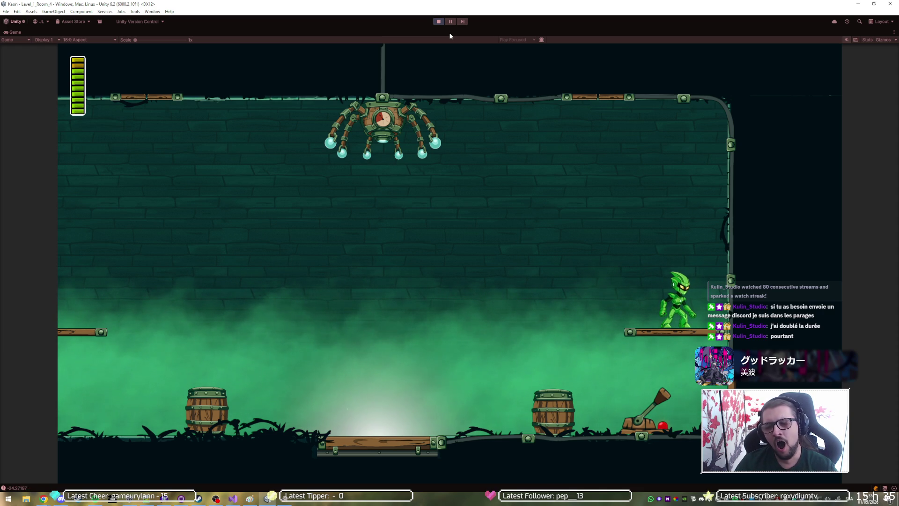
key("Right")
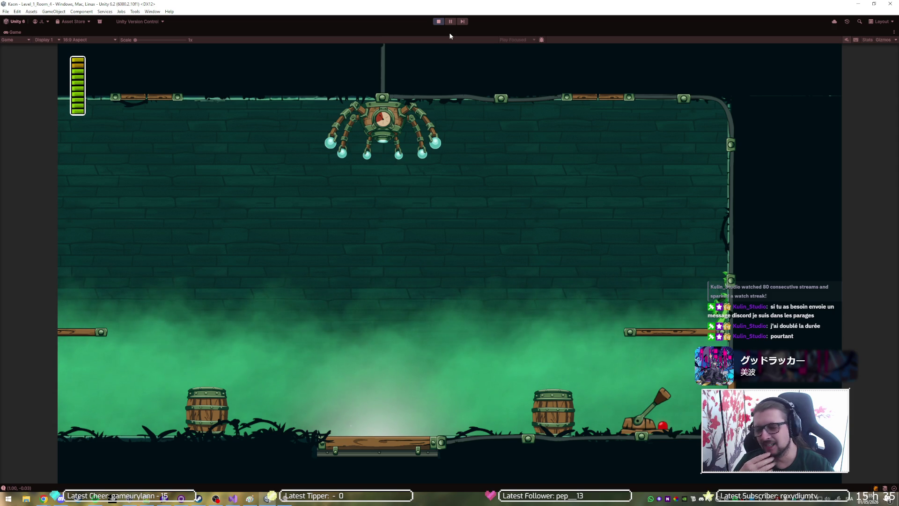
left_click(436, 22)
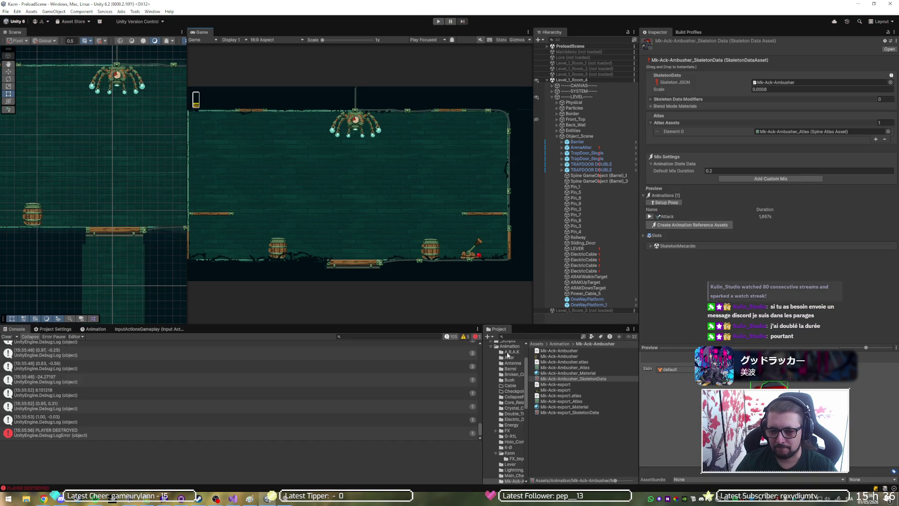
Step: In Prefabs > Enemies, set MkAck-Ambusher's Banarang Throw Force to 12 and start playing
scroll("up", 3)
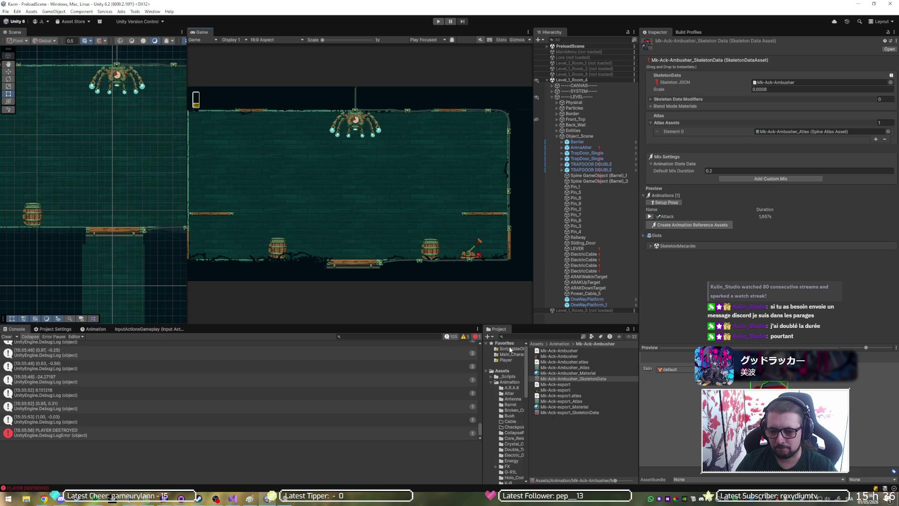
left_click(495, 382)
left_click(509, 417)
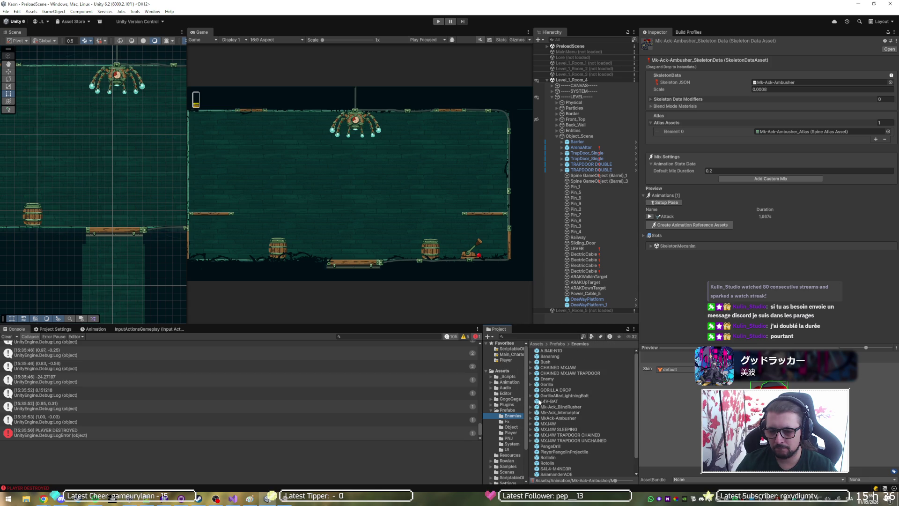
left_click(555, 418)
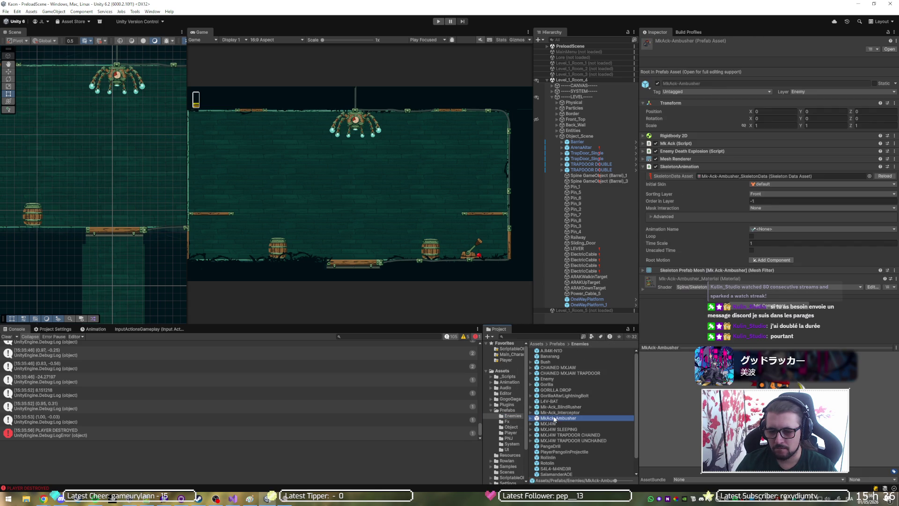
left_click(731, 166)
left_click(731, 144)
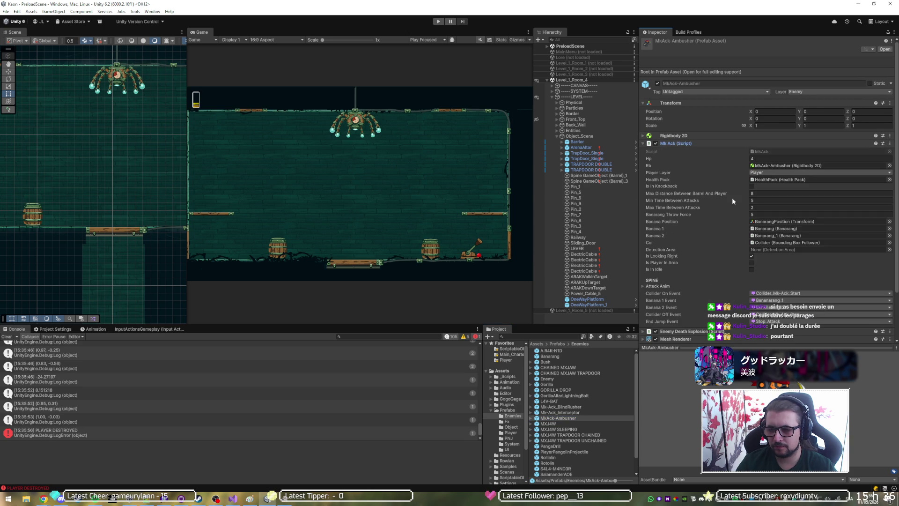
left_click(772, 214)
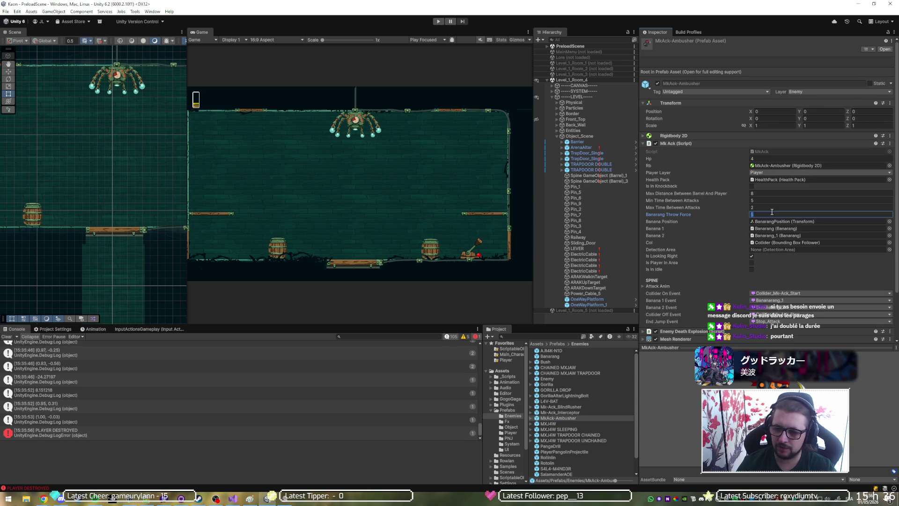
type("12")
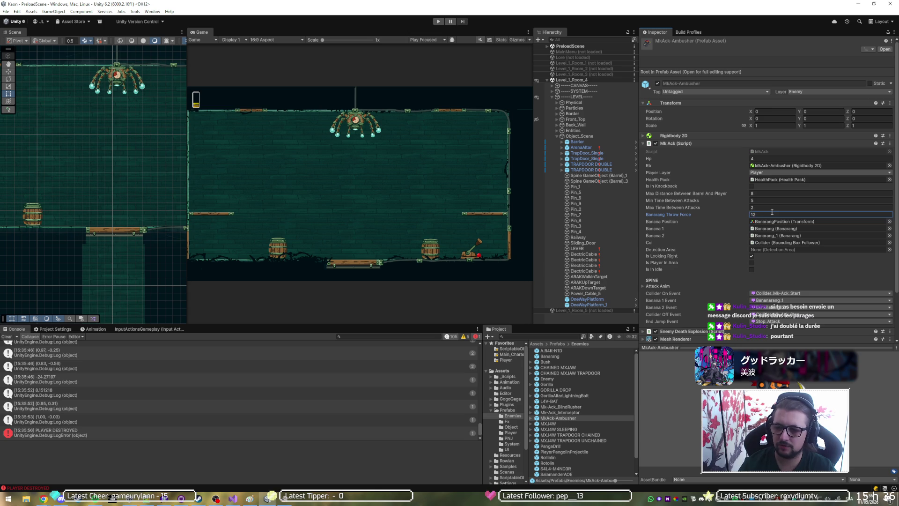
left_click(438, 22)
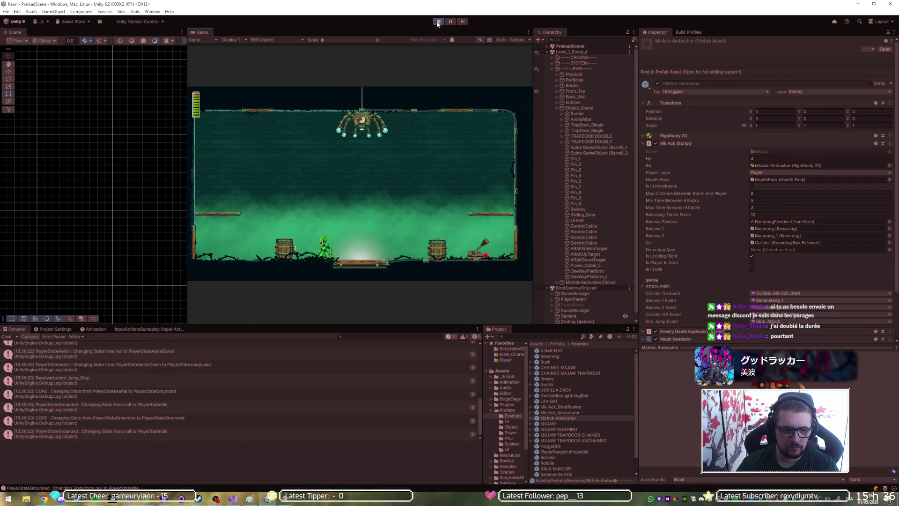
Step: Test throw force 12 by running and hopping the player around in a maximized Game view
key("Left")
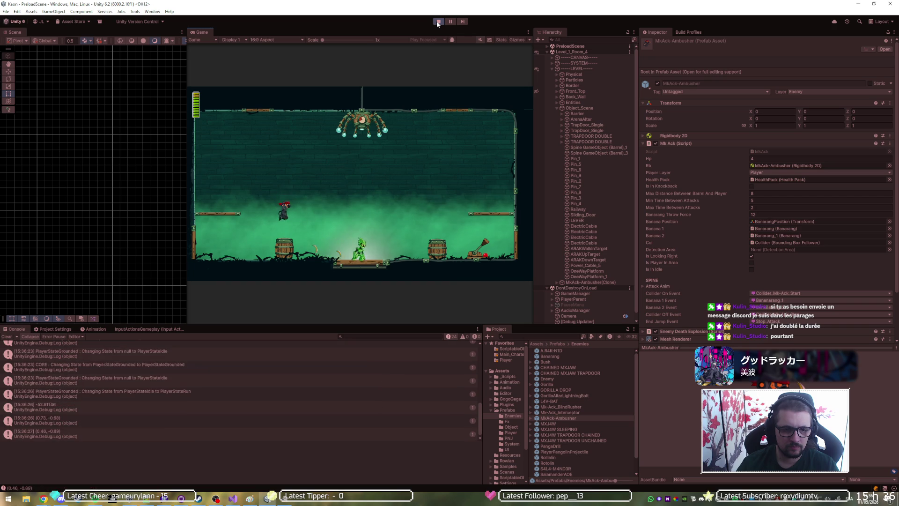
key("Right")
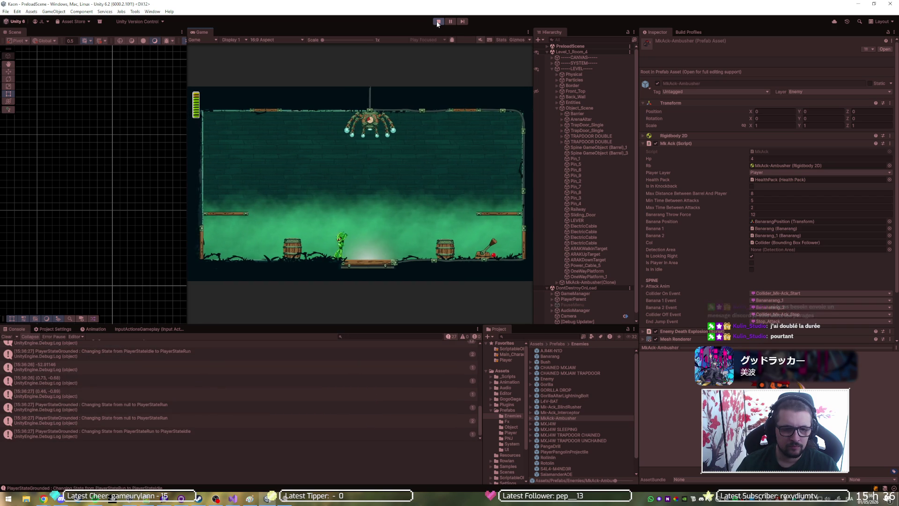
key("space")
key("Left")
key("space")
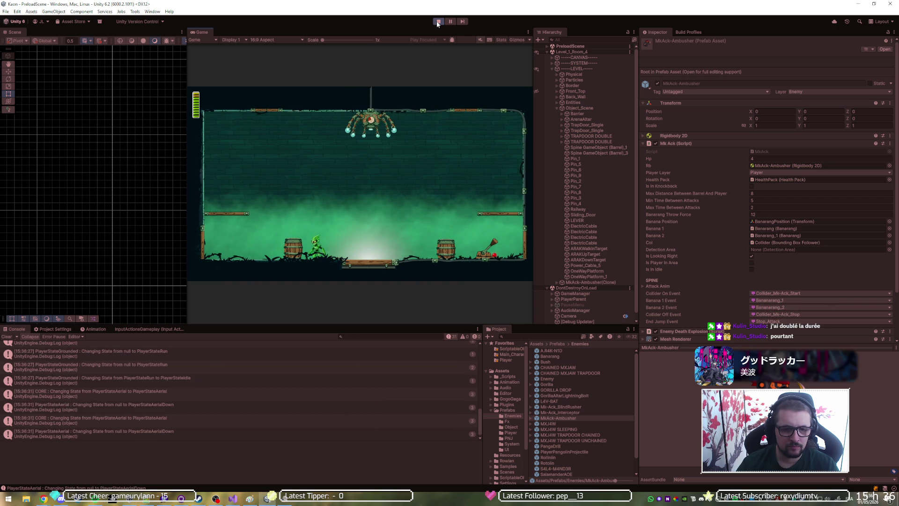
key("Right")
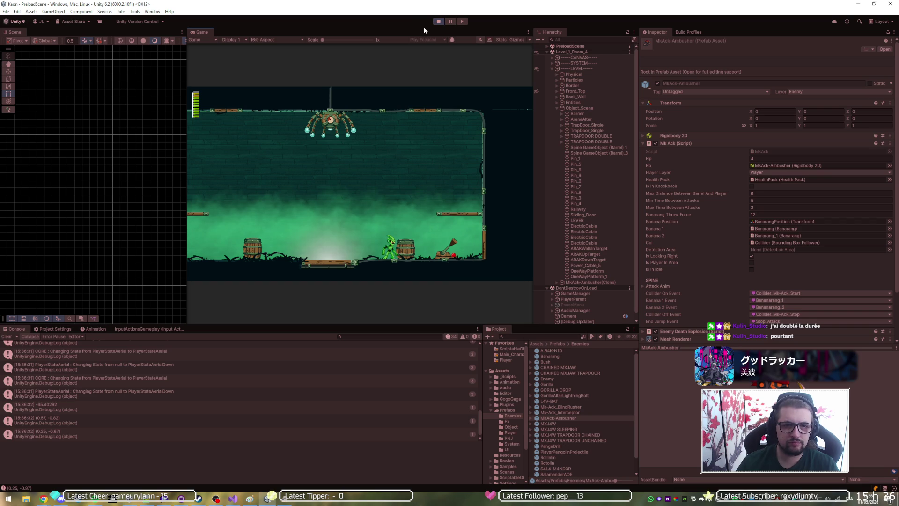
key("shift+space")
key("Left")
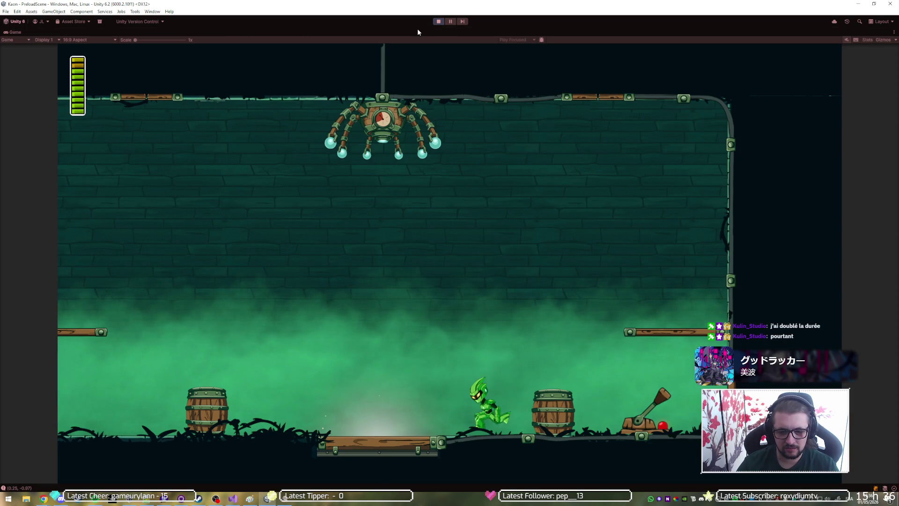
key("Left")
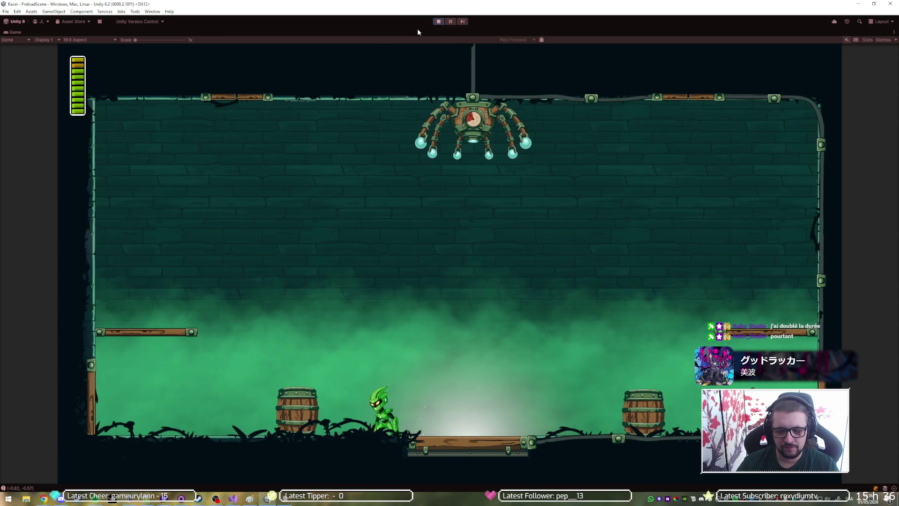
key("Right")
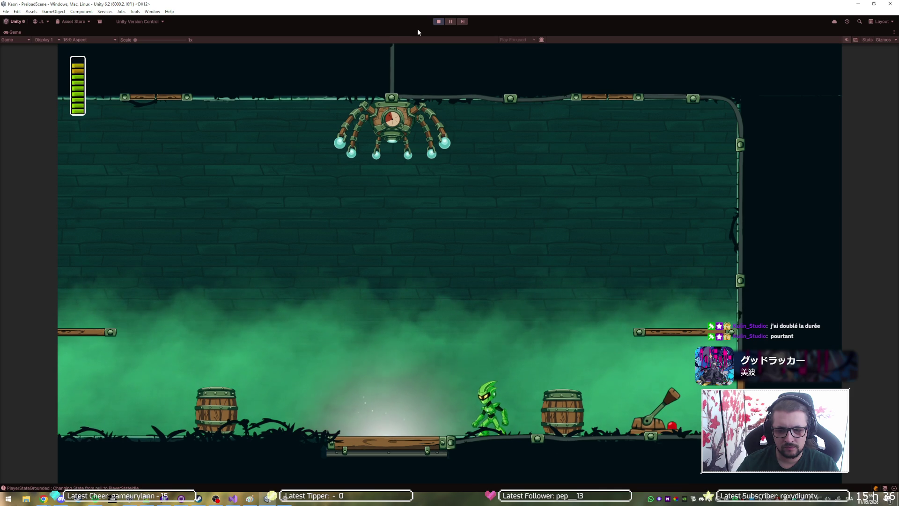
Step: Pause and set MkAck-Ambusher(Clone)'s Banarang Throw Force to 15, then re-enlarge the Game view
left_click(450, 21)
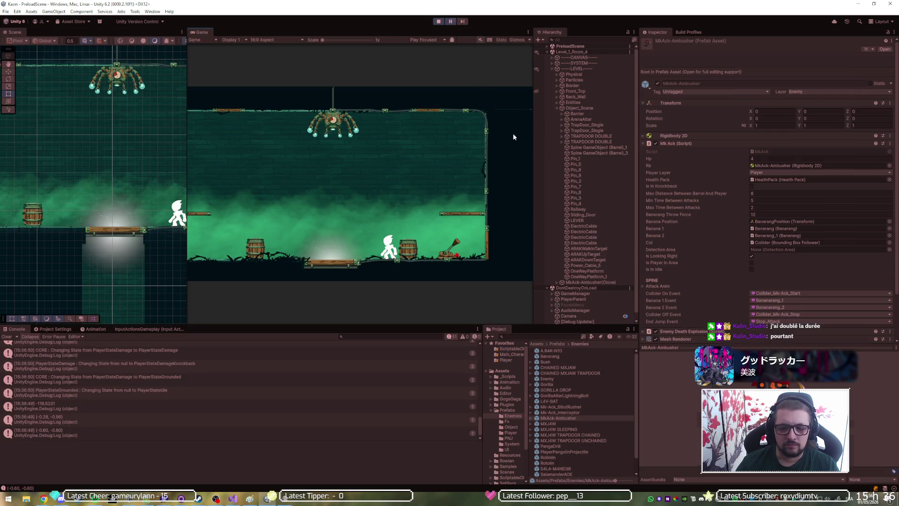
left_click(588, 282)
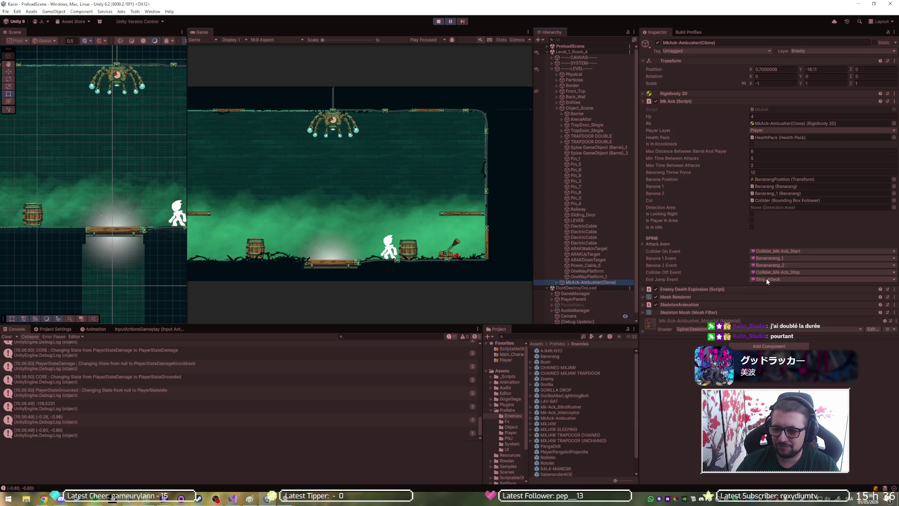
left_click(769, 172)
type("15")
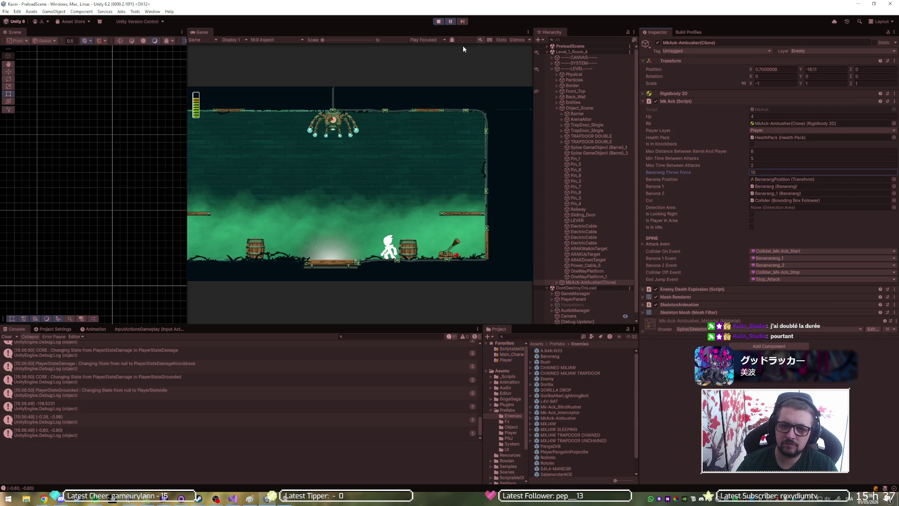
double_click(448, 30)
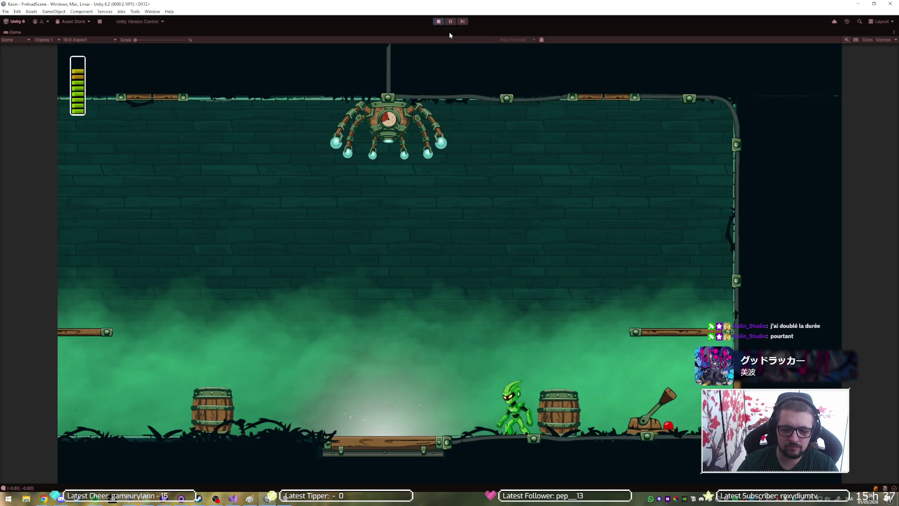
Step: Walk the player back and forth and jump between the platforms toward the left barrel
key("a")
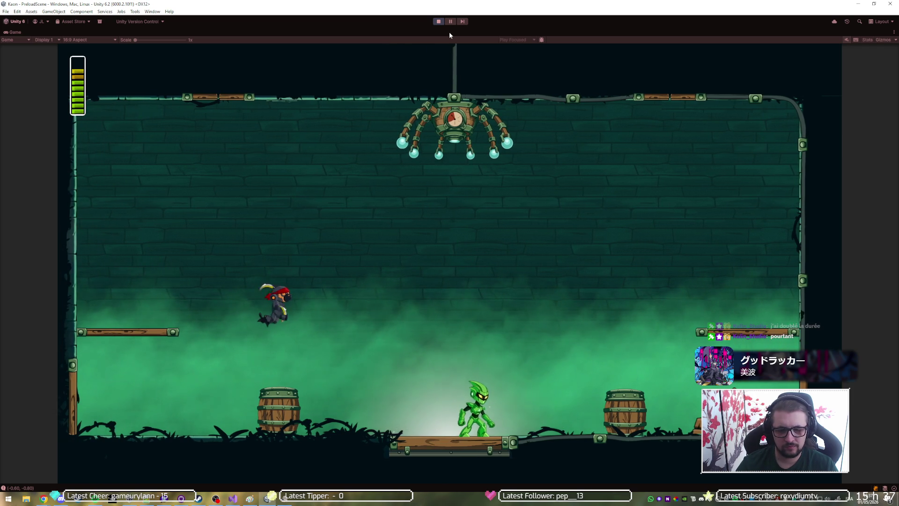
key("d")
key("a")
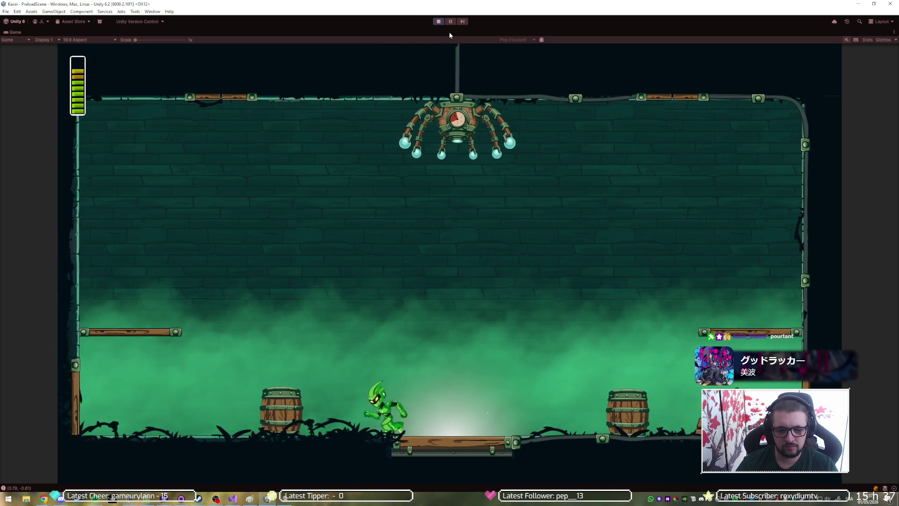
key("d")
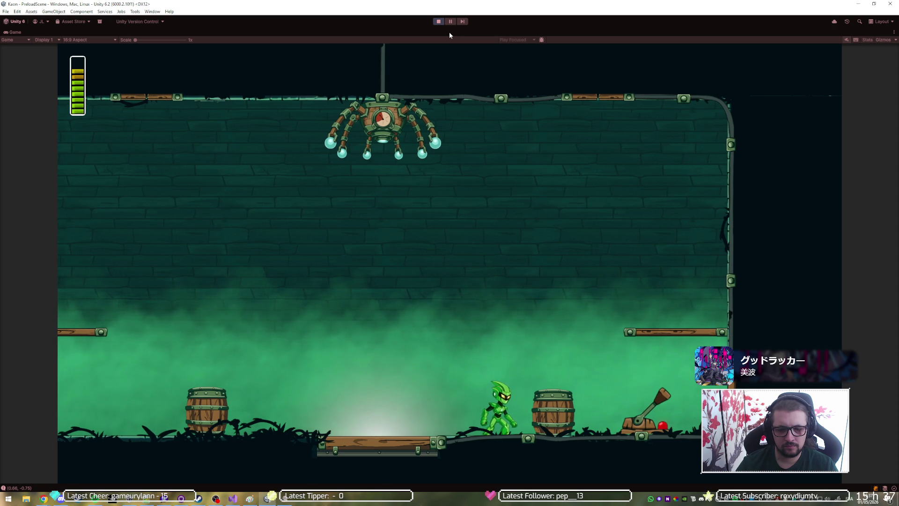
key("a")
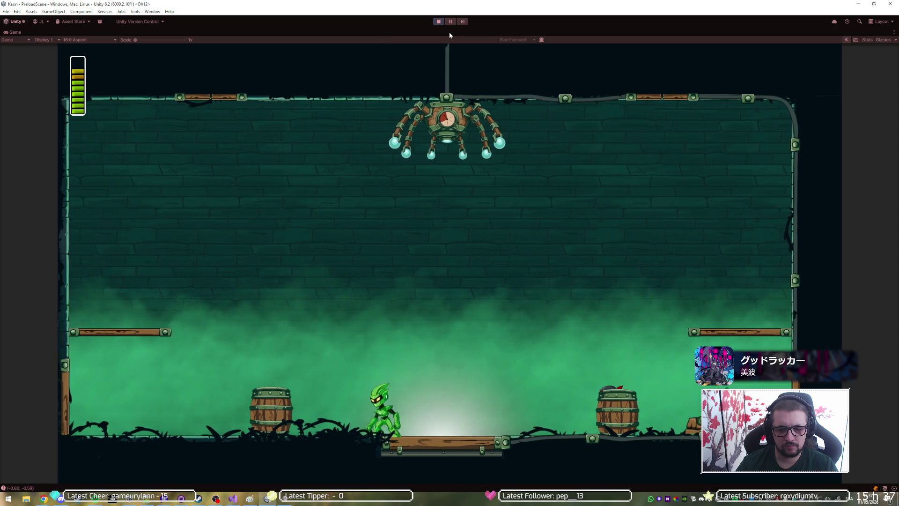
key("d")
key("d")
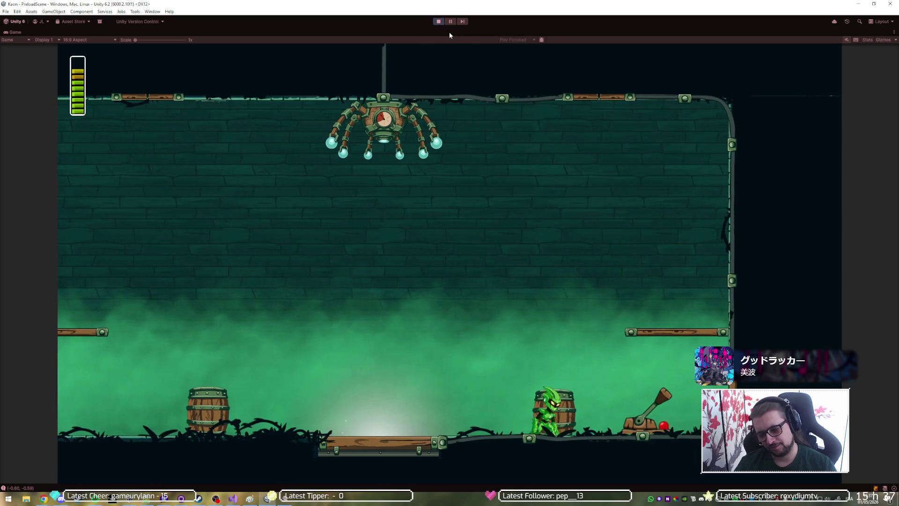
key("space")
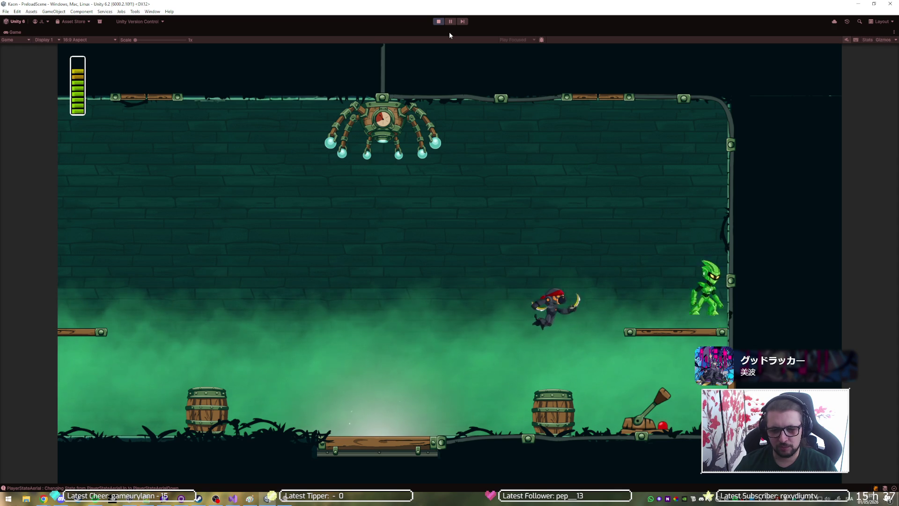
key("space")
key("a")
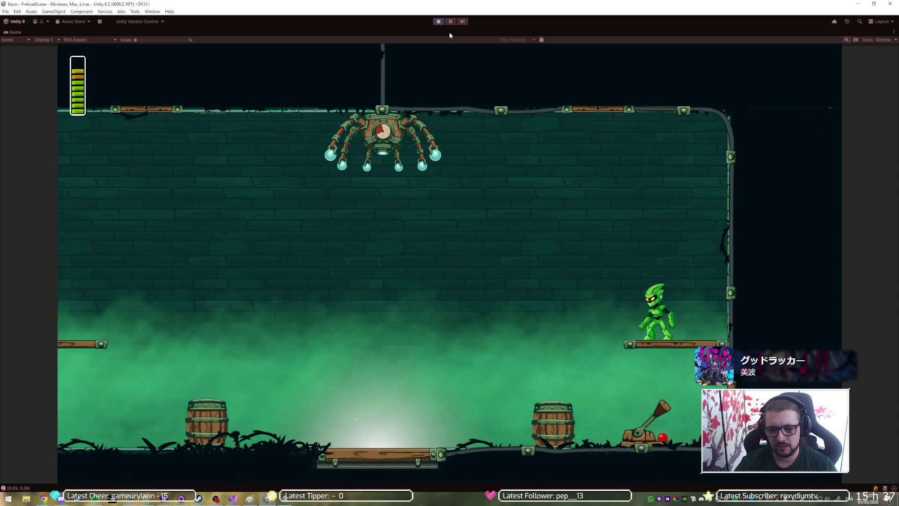
key("space")
key("a")
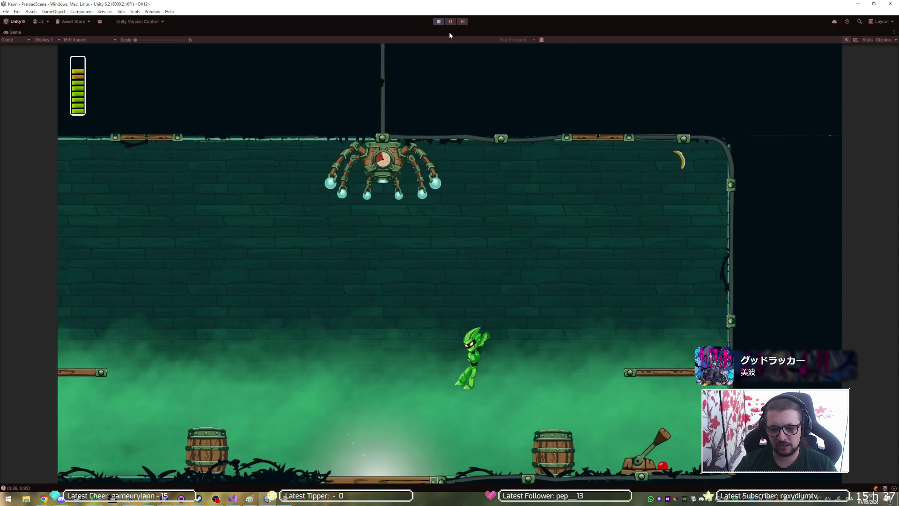
key("space")
key("a")
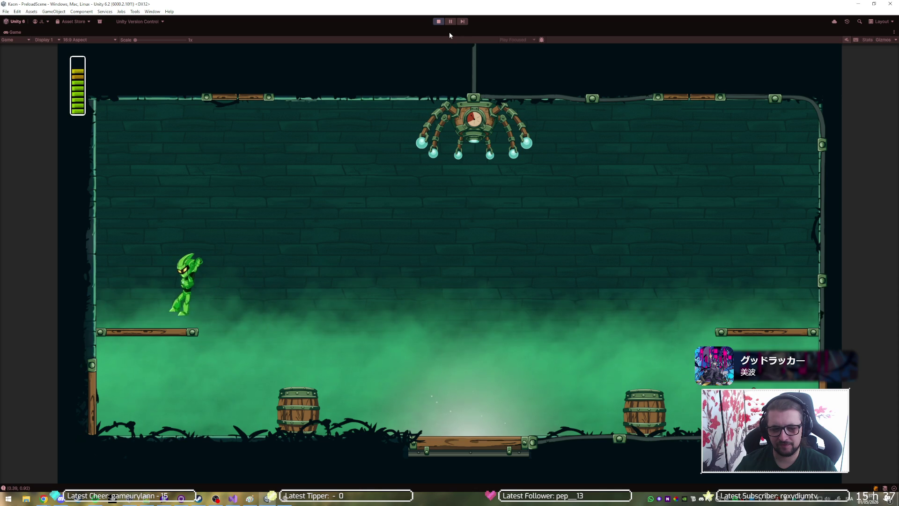
Step: Wall-jump off the left wall, air-dash right onto the right platform, and jump back to centre
key("space")
key("d")
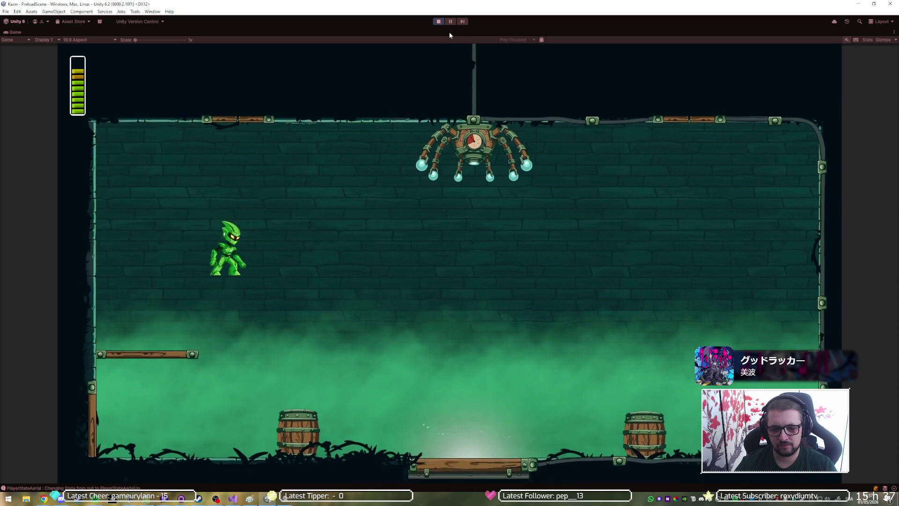
key("a")
key("space")
key("d")
key("a")
key("space")
key("d")
key("shift")
key("d")
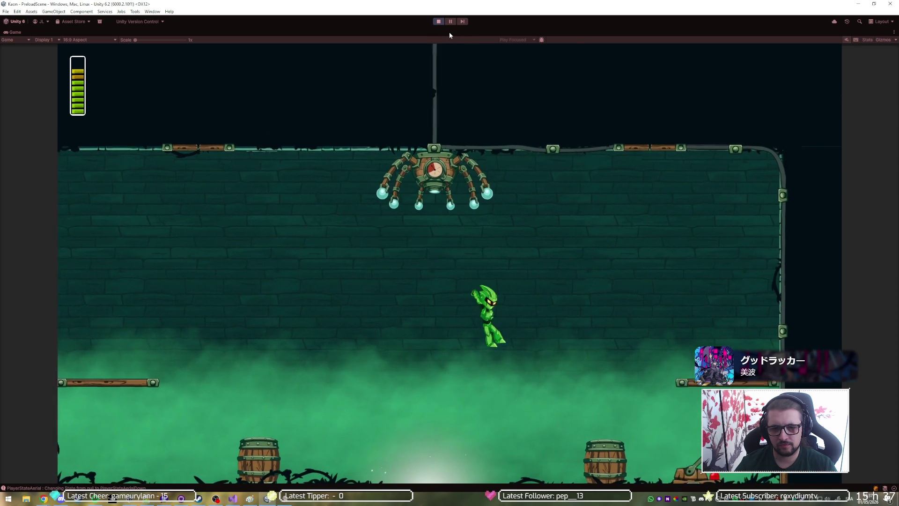
key("space")
key("a")
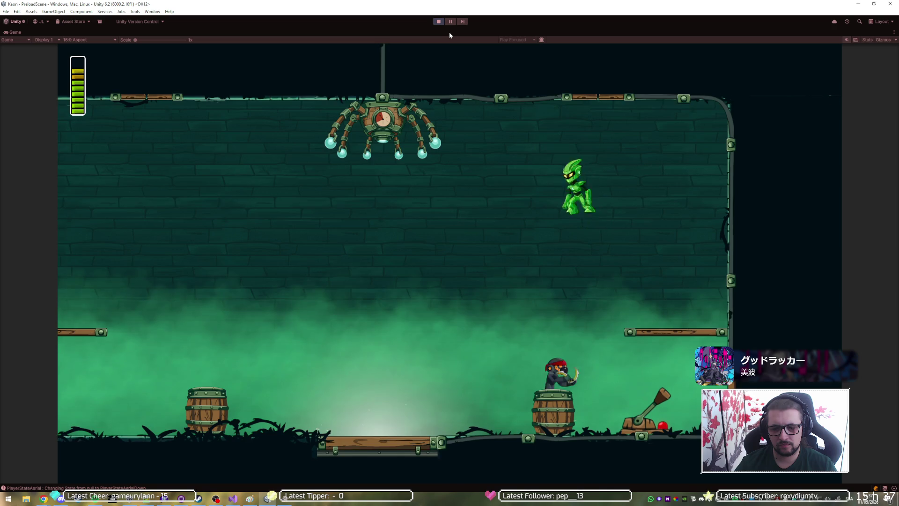
key("space")
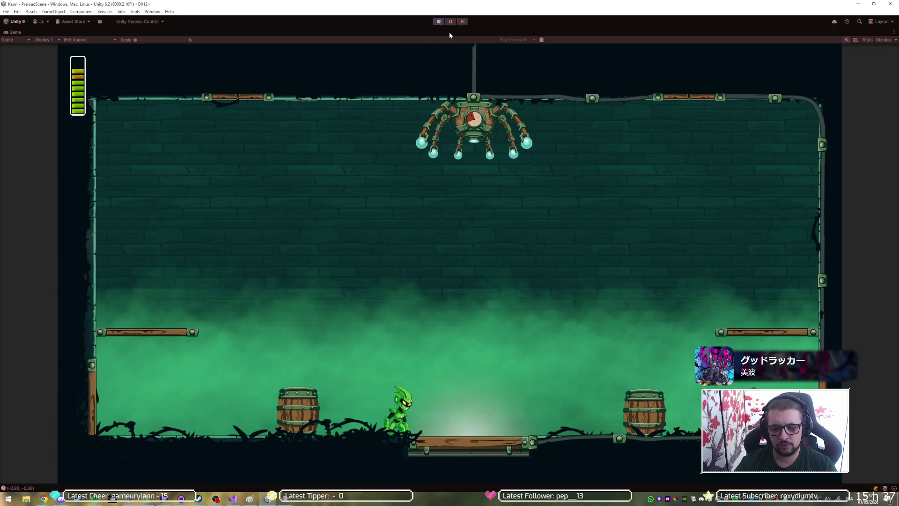
Step: Leap over the ninja's two thrown bananas, reach the right ledge, then pause on the Options menu
key("d")
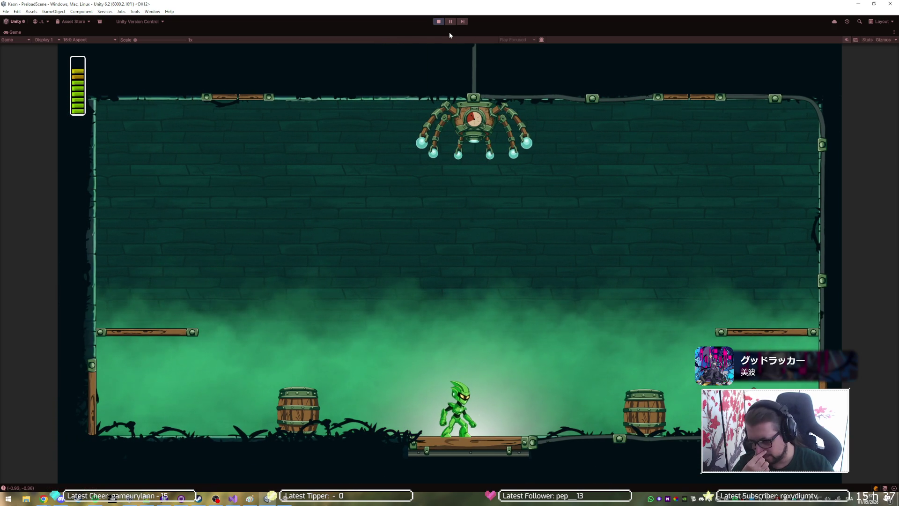
key("d")
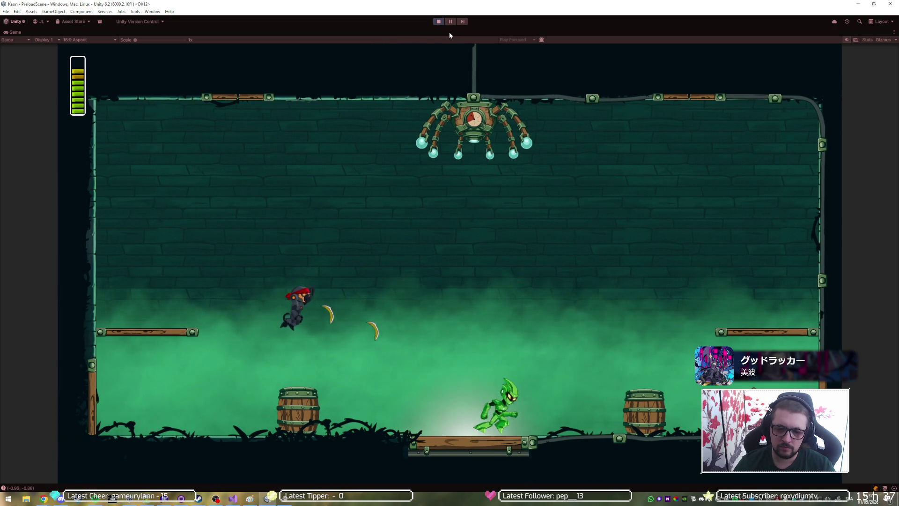
key("space")
key("a")
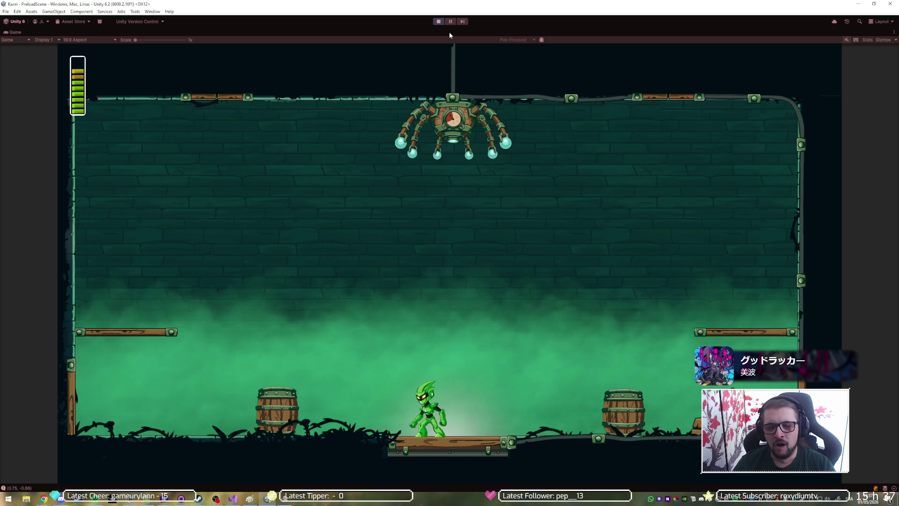
key("space")
key("d")
key("a")
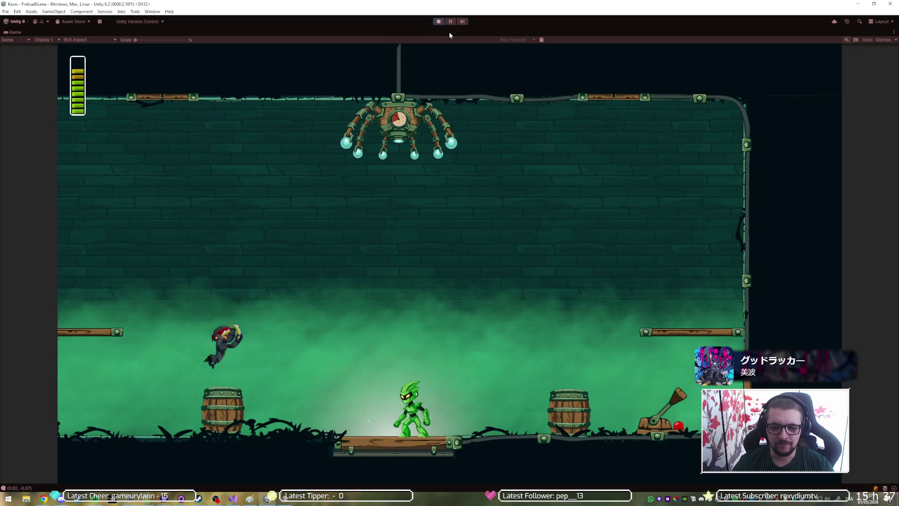
key("a")
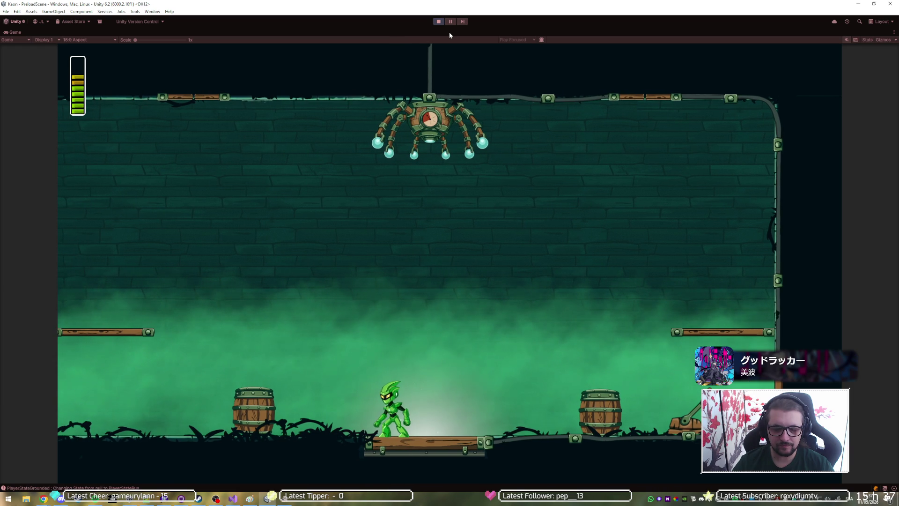
key("d")
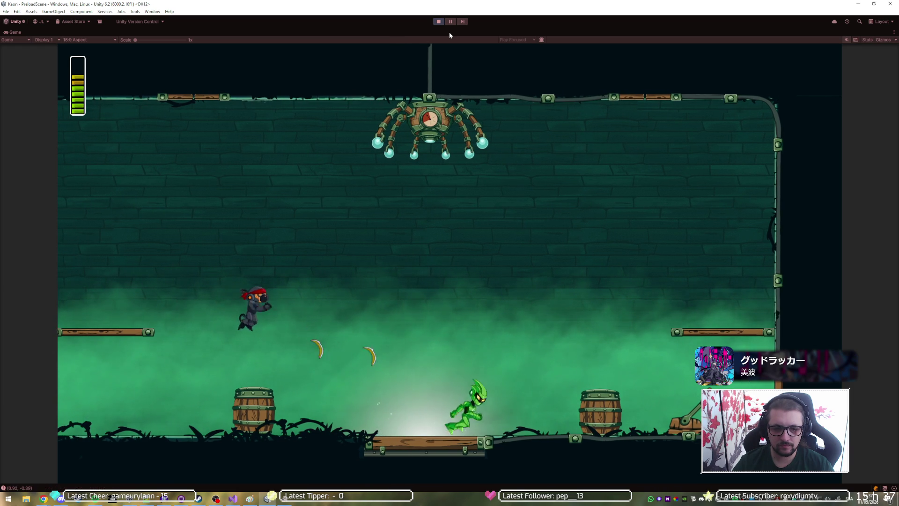
key("space")
key("a")
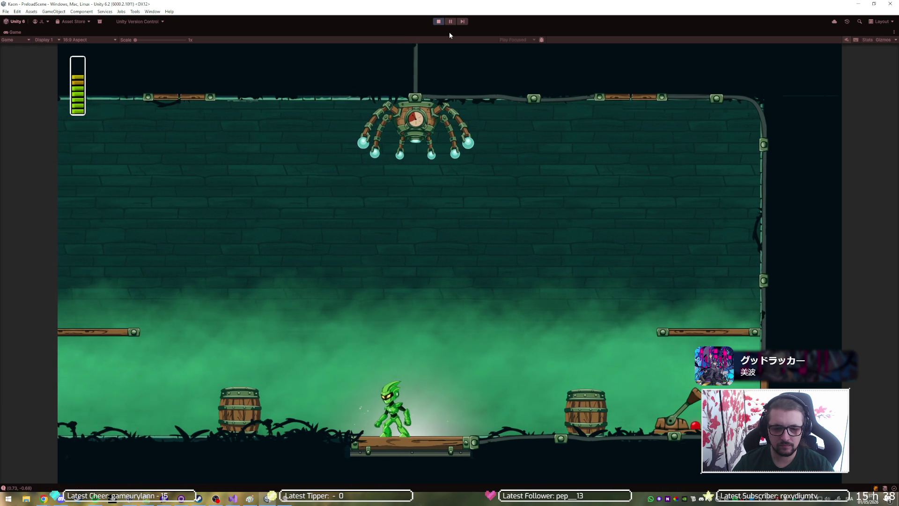
key("d")
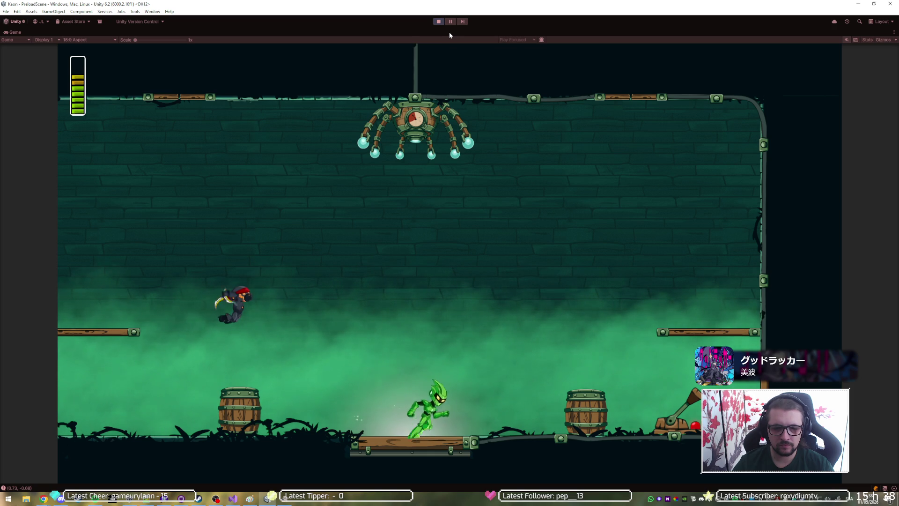
key("d")
key("space")
key("Escape")
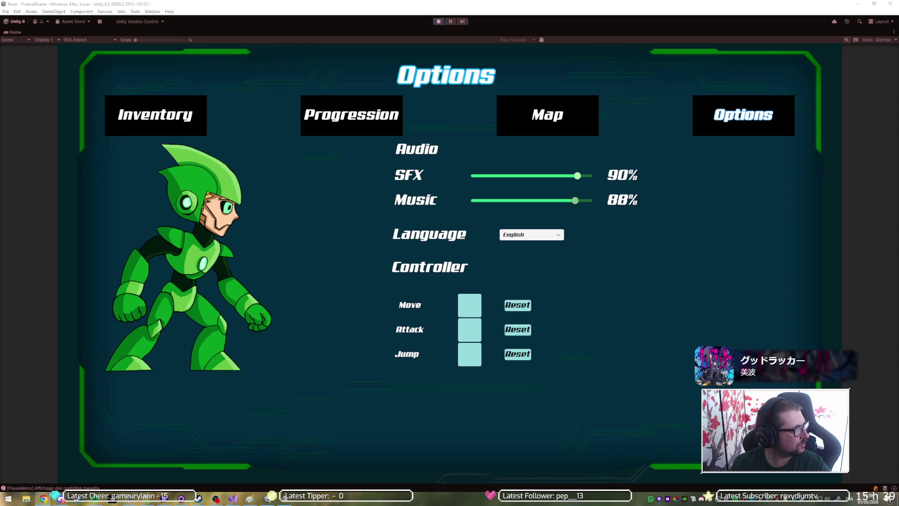
Step: Switch to the browser showing the YouTube Silksong Bilewater walkthrough video
key("alt+Tab")
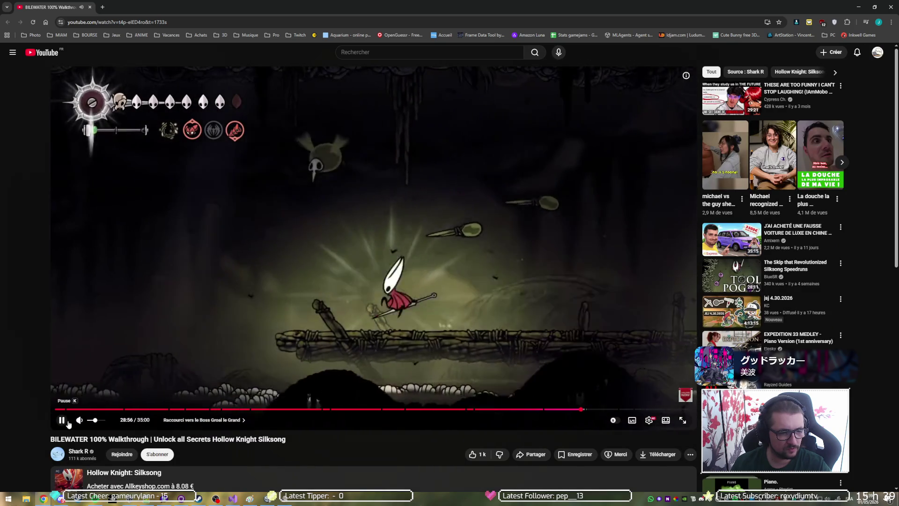
Step: Pause the YouTube video and maximize the Discord private-message call window
left_click(66, 421)
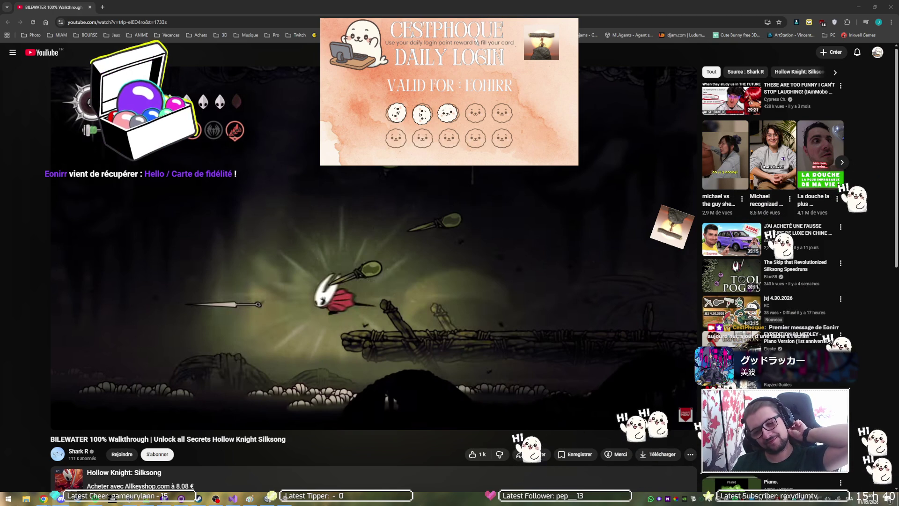
key("alt+Tab")
double_click(325, 57)
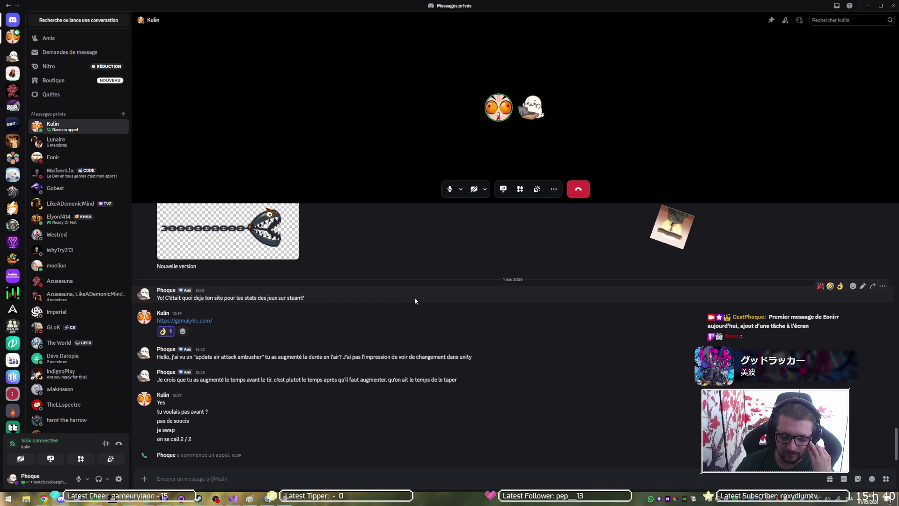
Step: Drag the Discord call window off the left edge to reveal the paused walkthrough
left_click_drag(602, 5, 0, 132)
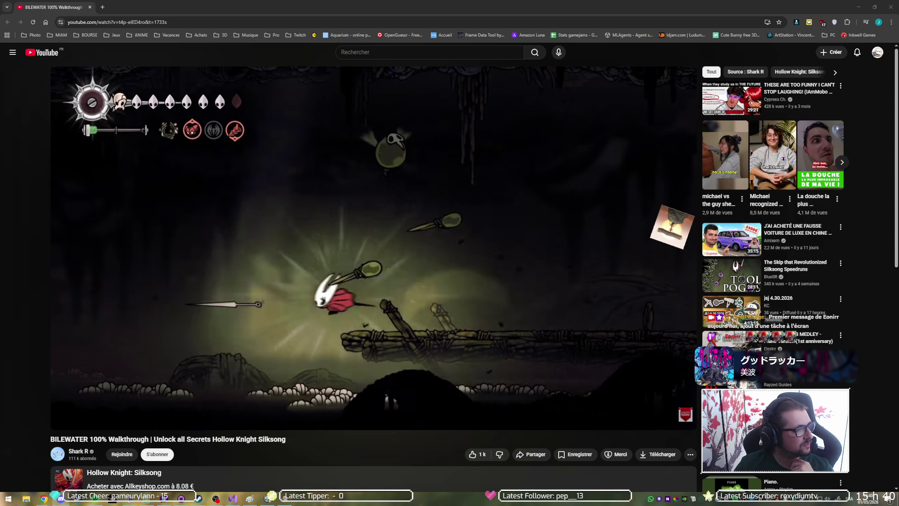
Step: Watch the walkthrough full-screen after a 5-second rewind, pause it, and return to the Unity game
mouse_move(270, 337)
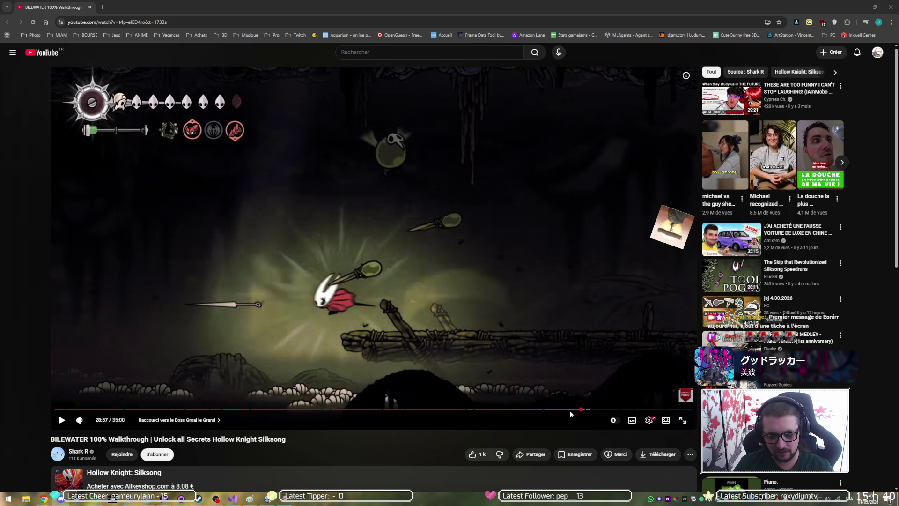
double_click(524, 263)
left_click(509, 258)
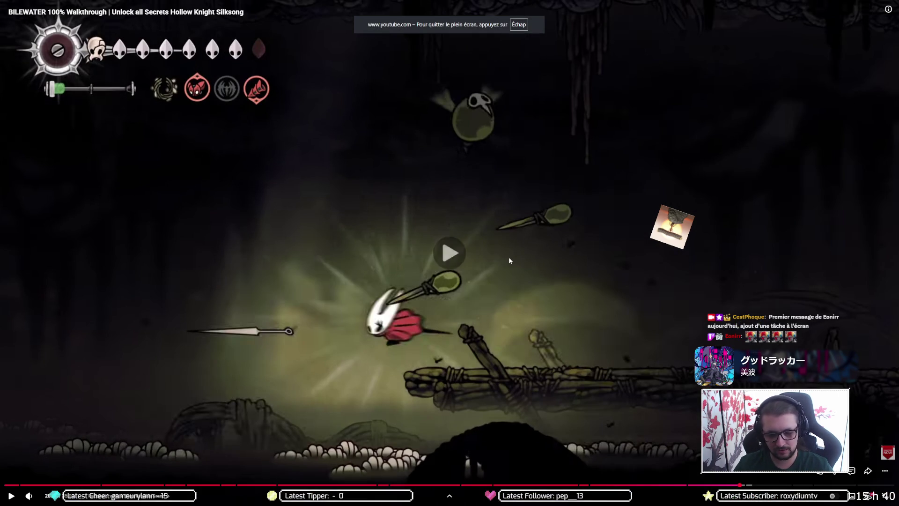
key("Left")
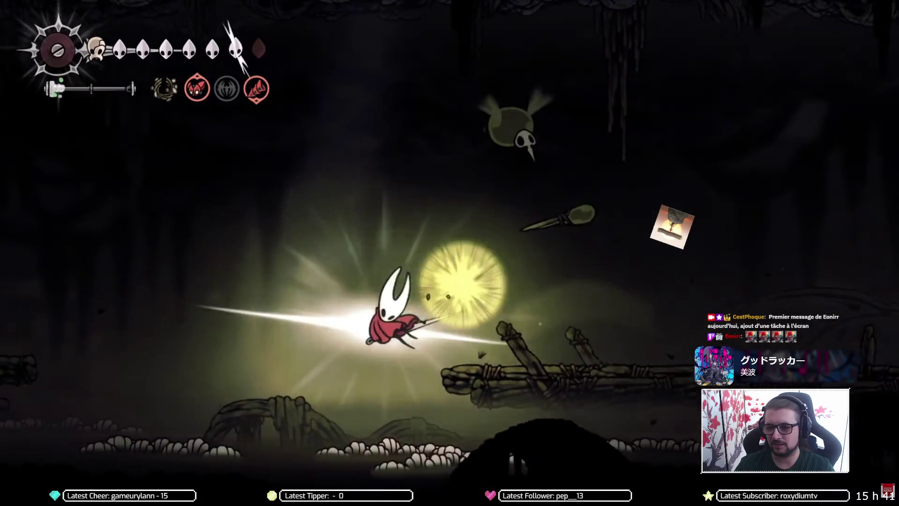
left_click(509, 257)
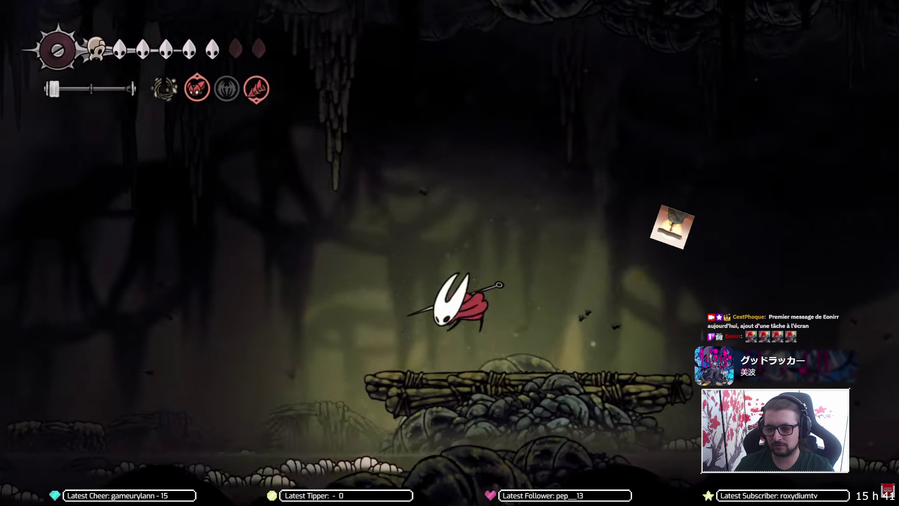
mouse_move(521, 258)
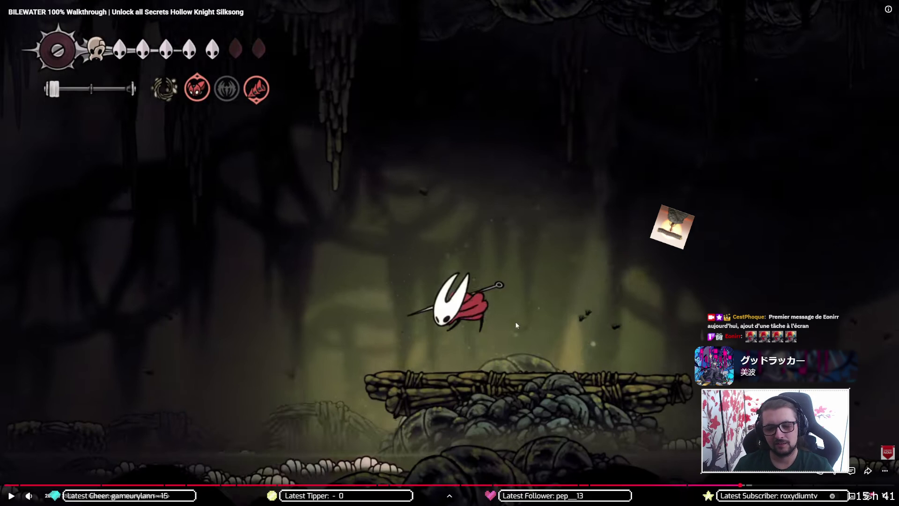
key("alt+Tab")
left_click(613, 126)
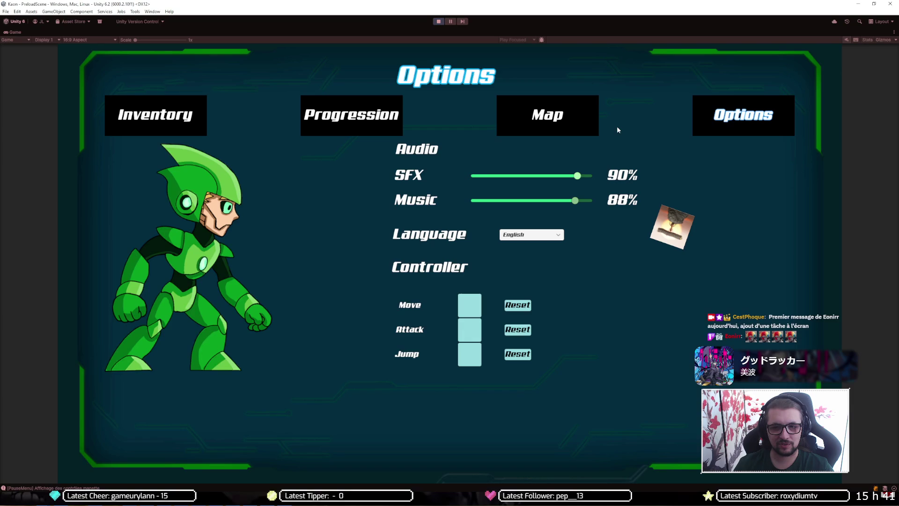
Step: Resume play, walk the player right past the barrel toward the lever, and go fullscreen
key("Escape")
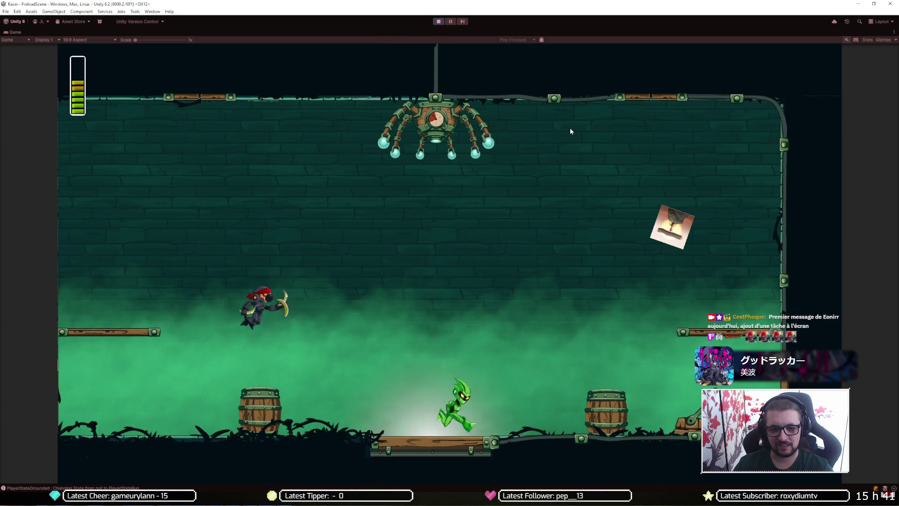
key("d")
key("a")
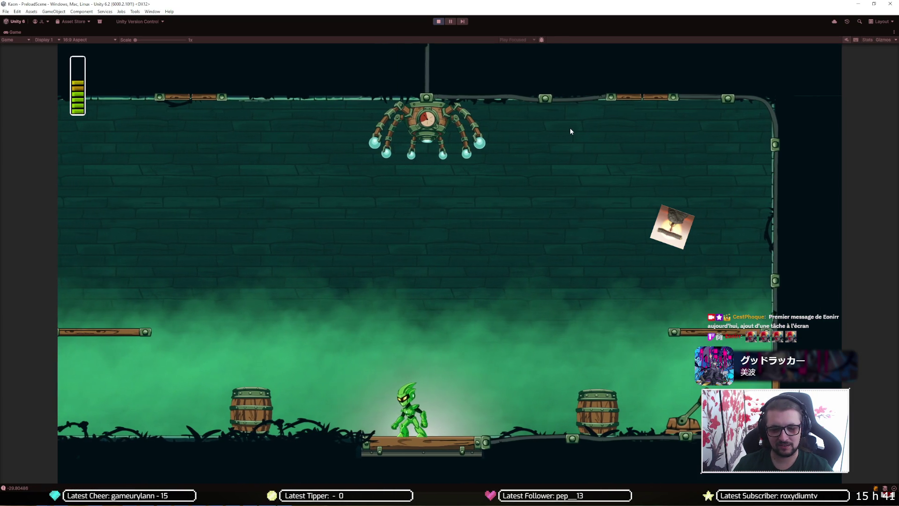
key("d")
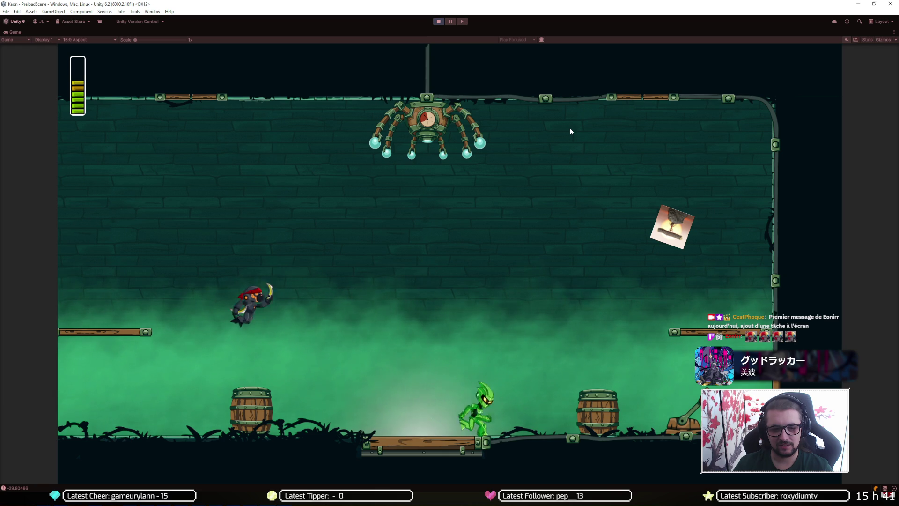
key("d")
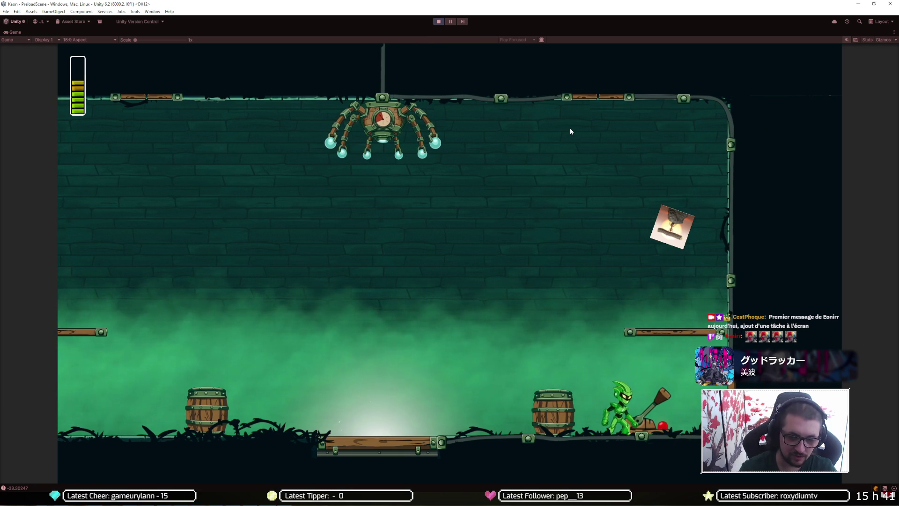
key("F11")
Step: Run between the centre platform and right barrel, testing the enemy's banana attacks
key("a")
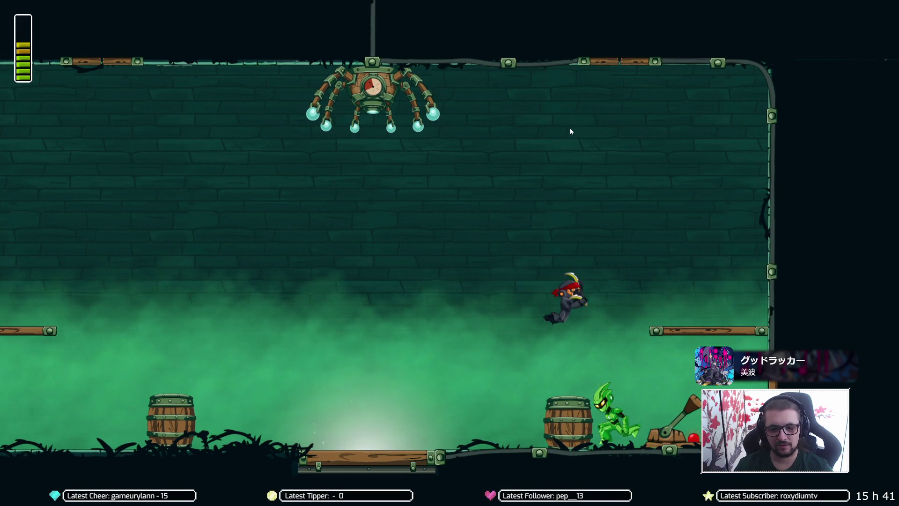
key("a")
key("d")
key("d")
key("d")
key("a")
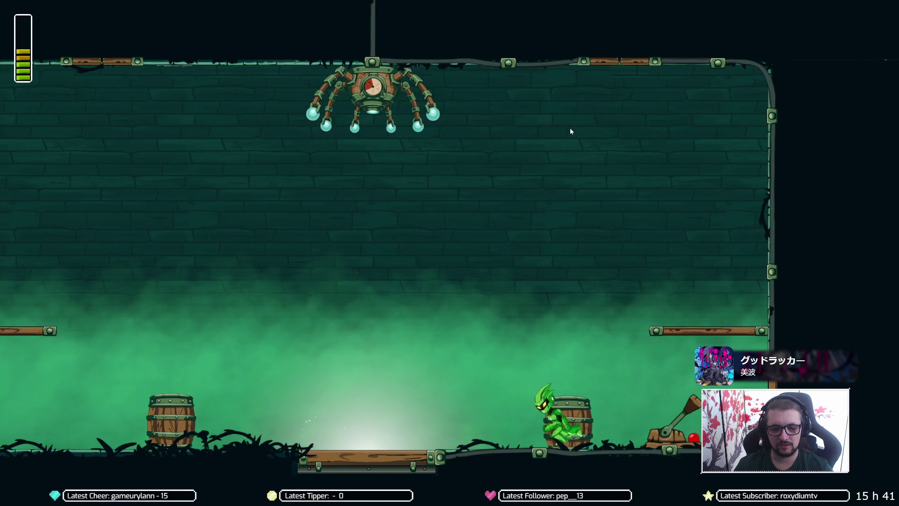
key("d")
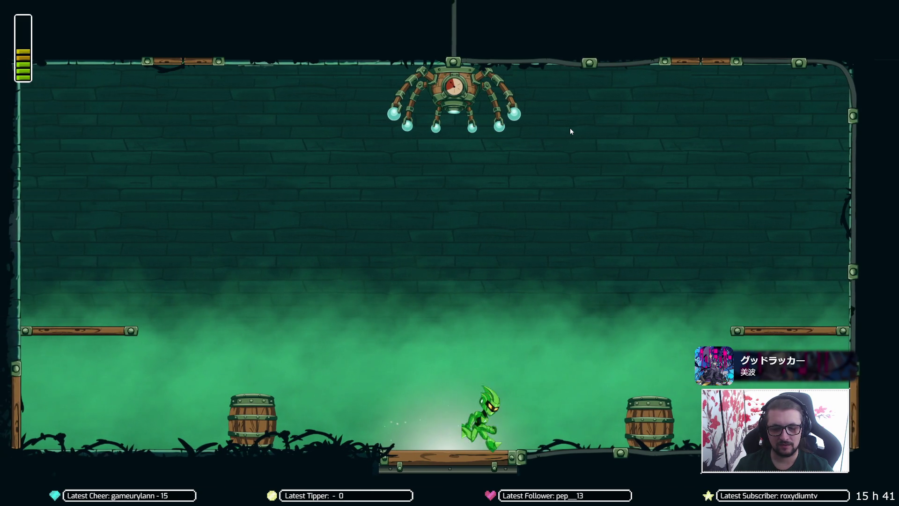
key("a")
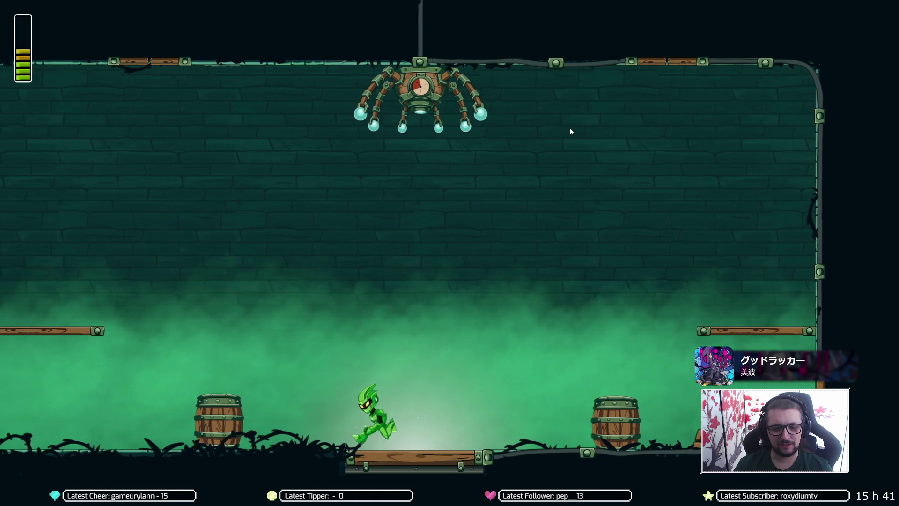
key("d")
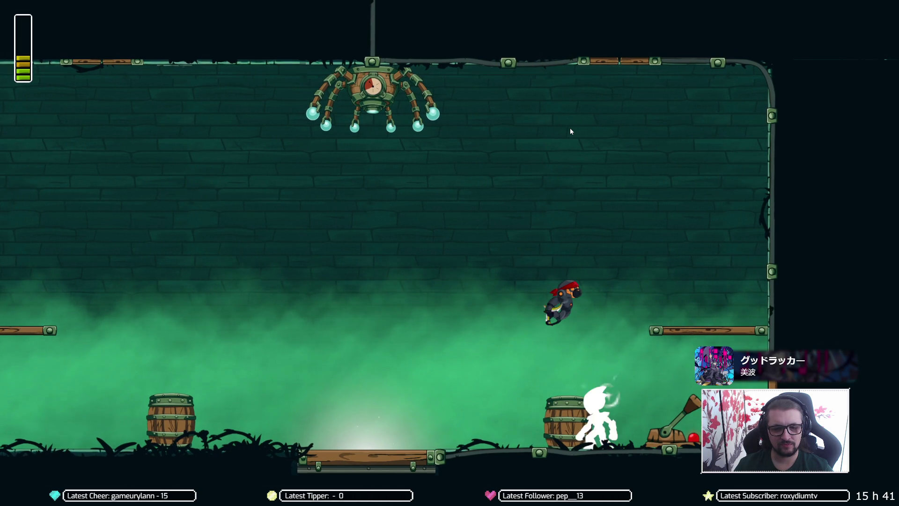
key("a")
key("a")
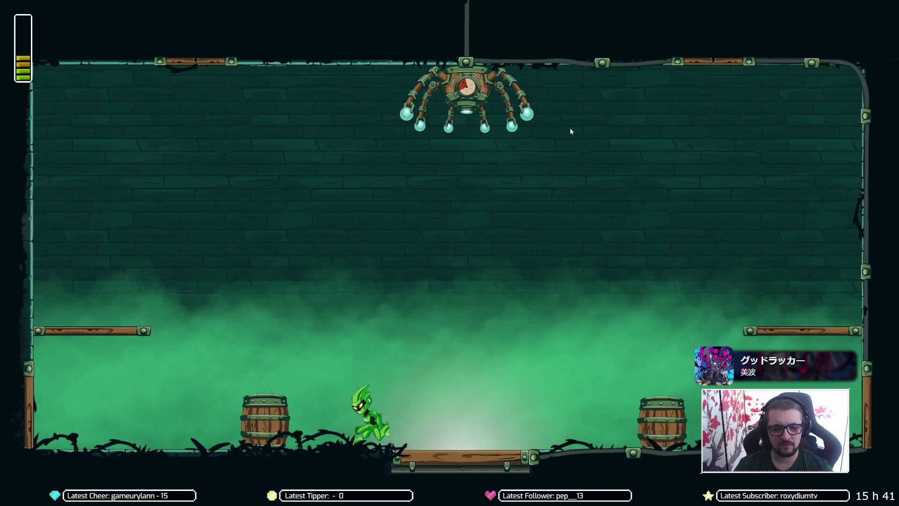
key("d")
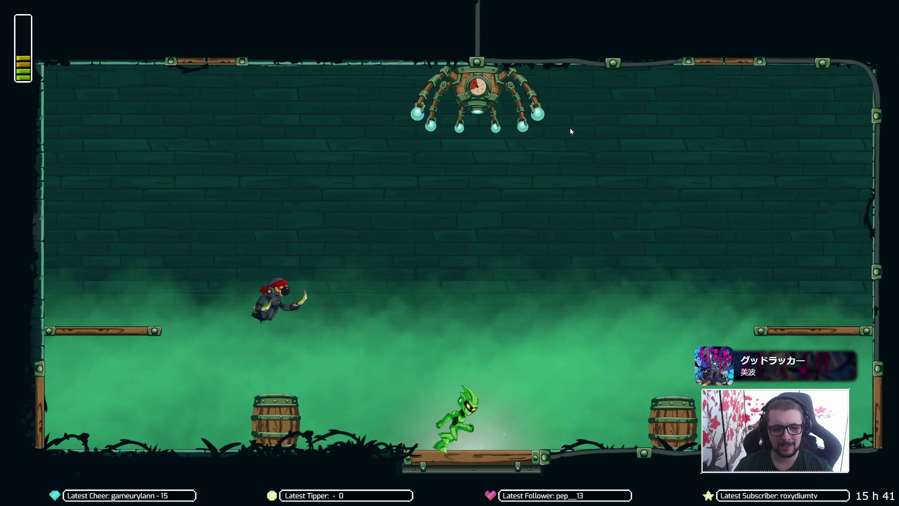
key("d")
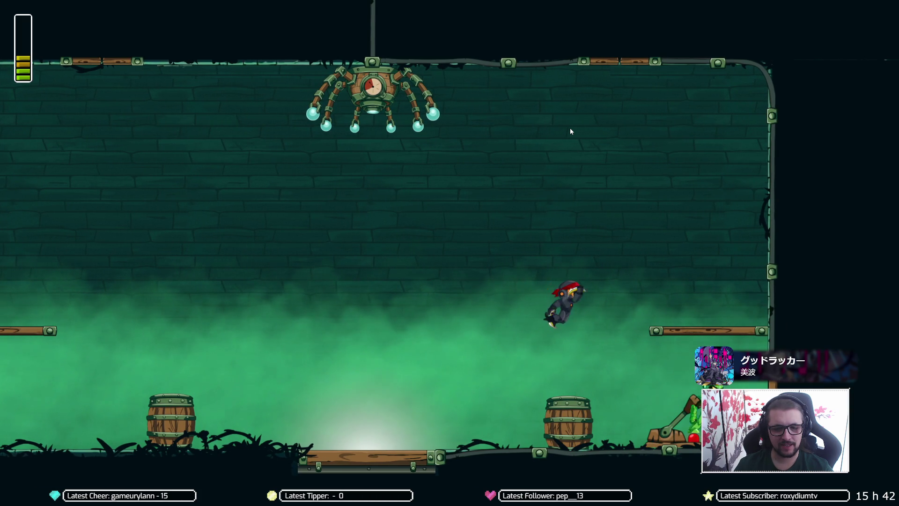
Step: Keep dodging the enemy near the left barrel, then pause into the Options menu
key("a")
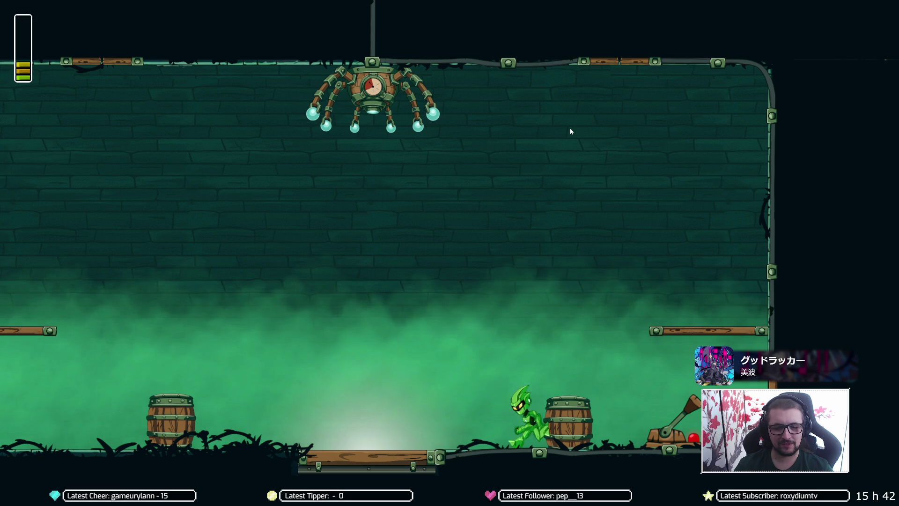
key("d")
key("a")
key("d")
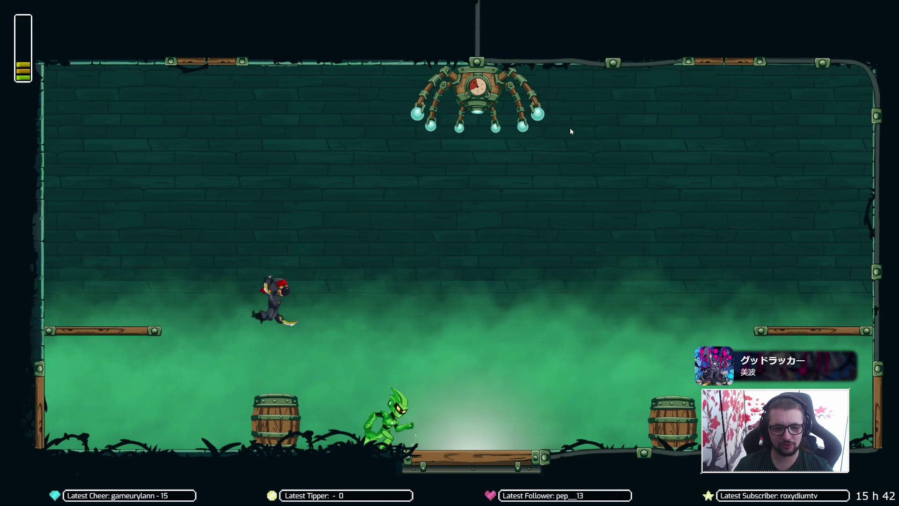
key("a")
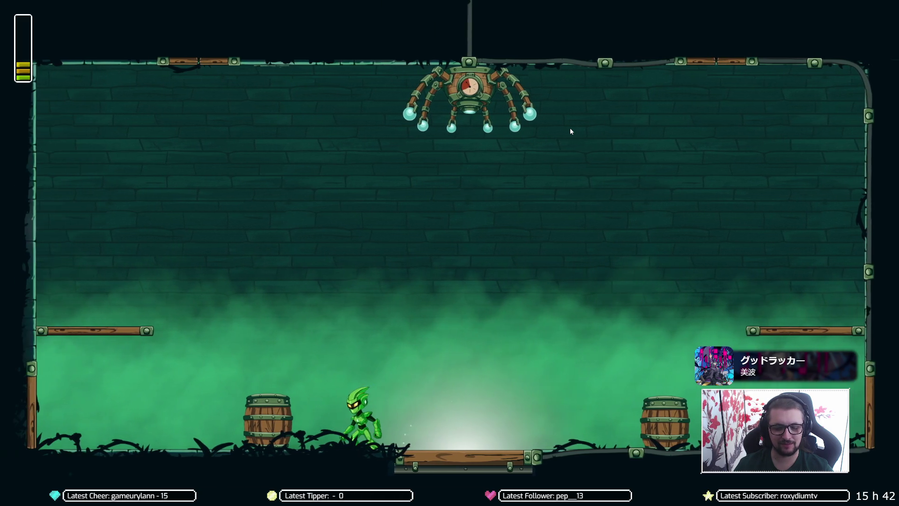
key("d")
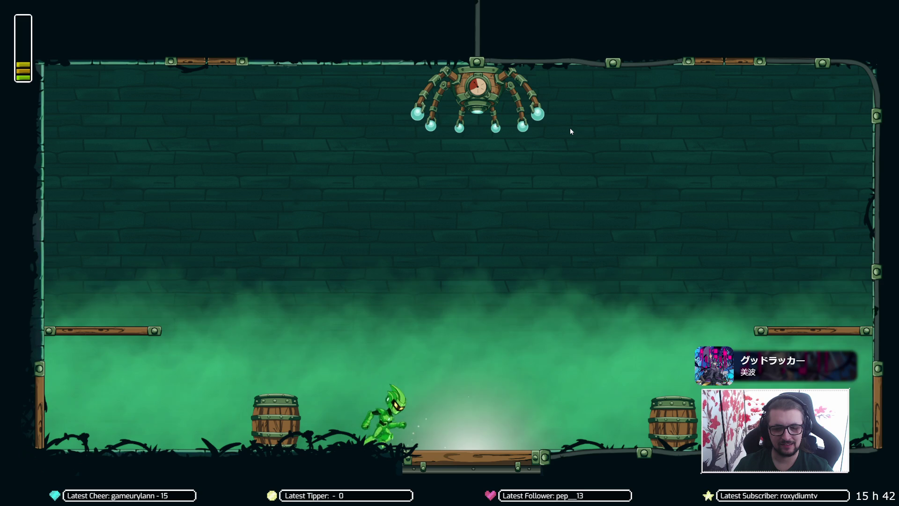
key("a")
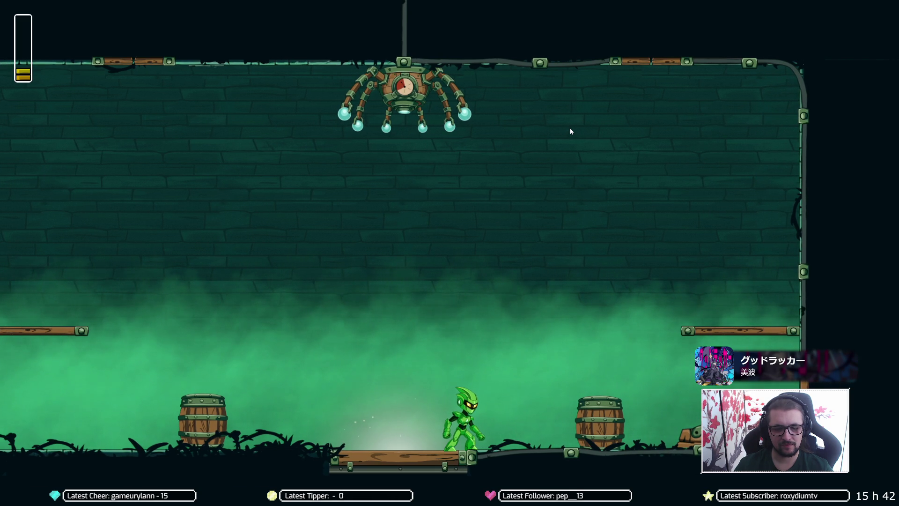
key("Escape")
Step: Exit the game's fullscreen, pause Play mode in the editor, and bring the YouTube walkthrough forward
key("alt+Tab")
key("alt+Tab")
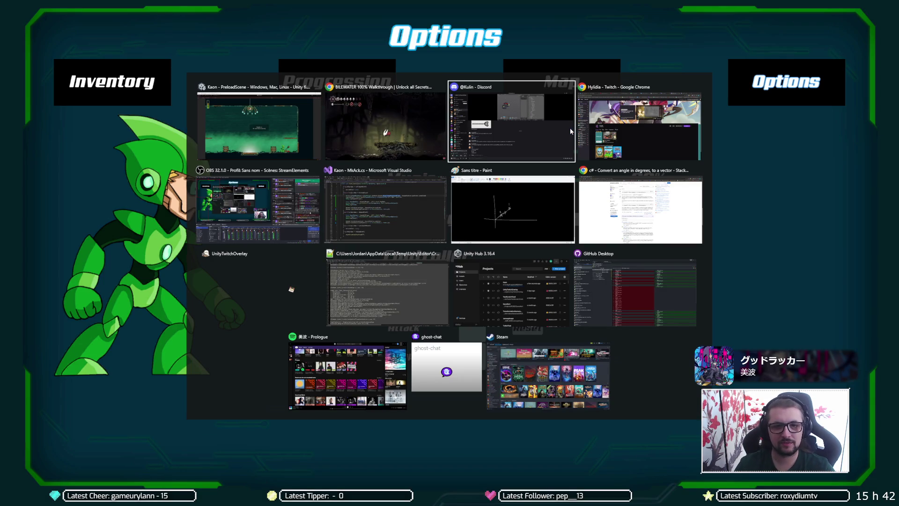
key("shift+Tab")
key("Escape")
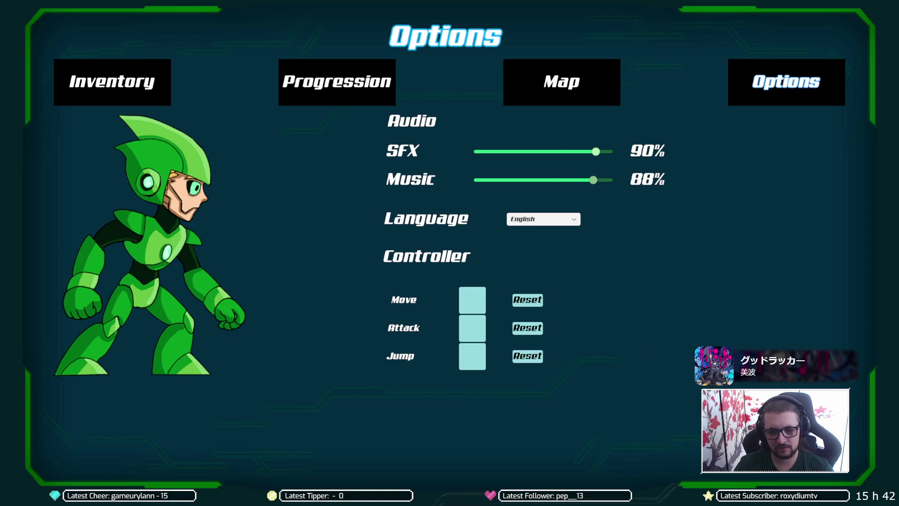
key("Escape")
left_click(451, 22)
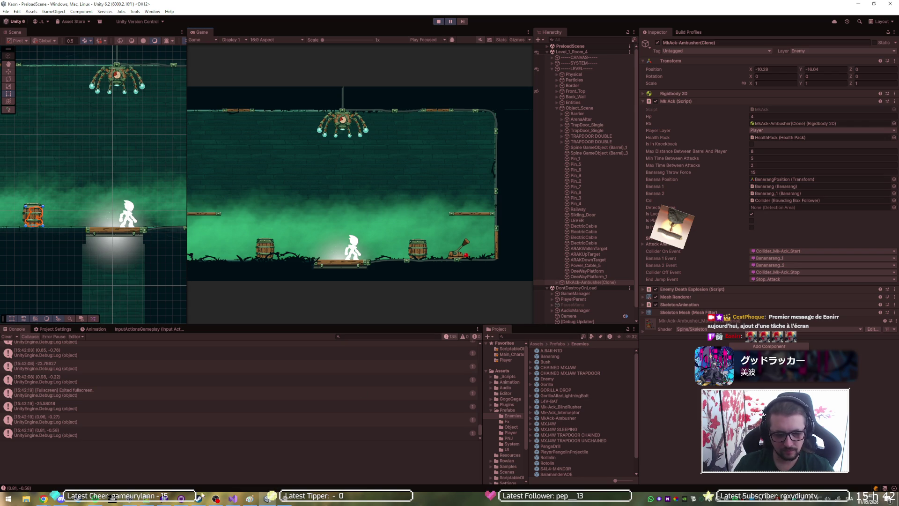
mouse_move(112, 497)
left_click(190, 468)
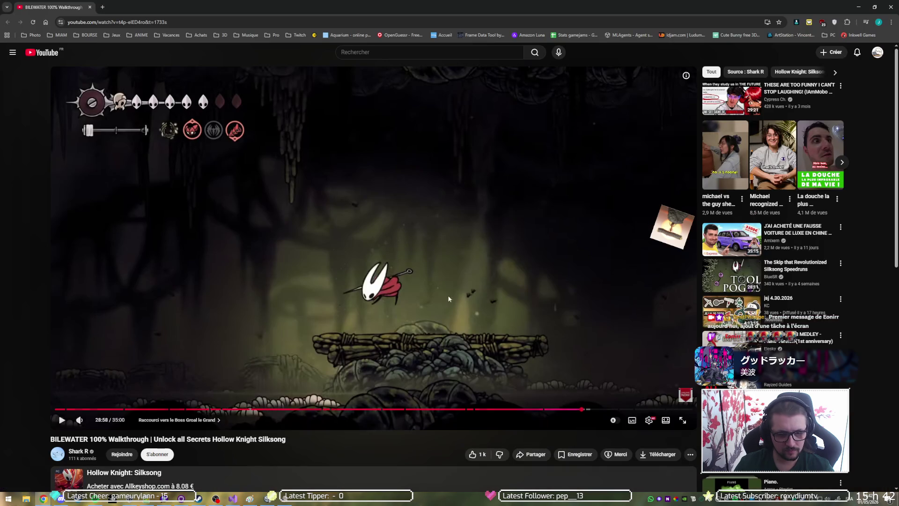
Step: Watch the BILEWATER walkthrough fullscreen through the area map, then pause and rewind 5 seconds
double_click(462, 280)
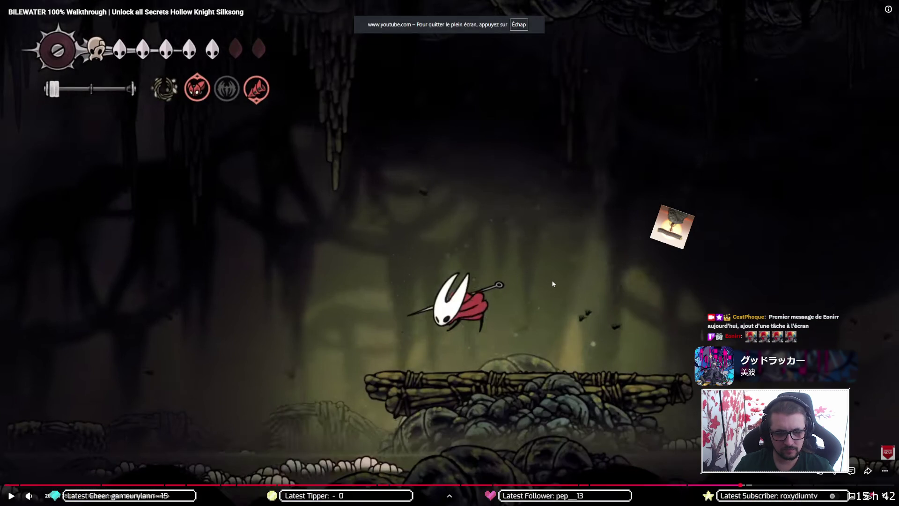
left_click(553, 284)
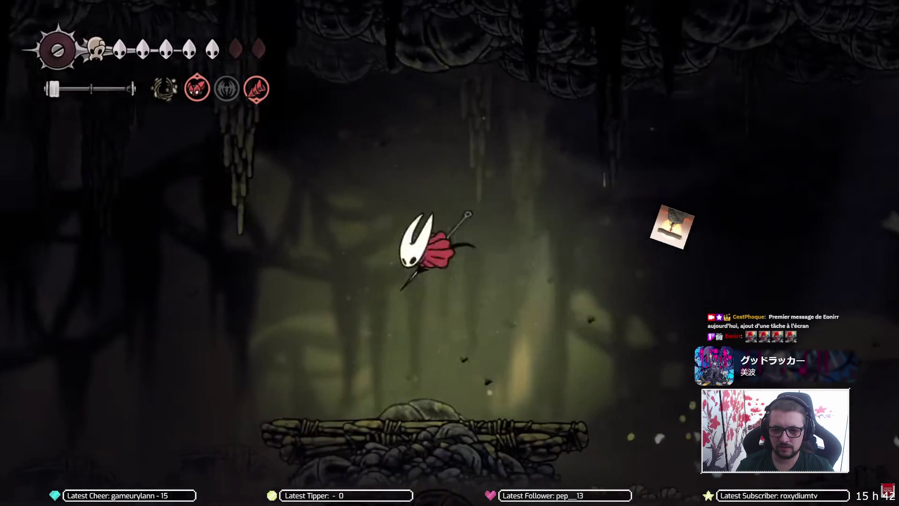
left_click(553, 284)
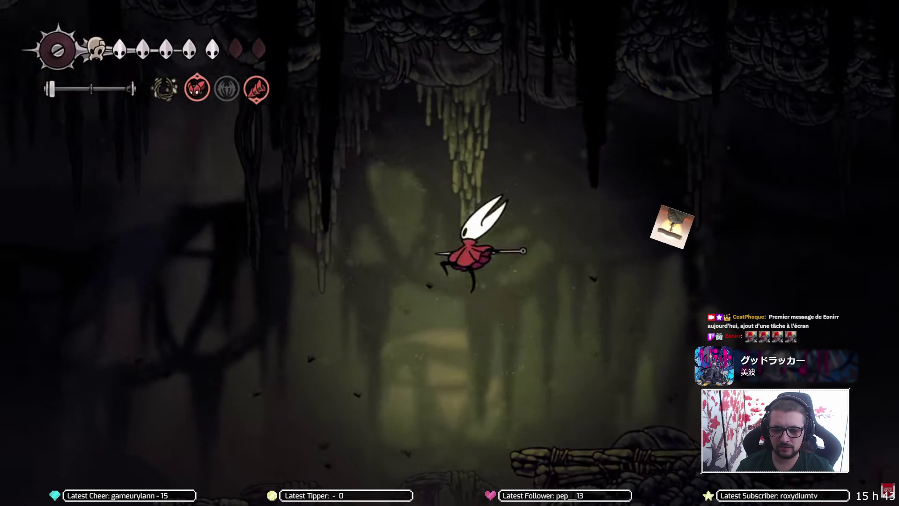
mouse_move(346, 268)
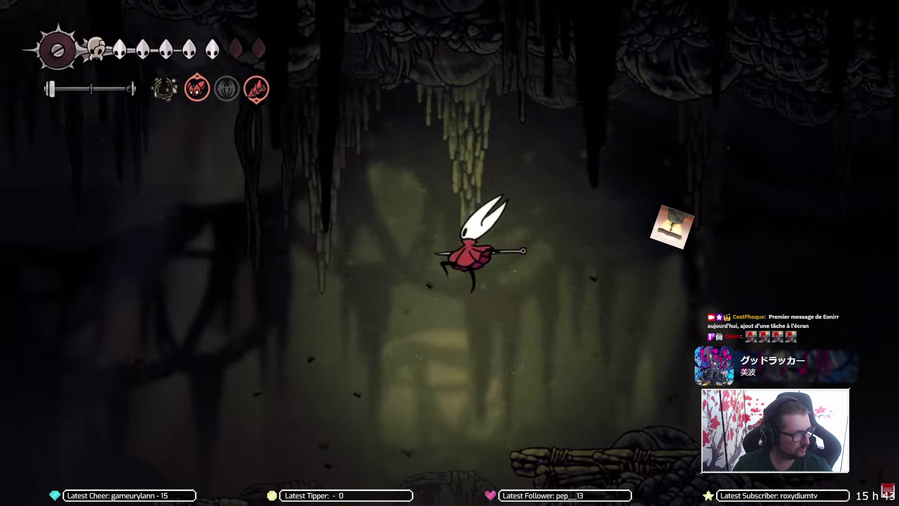
mouse_move(366, 354)
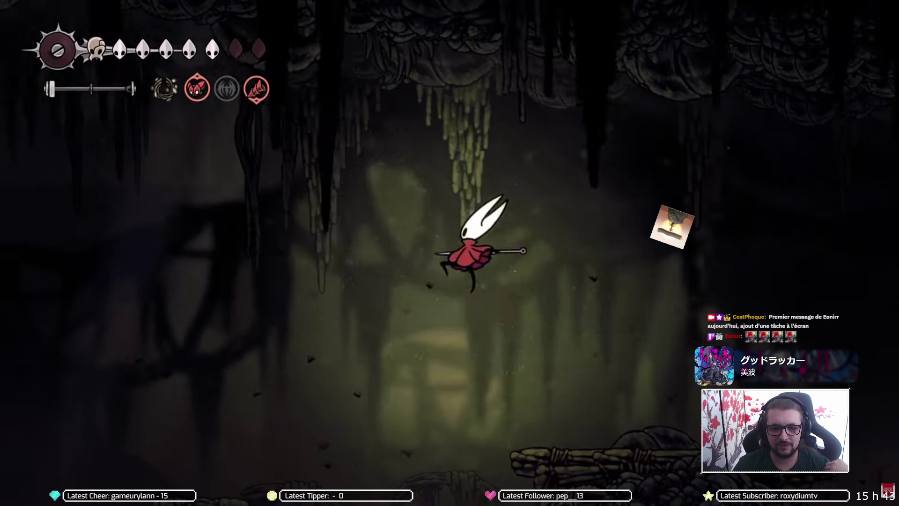
mouse_move(398, 352)
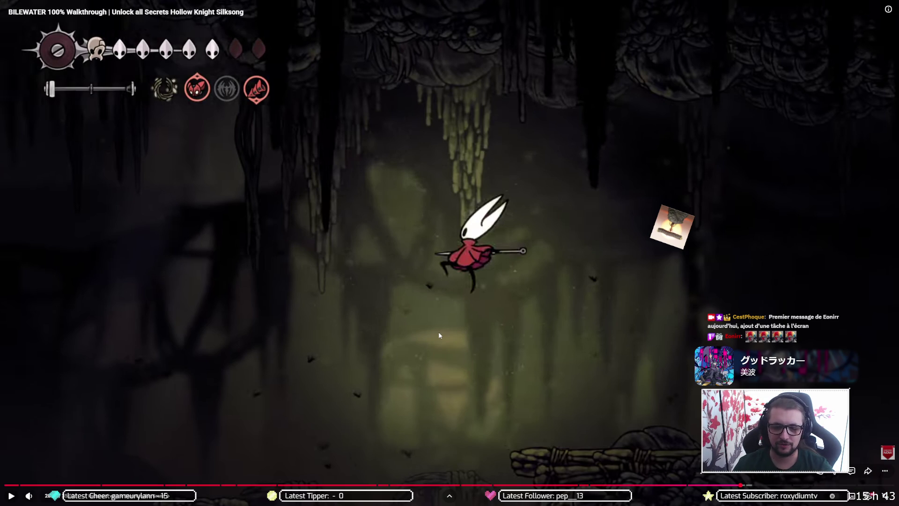
left_click(439, 335)
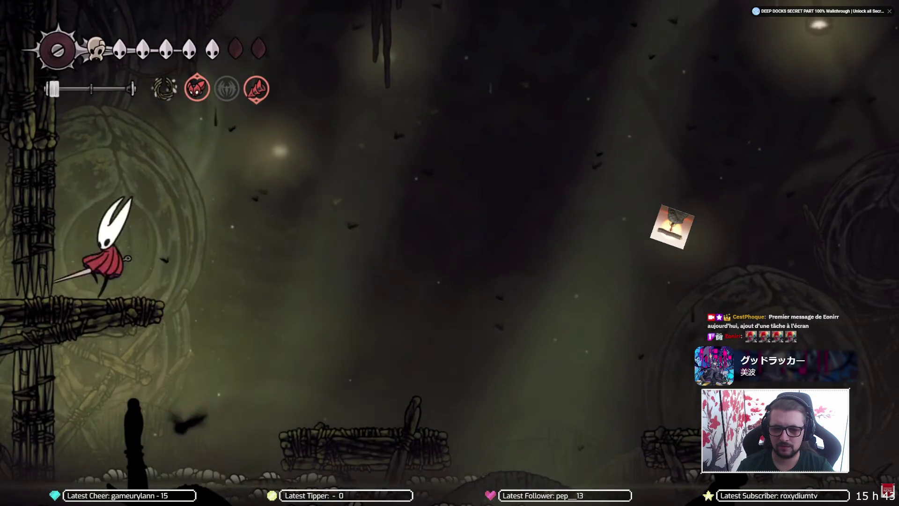
mouse_move(434, 324)
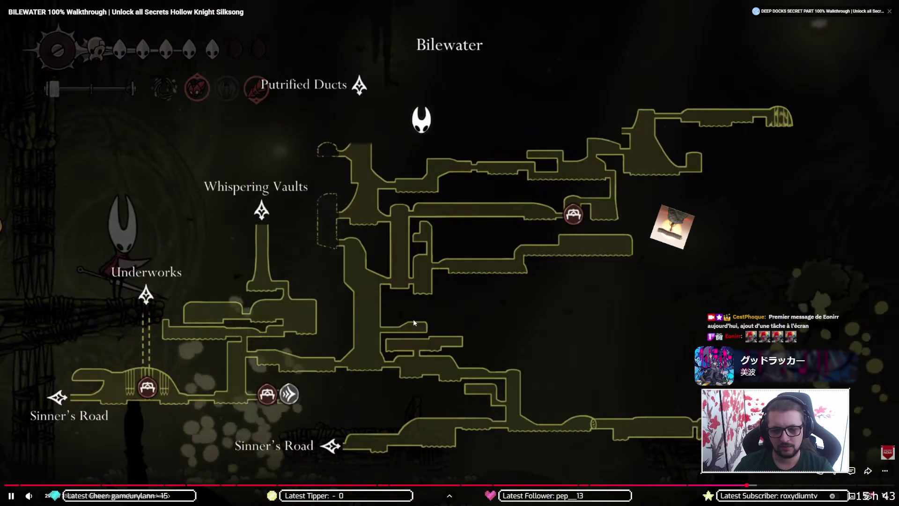
key("space")
key("Left")
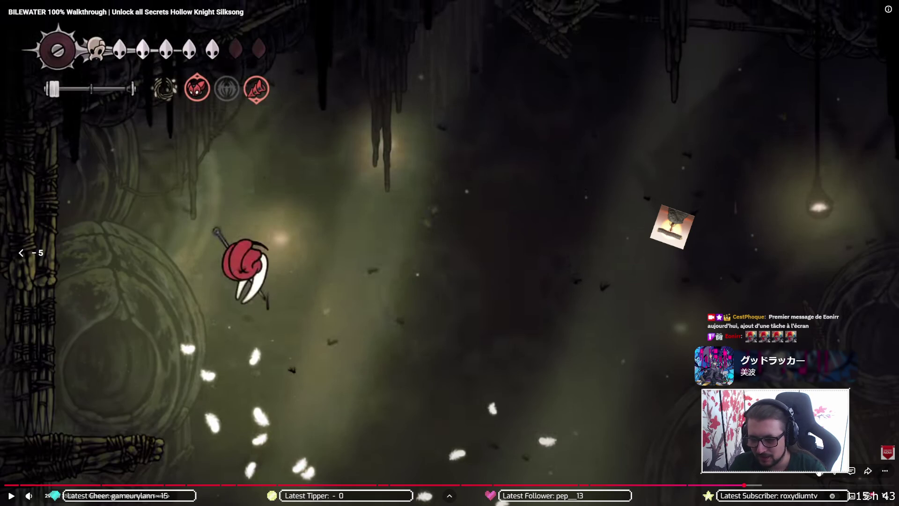
Step: Check the Playback speed options in settings, then play the walkthrough further and pause it
left_click(841, 496)
scroll("down", 3)
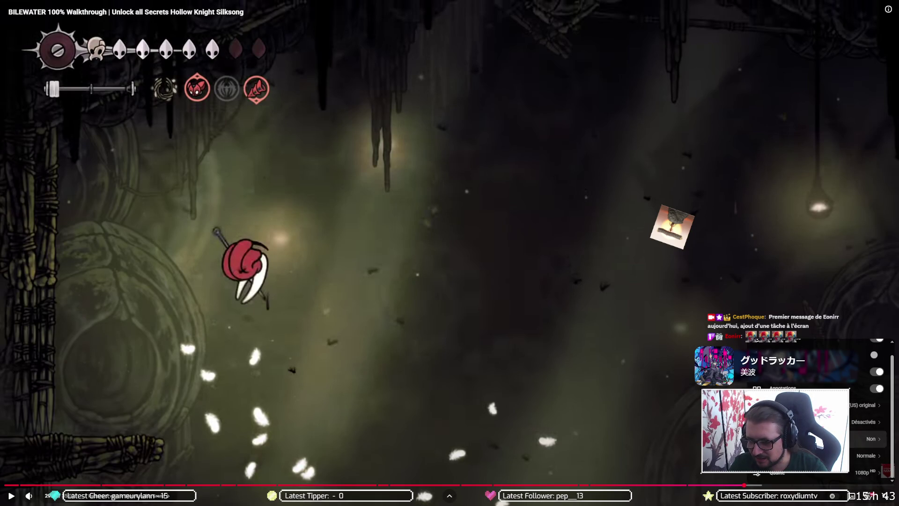
left_click(866, 455)
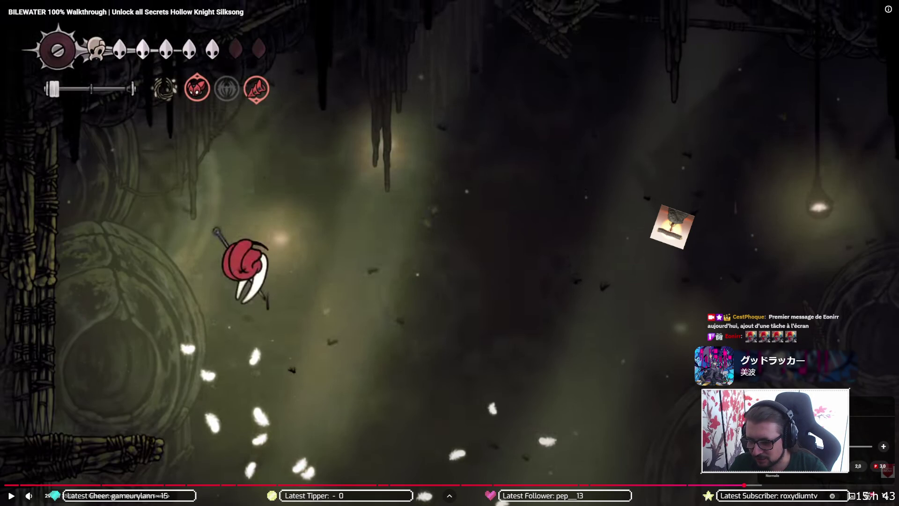
left_click(583, 320)
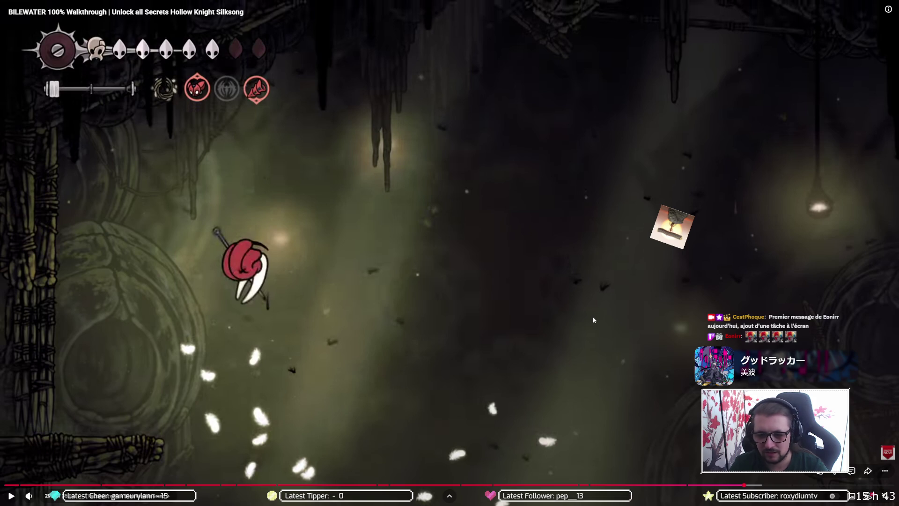
left_click(585, 319)
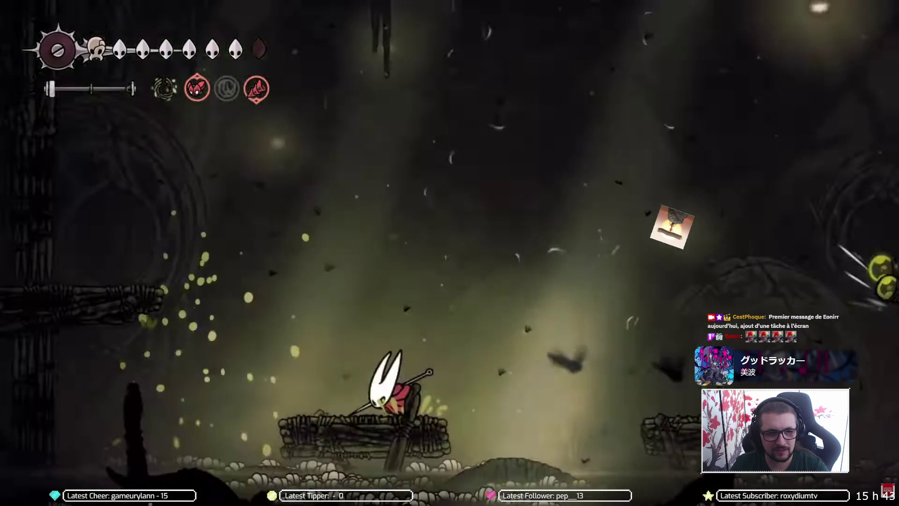
left_click(539, 366)
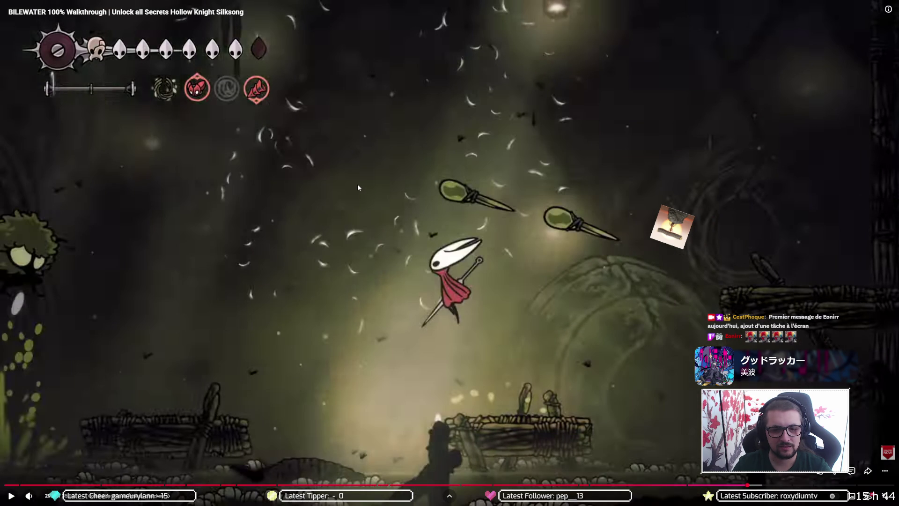
Step: Pause the walkthrough at the fight, step forward a few frames, and resume briefly
left_click(358, 188)
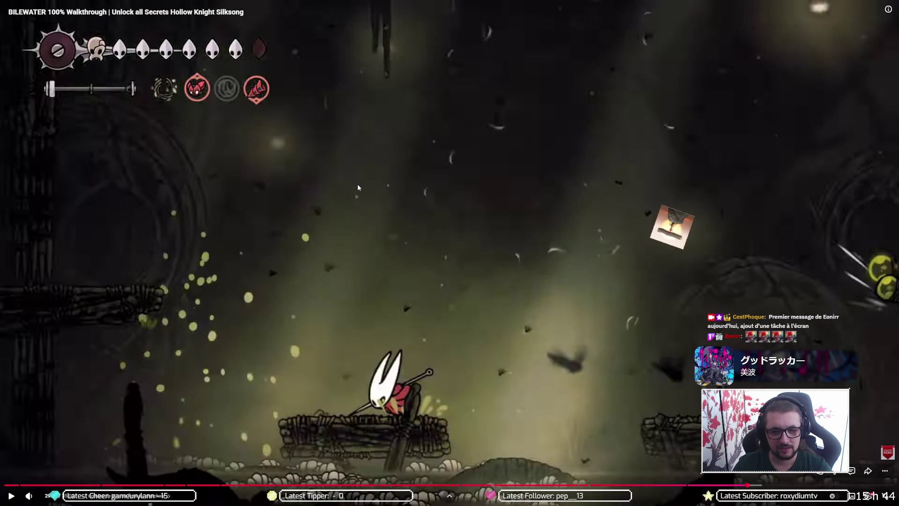
left_click(358, 184)
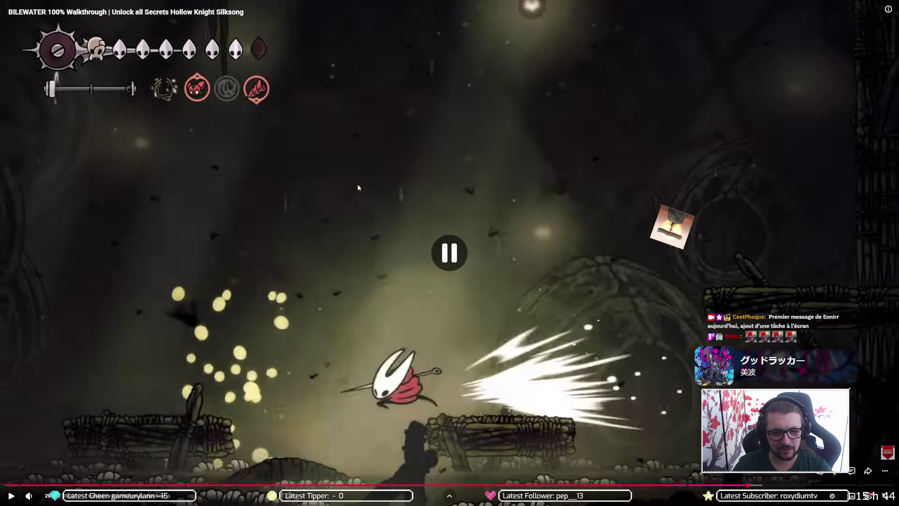
left_click(358, 184)
left_click(357, 188)
left_click(358, 187)
left_click(358, 187)
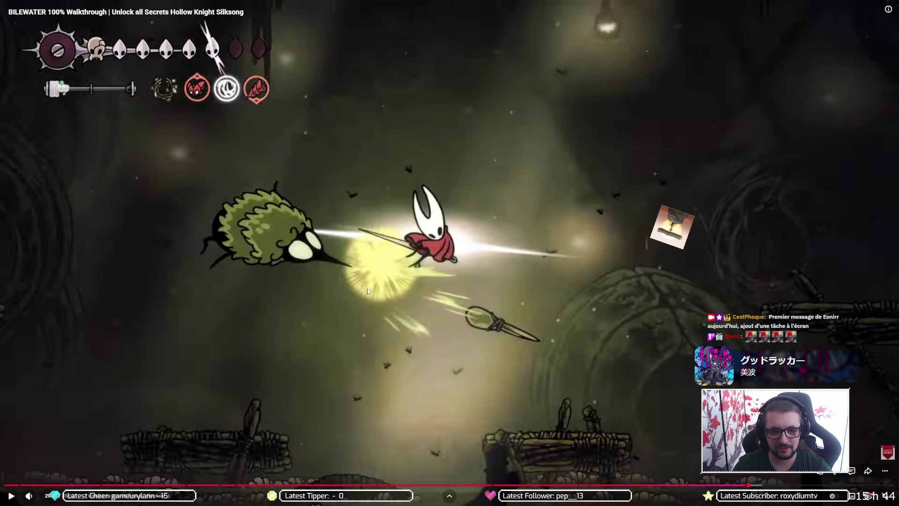
key("Right")
key("Right")
key("Right")
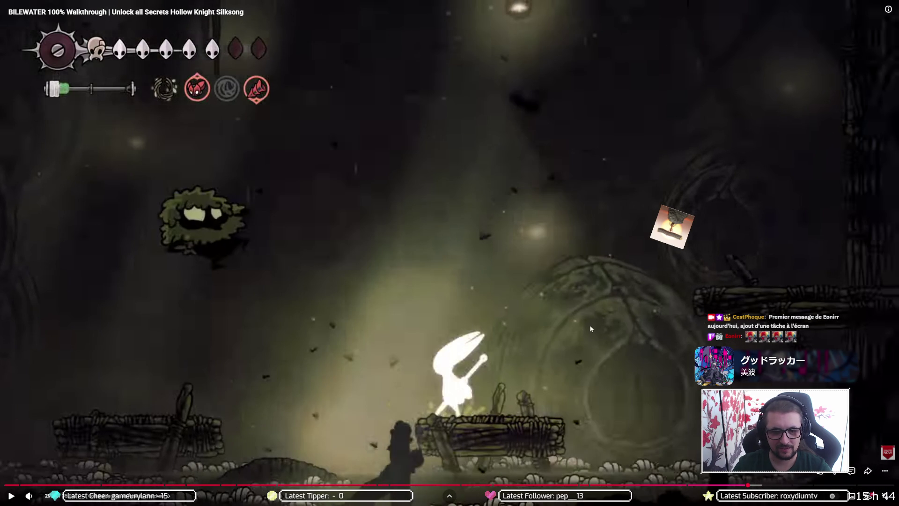
key("Right")
key("Right")
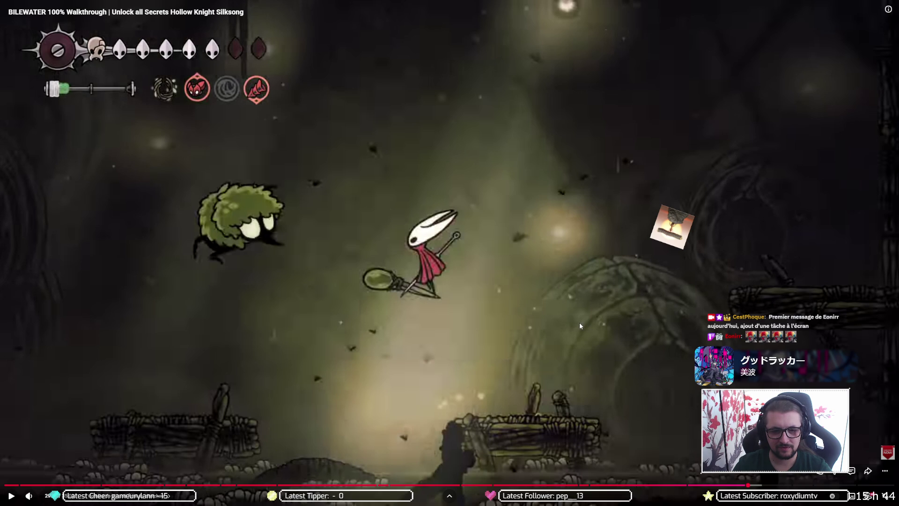
key("Right")
key("Right")
key("space")
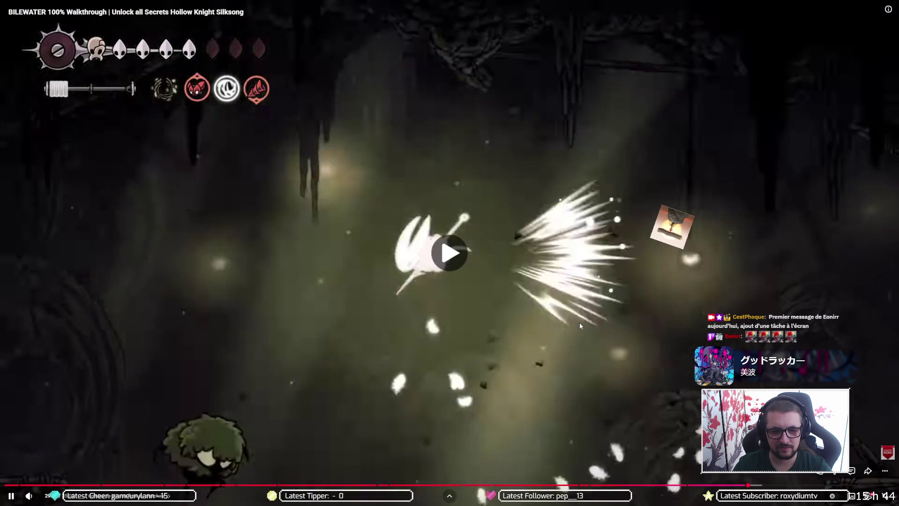
Step: Pause again and advance frame by frame through the spear-throwing enemy fight
key("space")
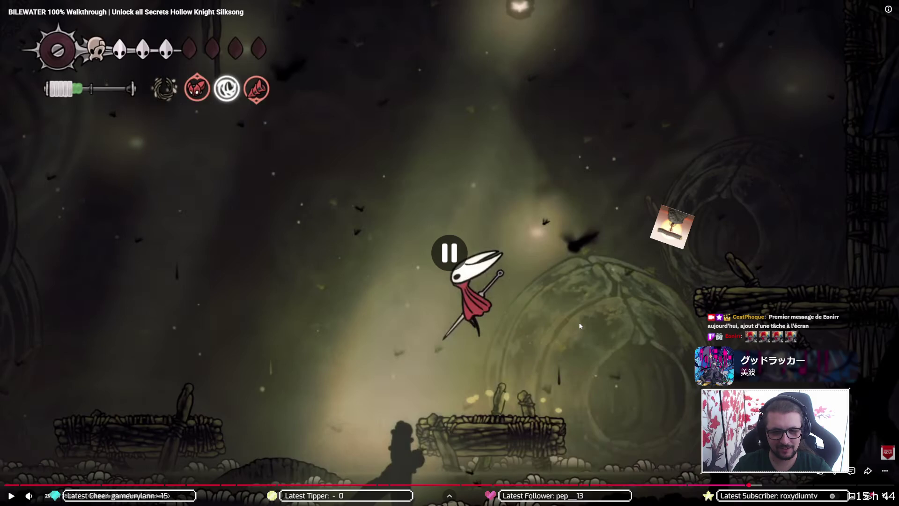
key("Right")
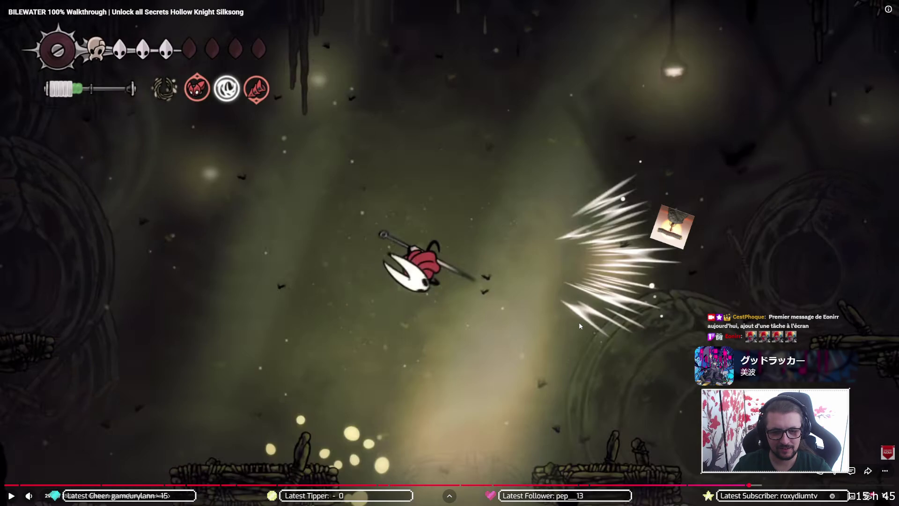
key("Right")
key("Right")
key("Right")
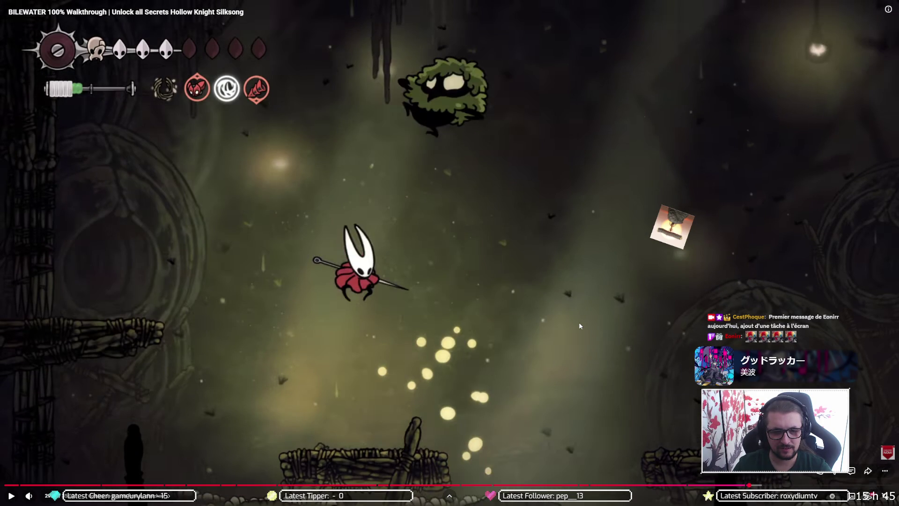
key("Right")
key("Right")
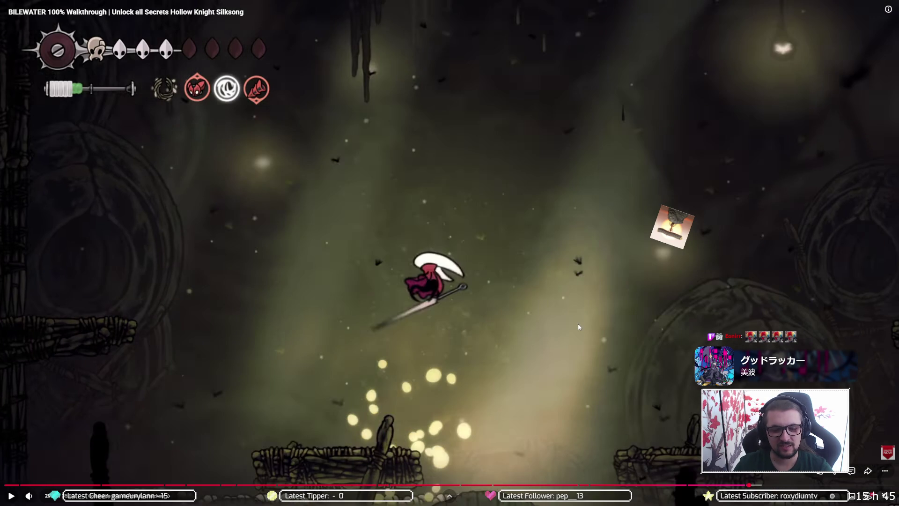
key("Right")
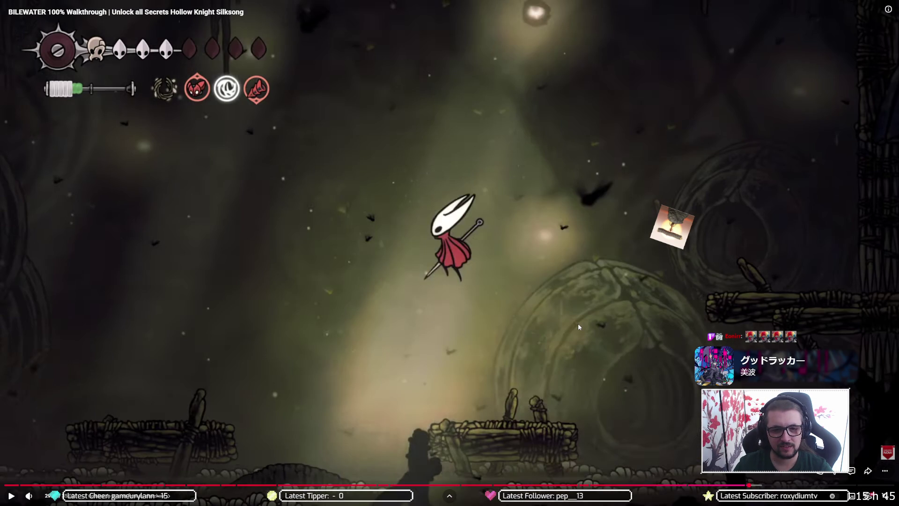
key("Right")
key("Right")
key("Right")
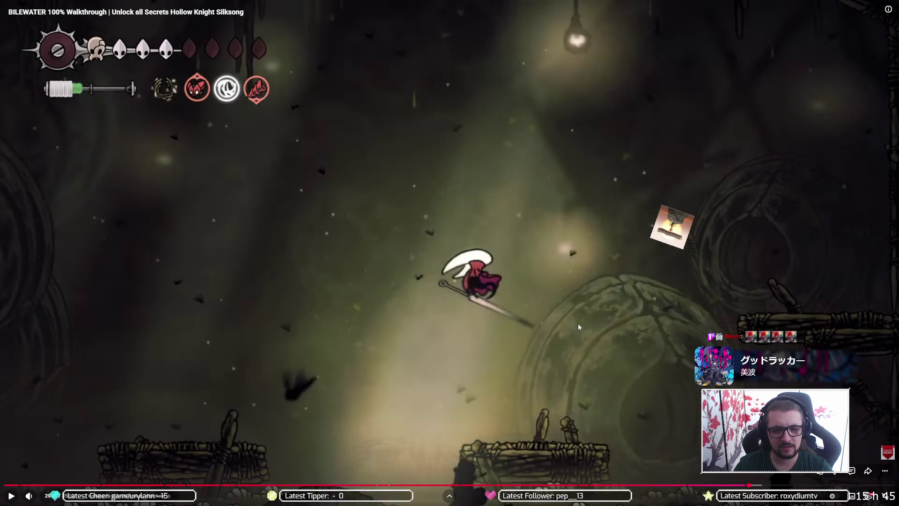
key("Right")
key("Right")
key("Right")
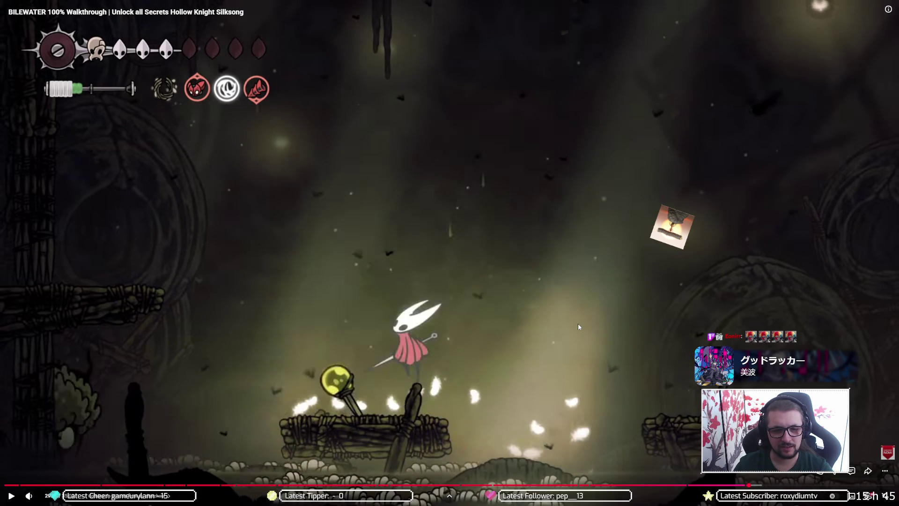
key("Right")
key("Right")
key("Right")
key("Right")
key("Right")
key("Right")
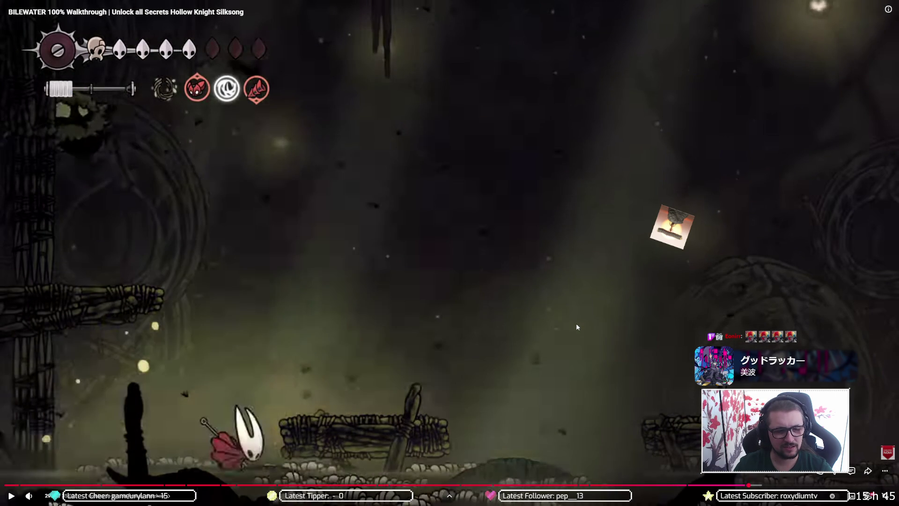
key("Right")
key("Right")
key("Right")
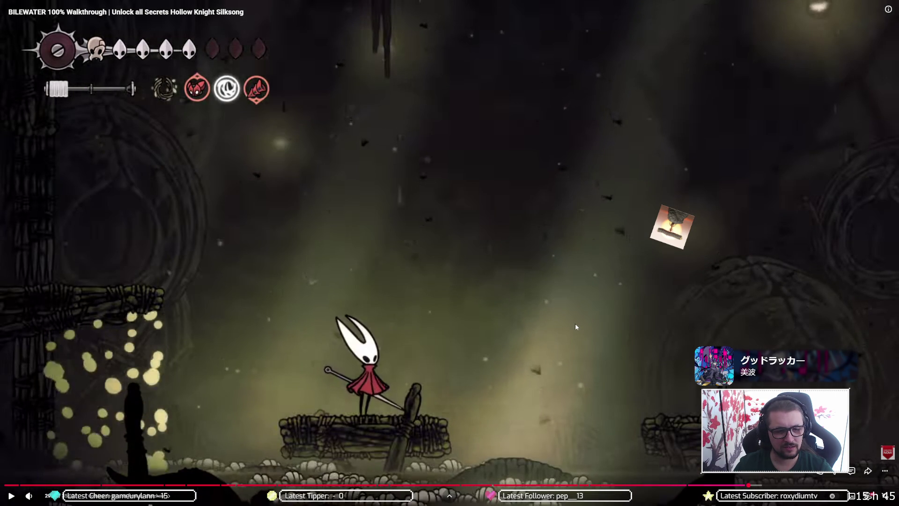
key("Right")
key("Right")
key("Right")
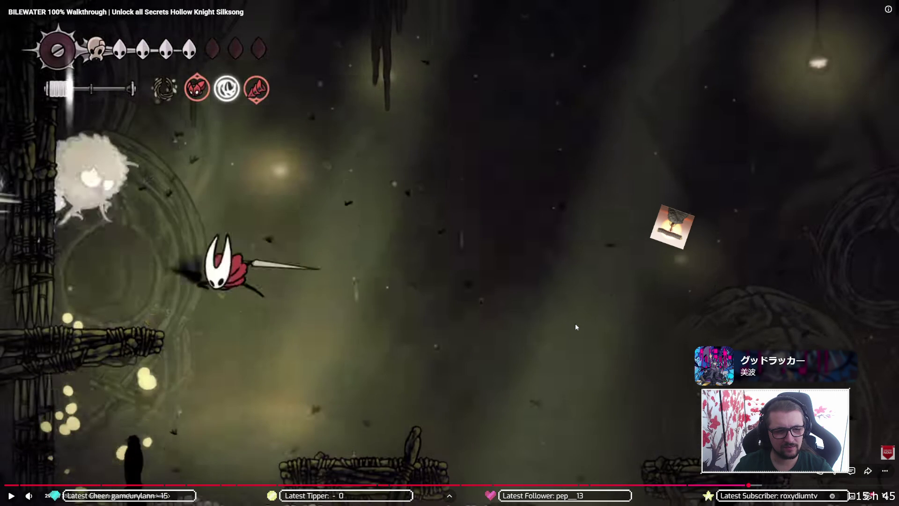
key("period")
key("period")
key("period")
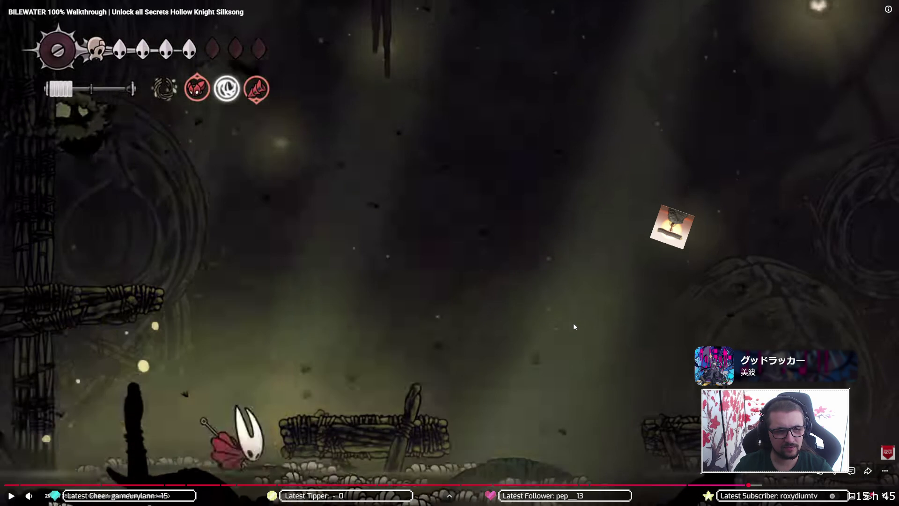
key("Right")
key("Right")
key("Right")
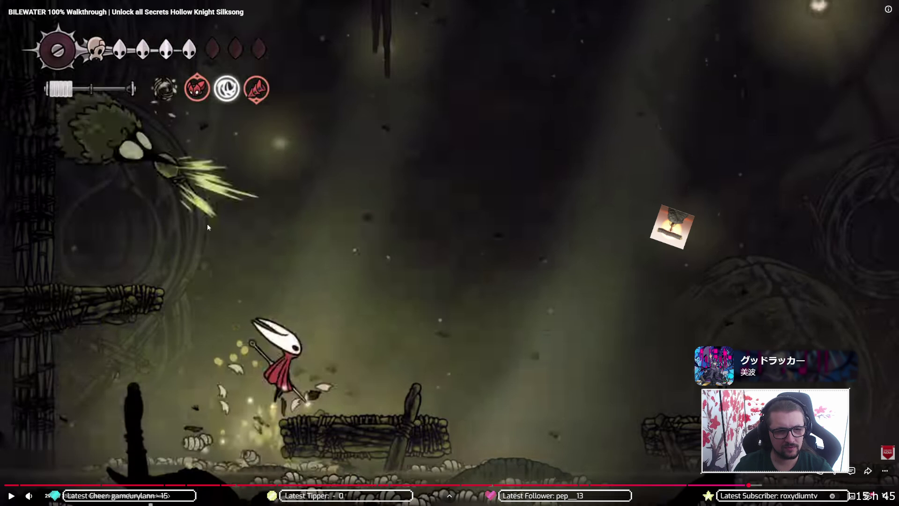
Step: Follow the thrown projectile frame by frame to the slash hit, then resume playback
key("period")
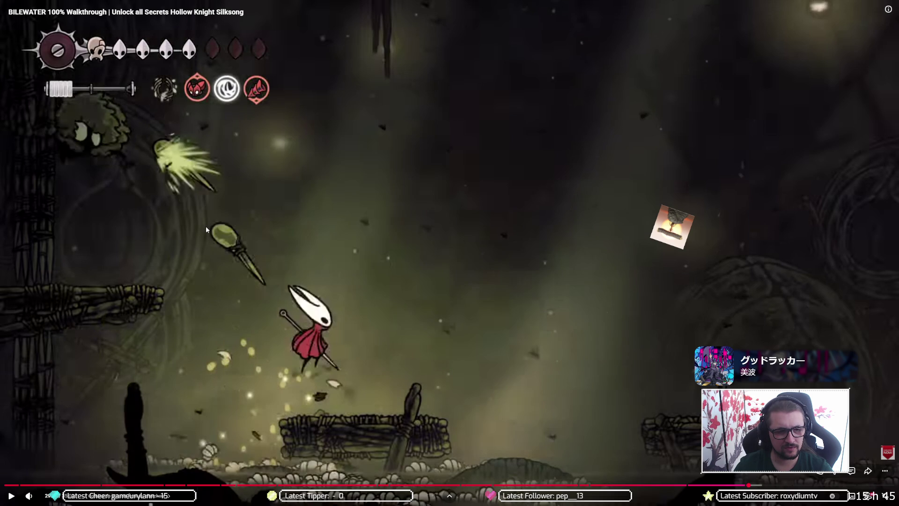
key("period")
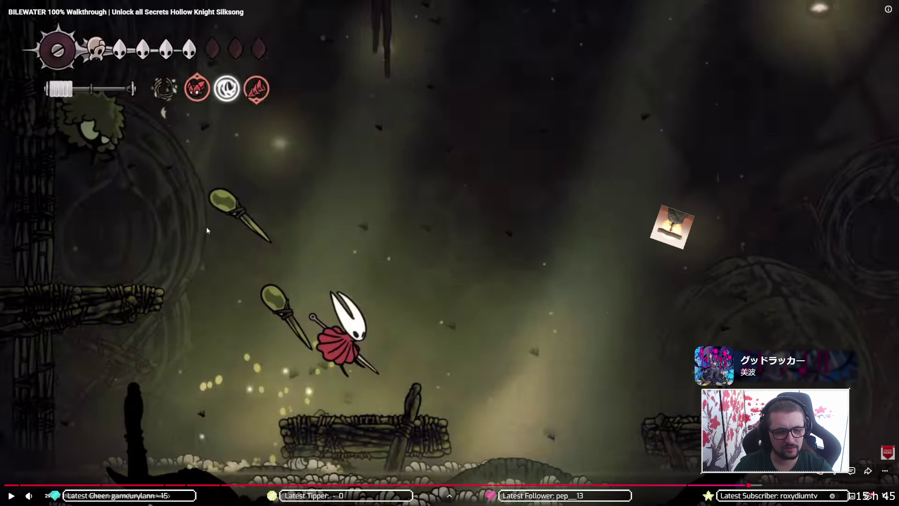
key("period")
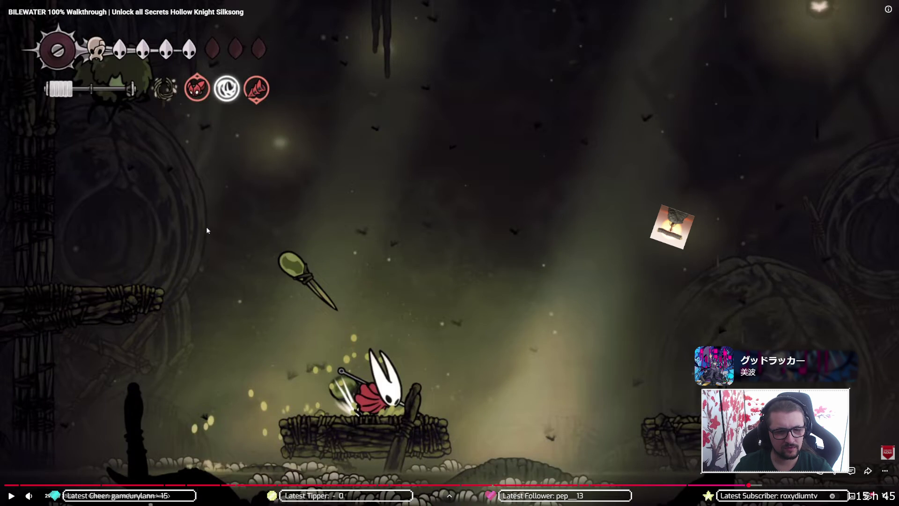
key("period")
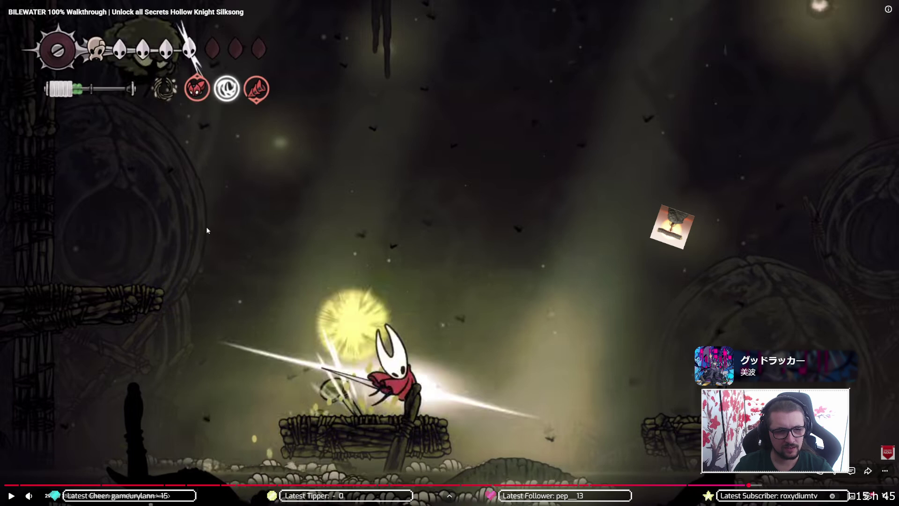
key("period")
key("period")
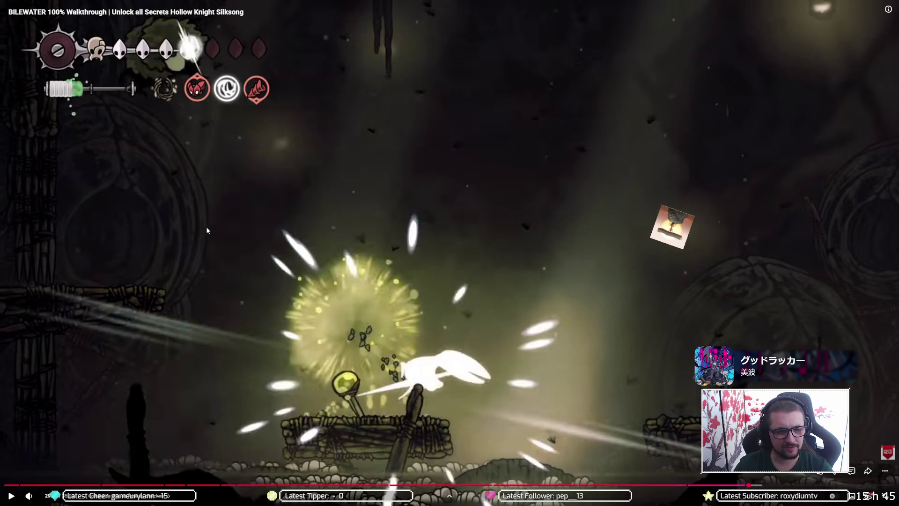
key("period")
key("space")
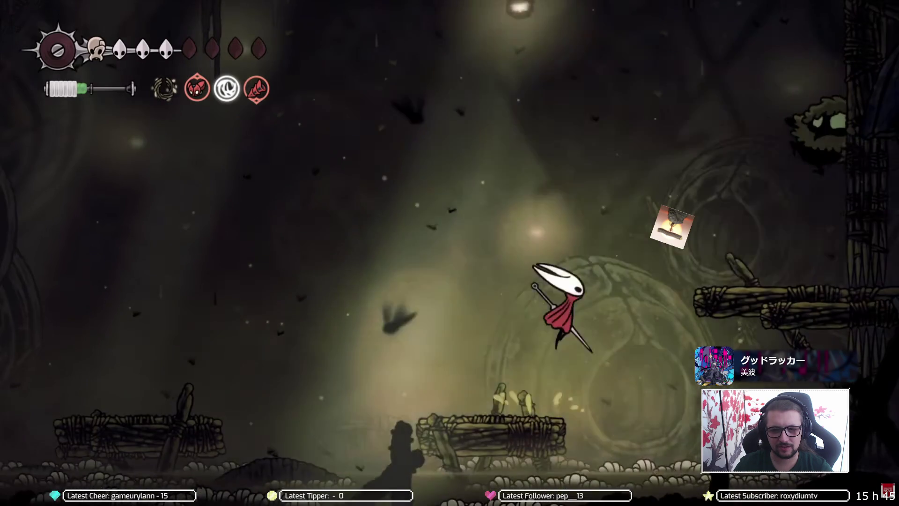
Step: Jump the walkthrough back ten seconds and rewatch the platform fight, pausing and resuming
left_click(746, 165)
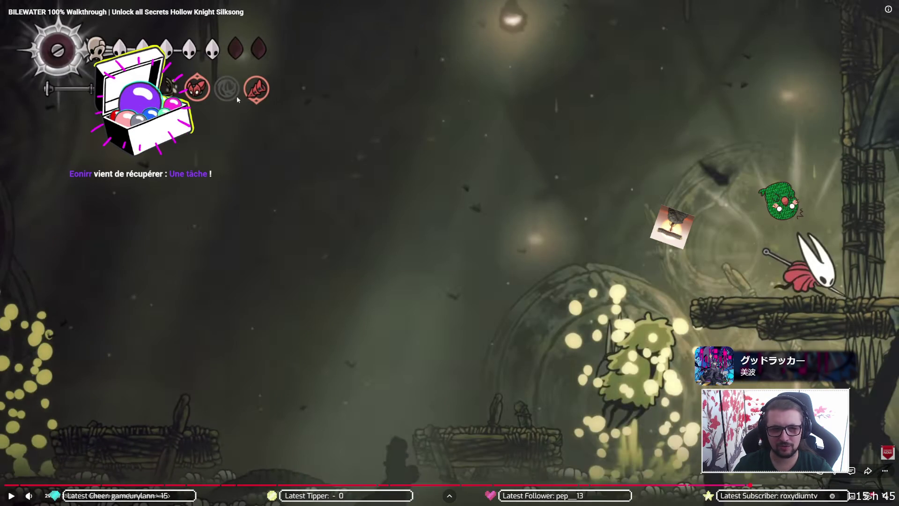
left_click(575, 186)
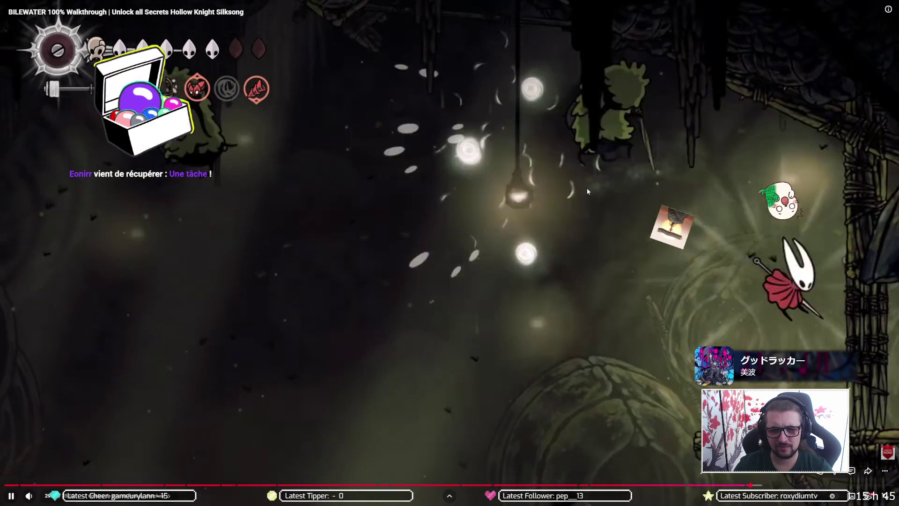
left_click(579, 186)
key("j")
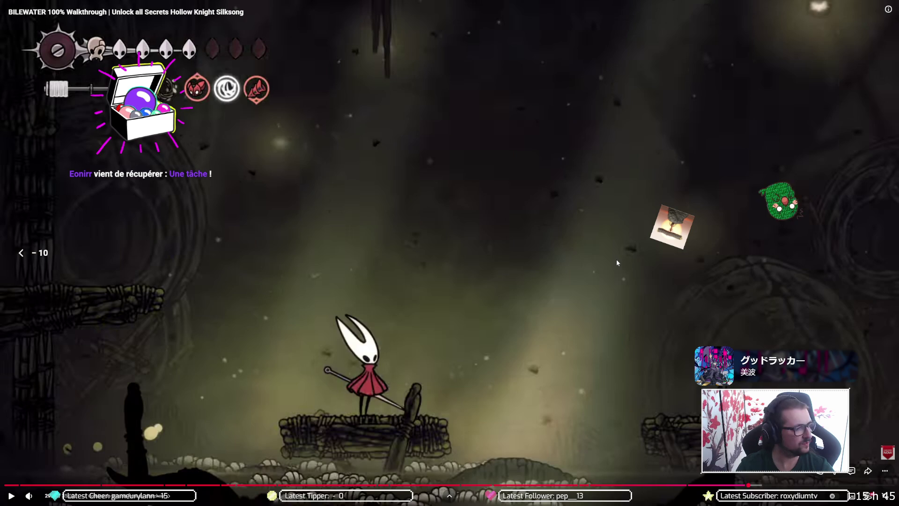
key("l")
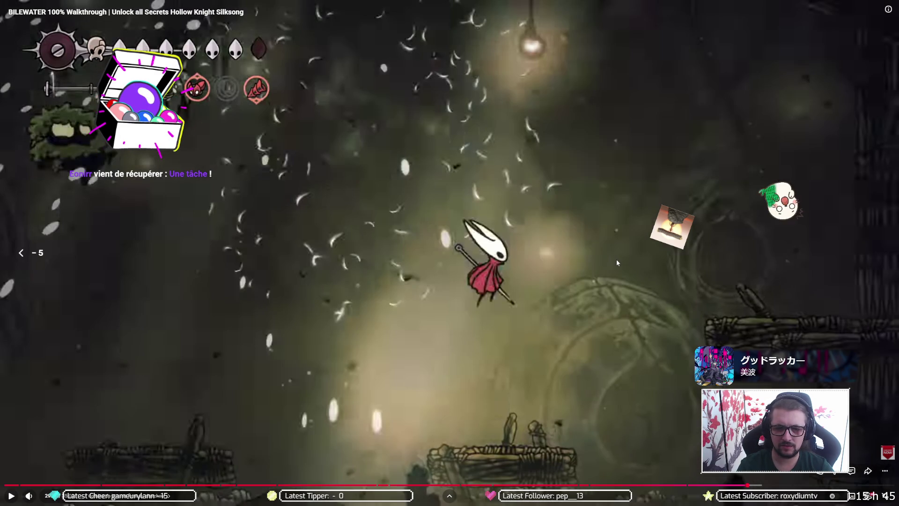
left_click(617, 259)
key("j")
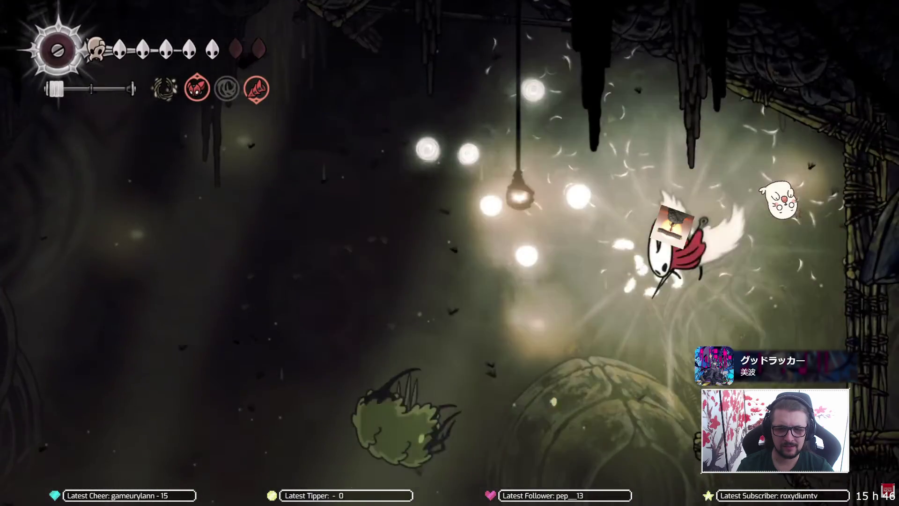
left_click(616, 259)
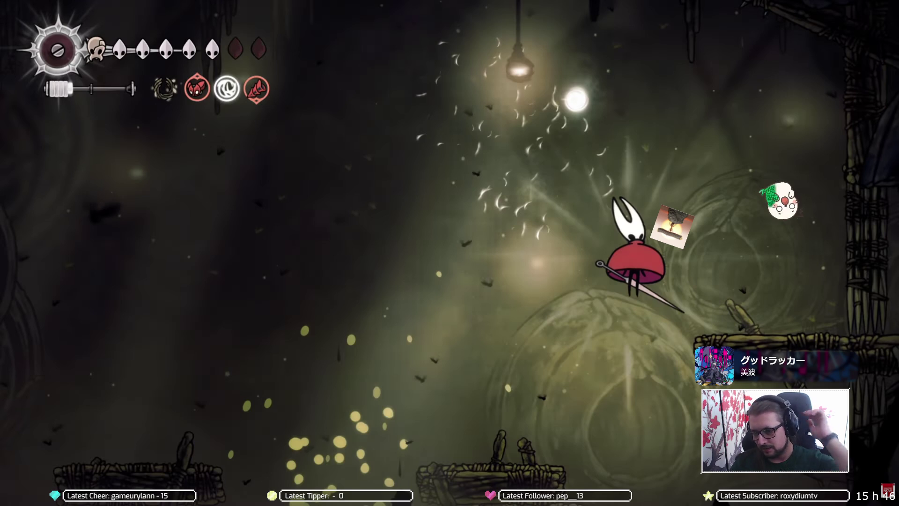
left_click(342, 291)
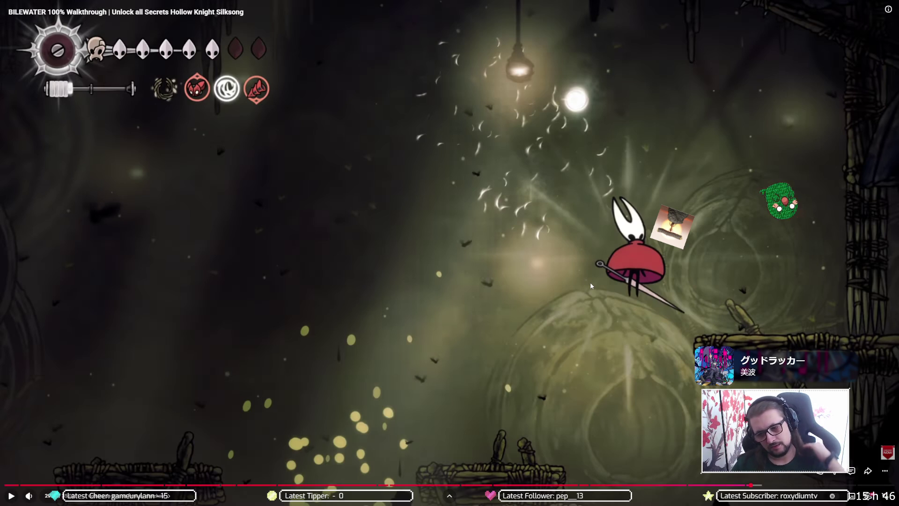
left_click(590, 282)
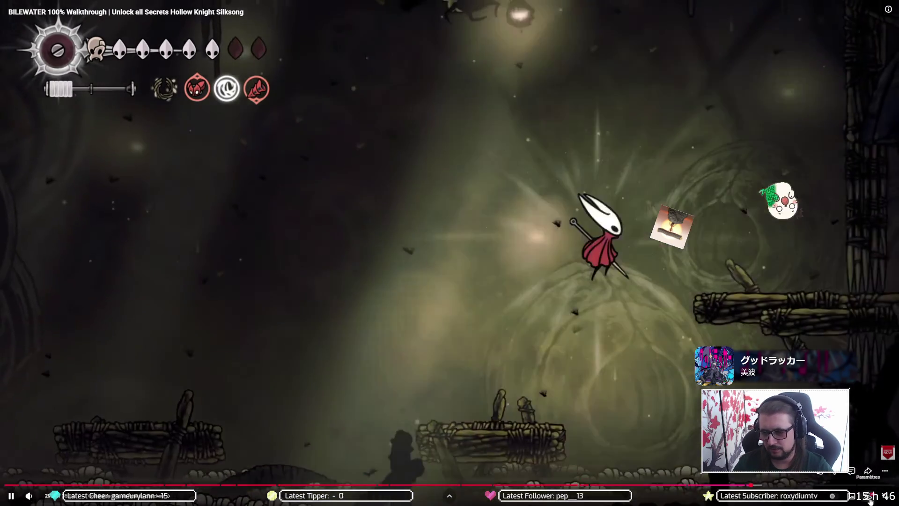
Step: Show the playback-speed choices, seek the walkthrough back a few seconds, and mute it
left_click(870, 501)
left_click(871, 436)
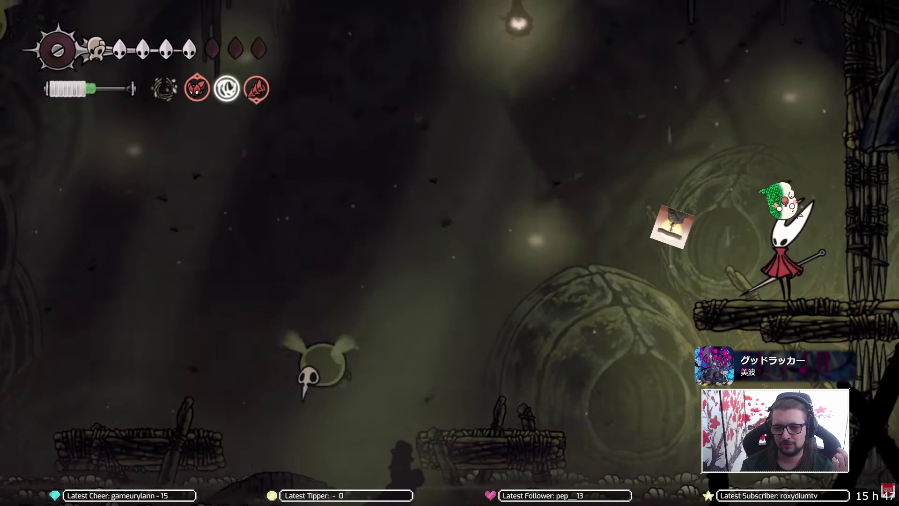
key("Left")
key("Left")
key("Left")
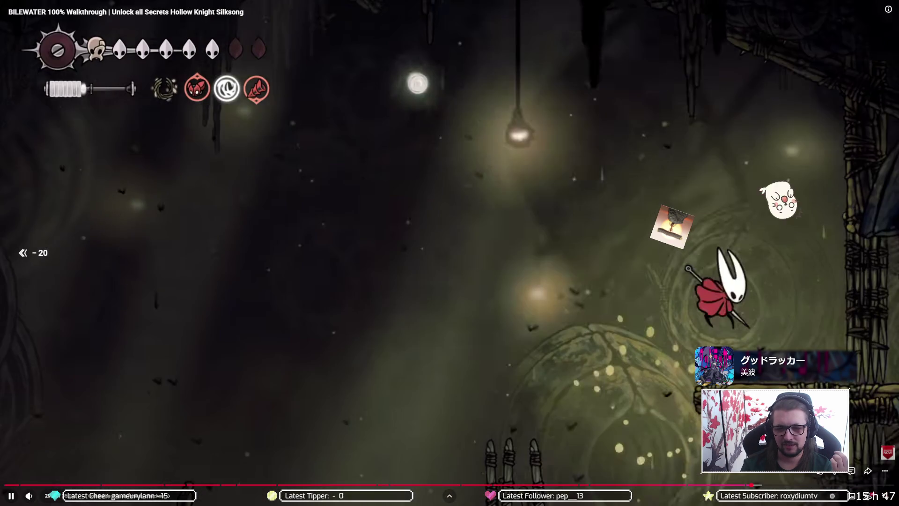
key("Left")
key("Left")
key("Left")
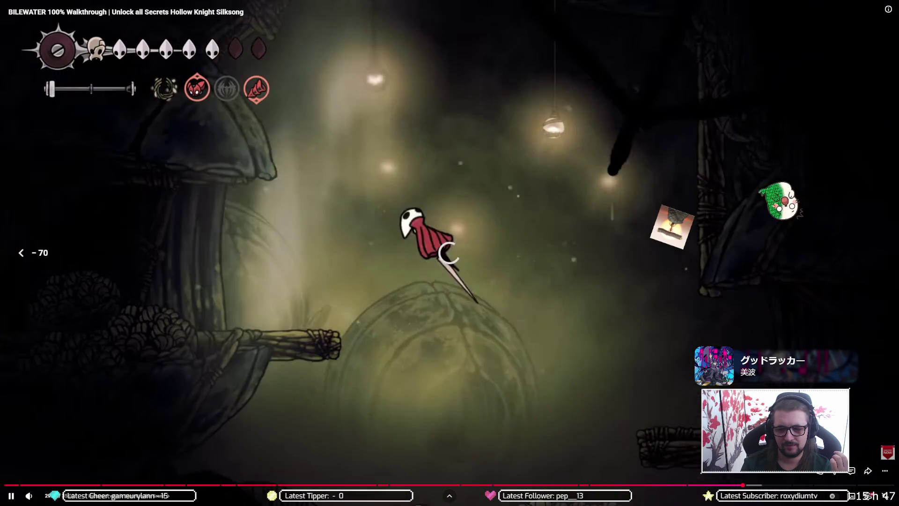
key("Right")
key("Right")
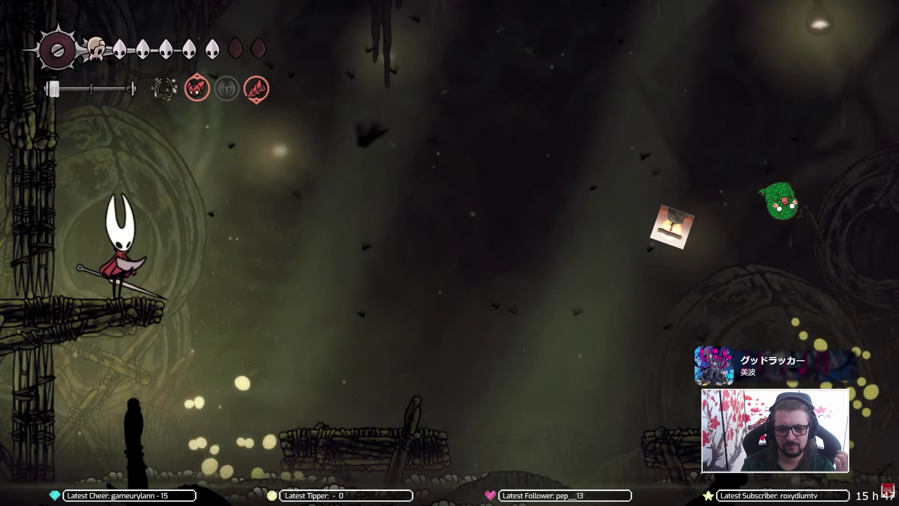
key("m")
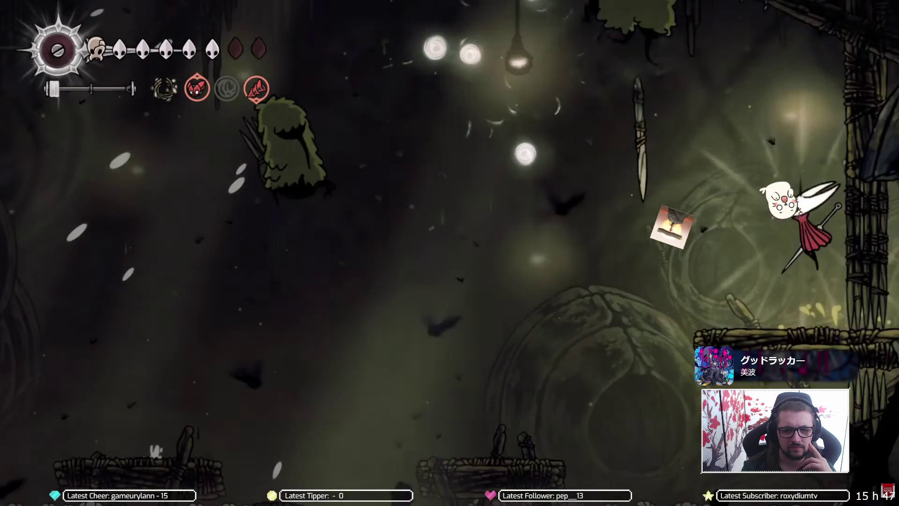
Step: Rewind the Silksong walkthrough 10 seconds, pause and resume it, then return to the normal watch page
key("j")
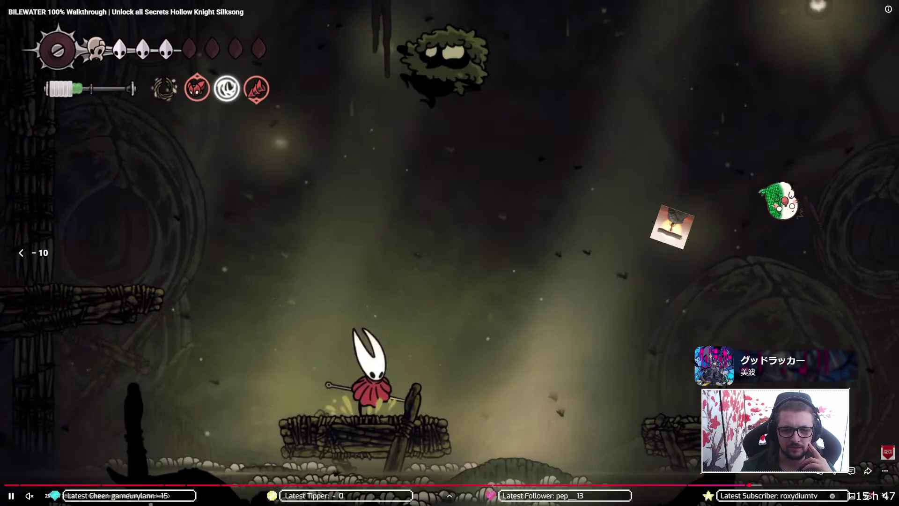
key("k")
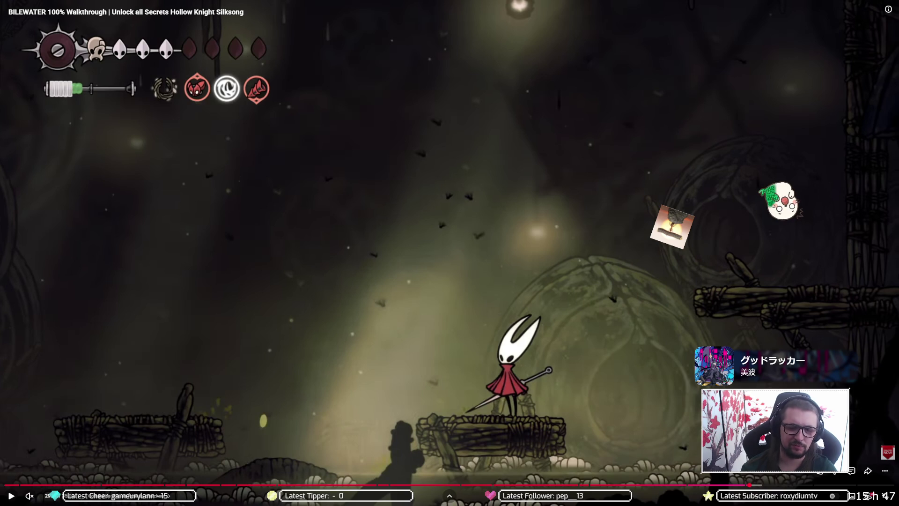
key("k")
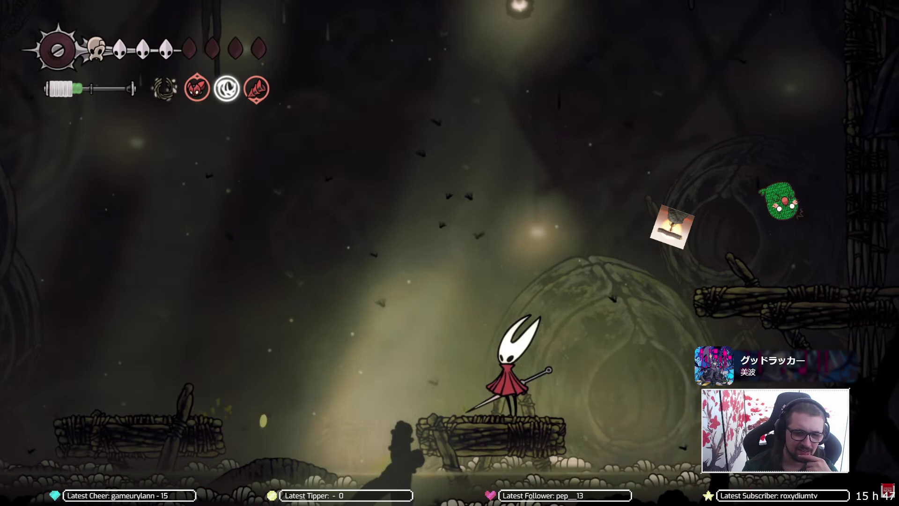
key("k")
key("k")
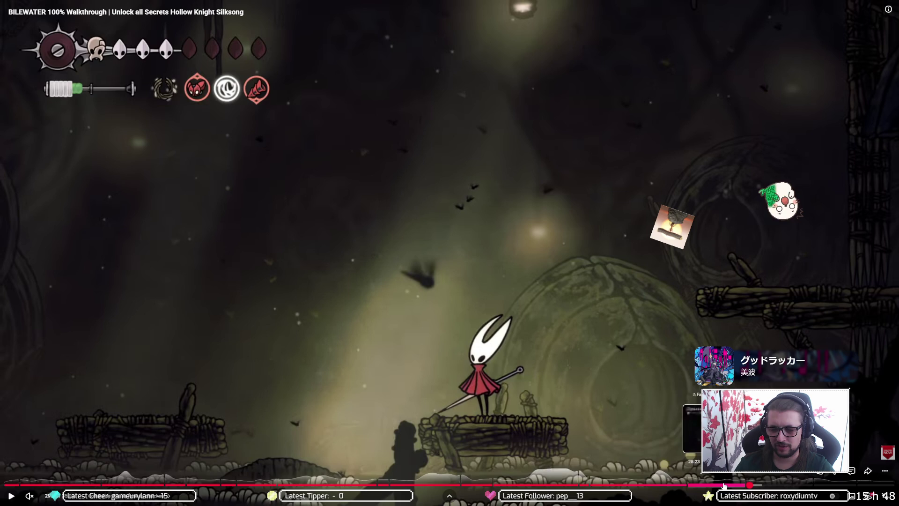
left_click(630, 255)
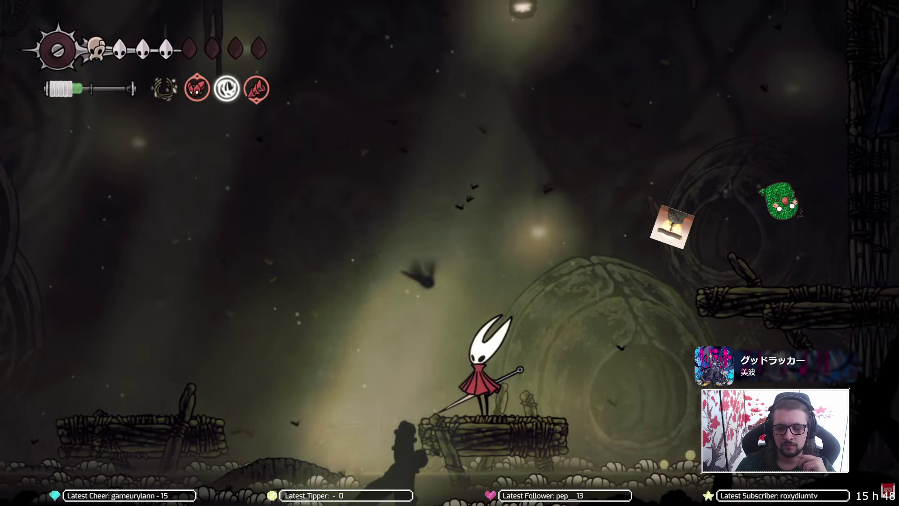
double_click(502, 212)
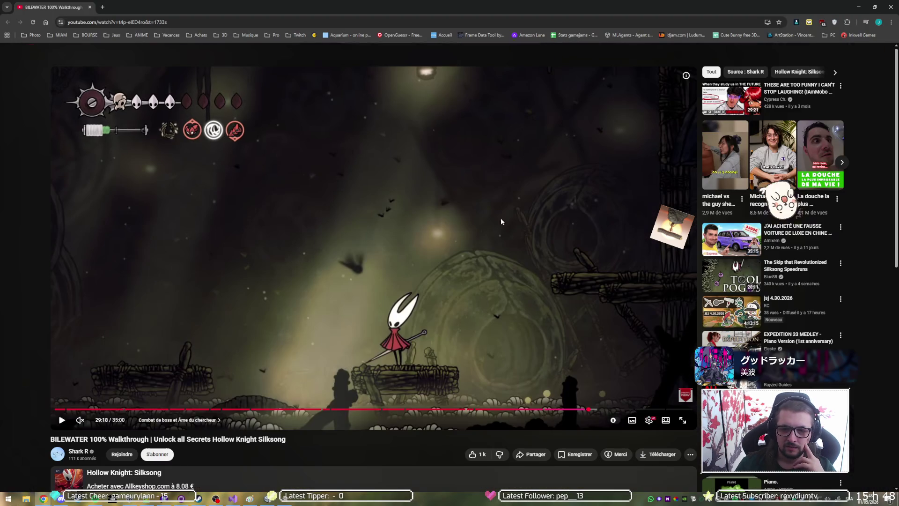
Step: Switch to Unity, restart play mode, and maximize the Game view
left_click(266, 499)
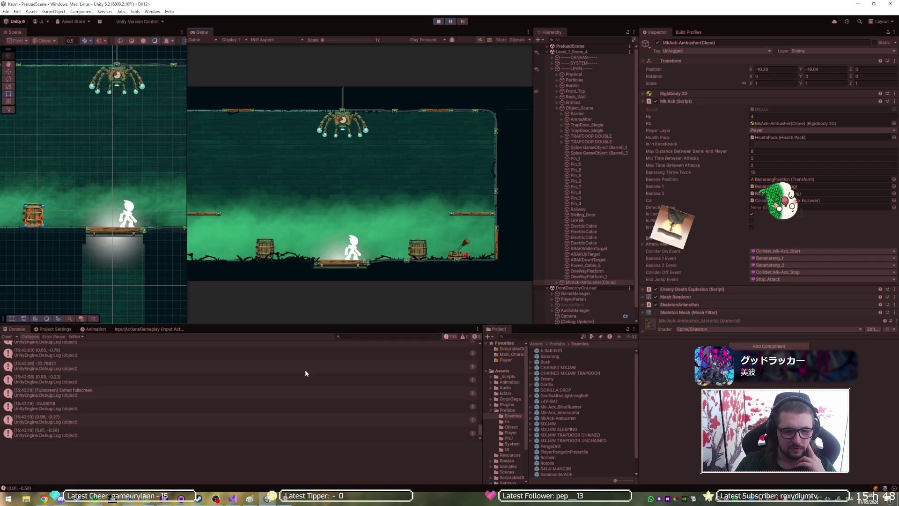
left_click(440, 22)
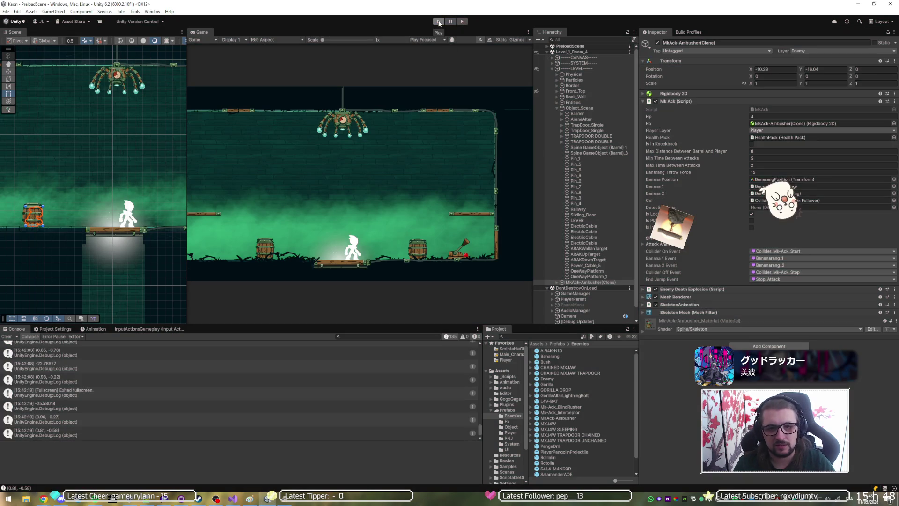
left_click(439, 22)
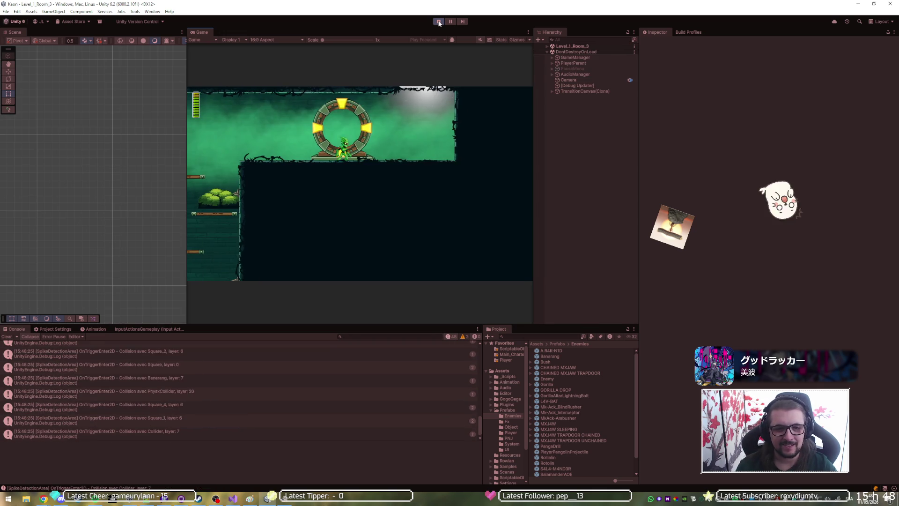
double_click(438, 33)
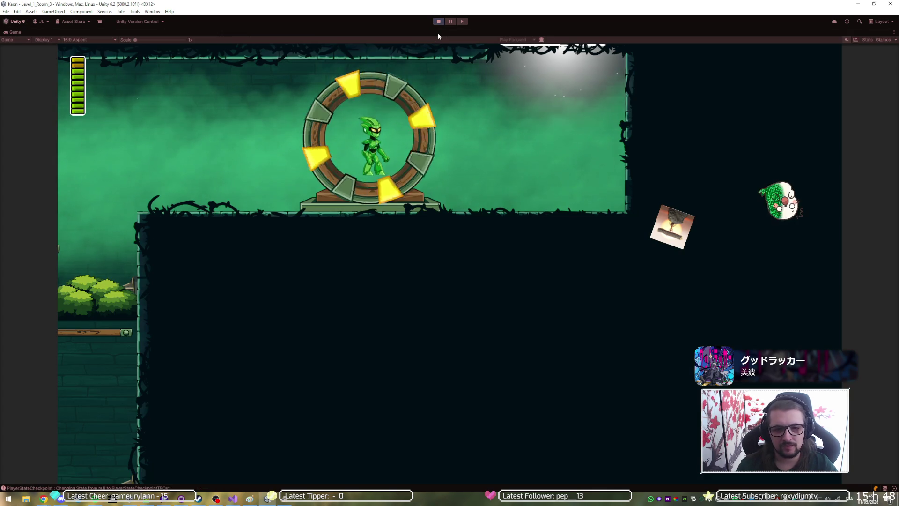
Step: Play from Room_3 into Room_4 to see the banana attack, then stop play mode with Ctrl+P
key("d")
key("space")
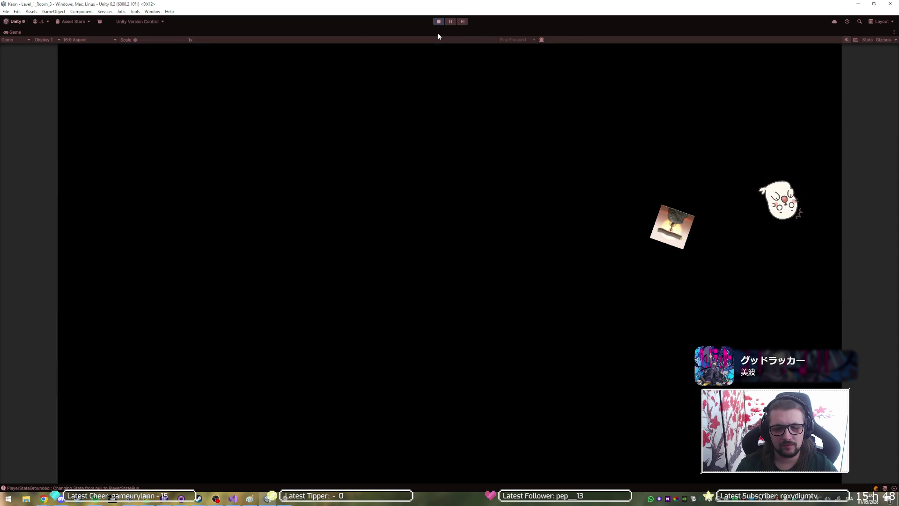
key("a")
key("d")
key("a")
key("d")
key("d")
key("d")
key("space")
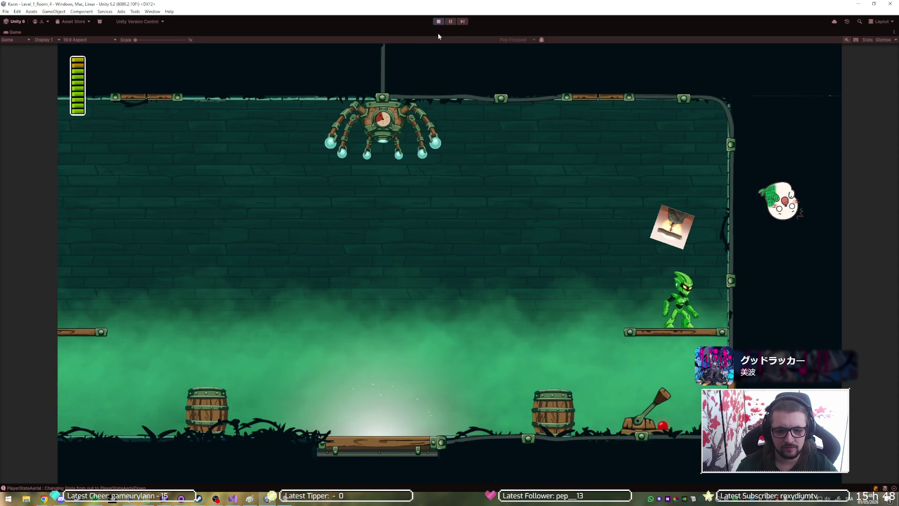
key("a")
key("Escape")
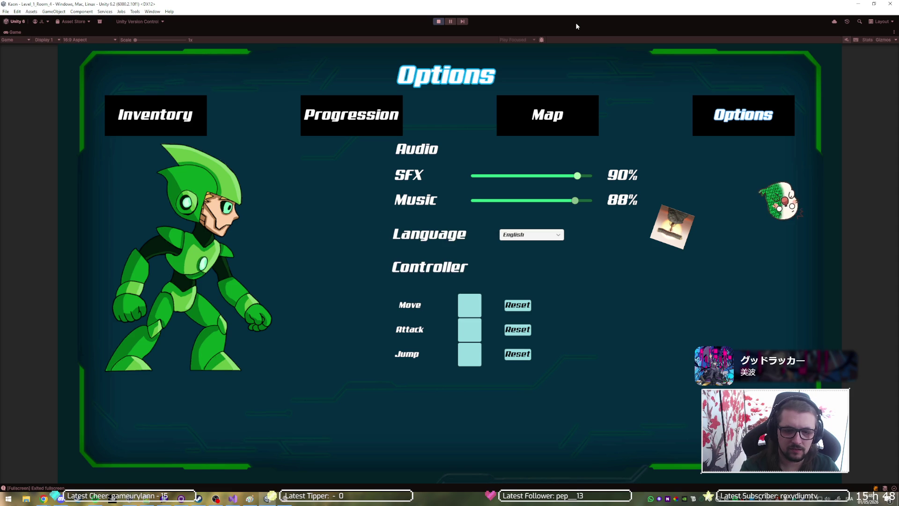
key("ctrl+p")
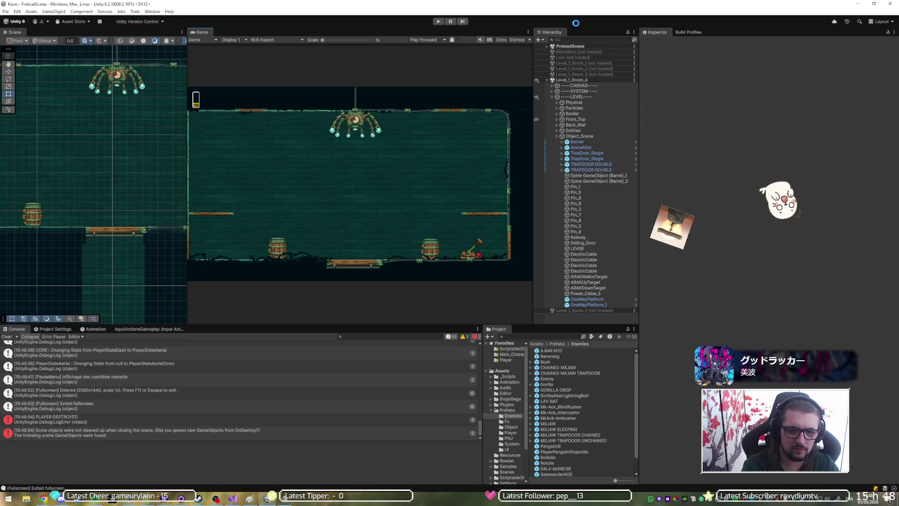
Step: Enter Play mode and run the player across Room_4 onto the right ledge
key("ctrl+p")
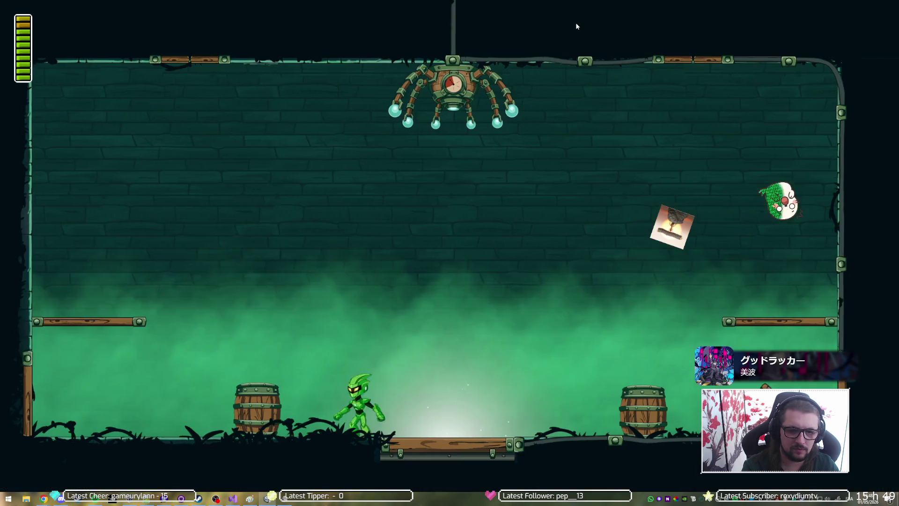
key("Right")
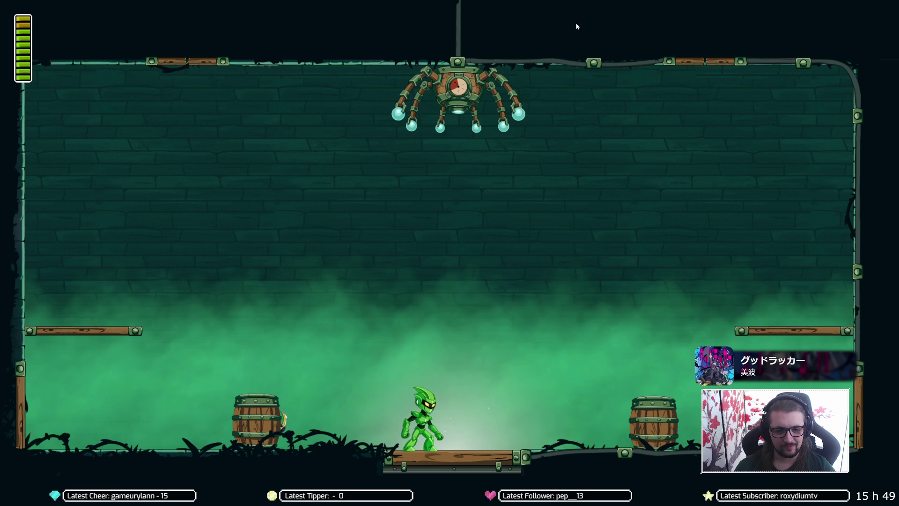
key("Right")
key("space")
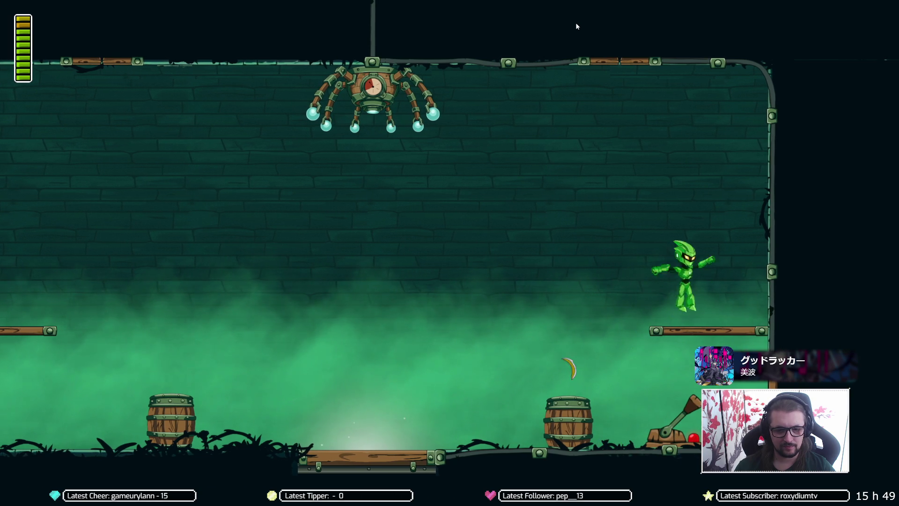
key("Left")
key("Left")
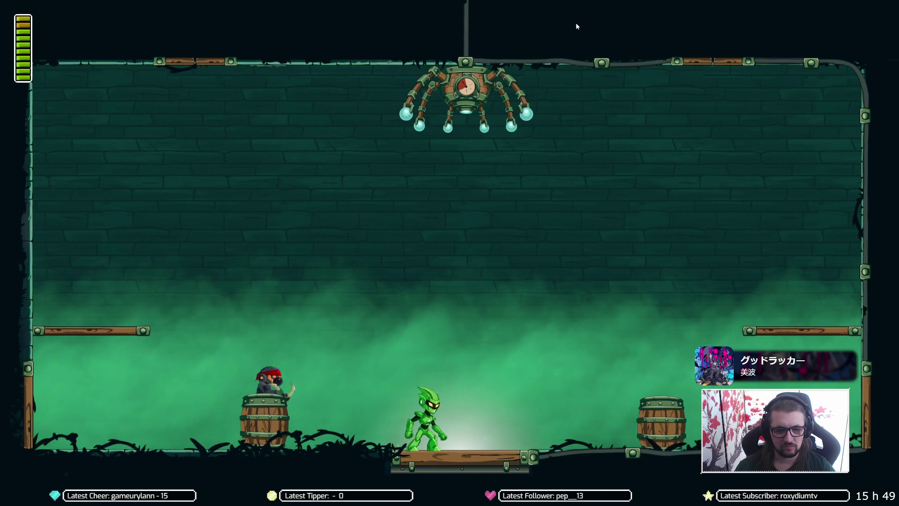
key("Right")
key("space")
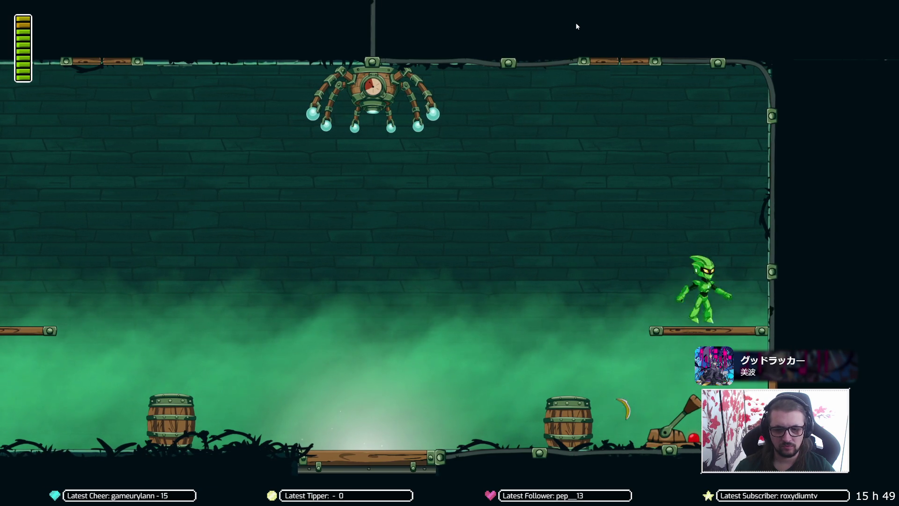
Step: Keep moving around the centre platform, then pause on the Options menu and restore the editor layout
key("Left")
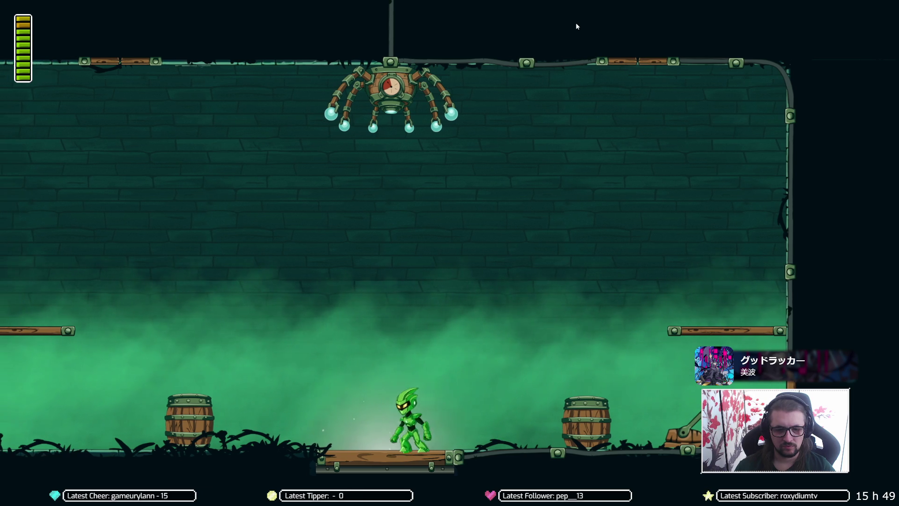
key("space")
key("Right")
key("Left")
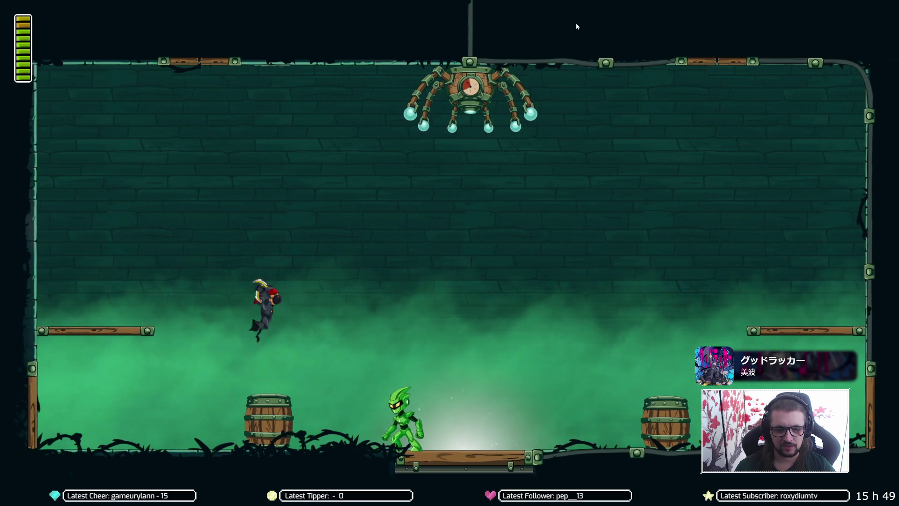
key("Right")
key("space")
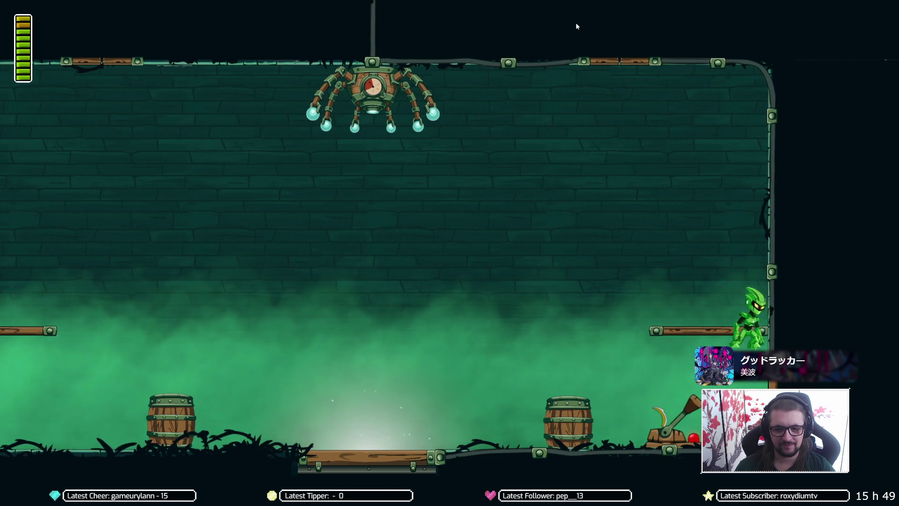
key("Escape")
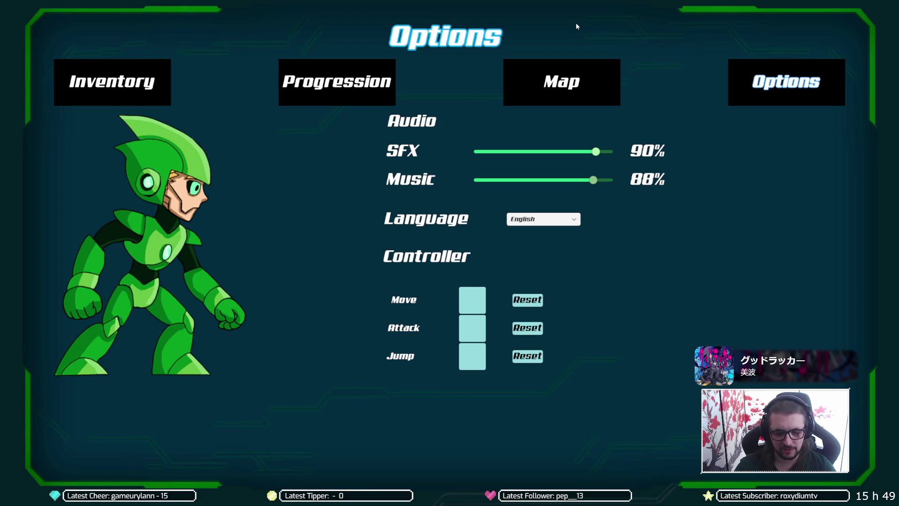
key("ctrl+shift+F7")
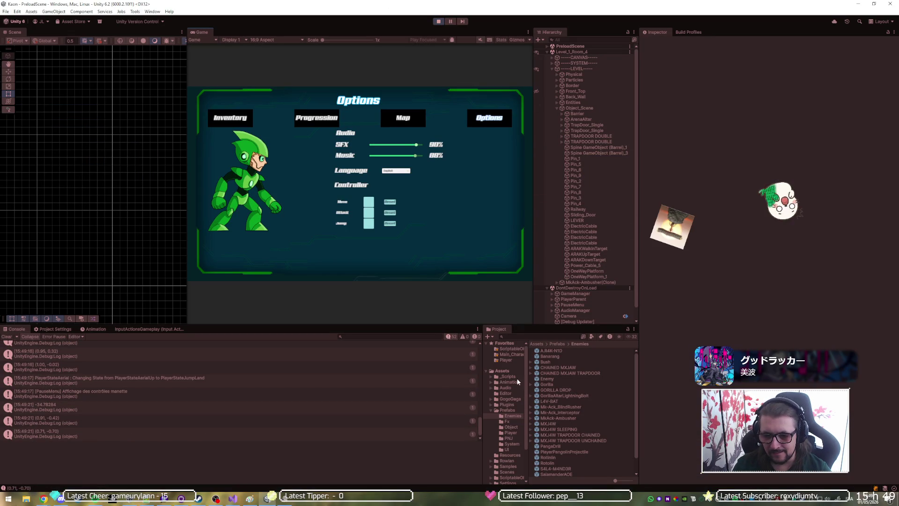
Step: Select MkAck-Ambusher(Clone) to check its Banana Throw Force of 15, then maximize the Game view and resume
left_click(584, 284)
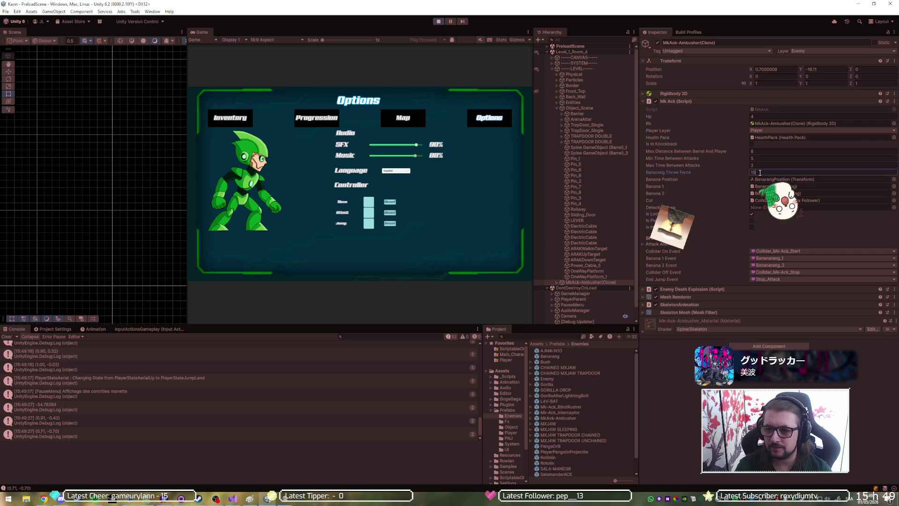
key("shift+space")
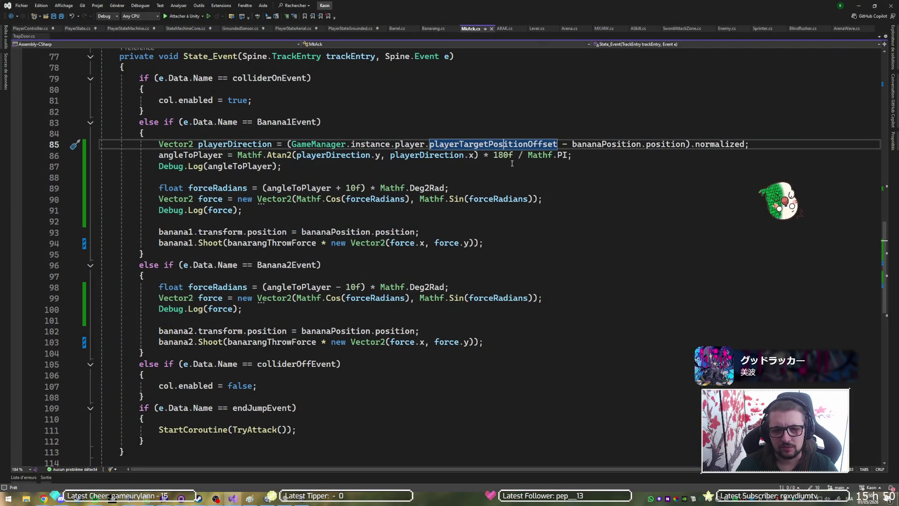
Step: Change both banana throw angle offsets in MkAck.cs from 10f to 5f and save the script
left_click(352, 187)
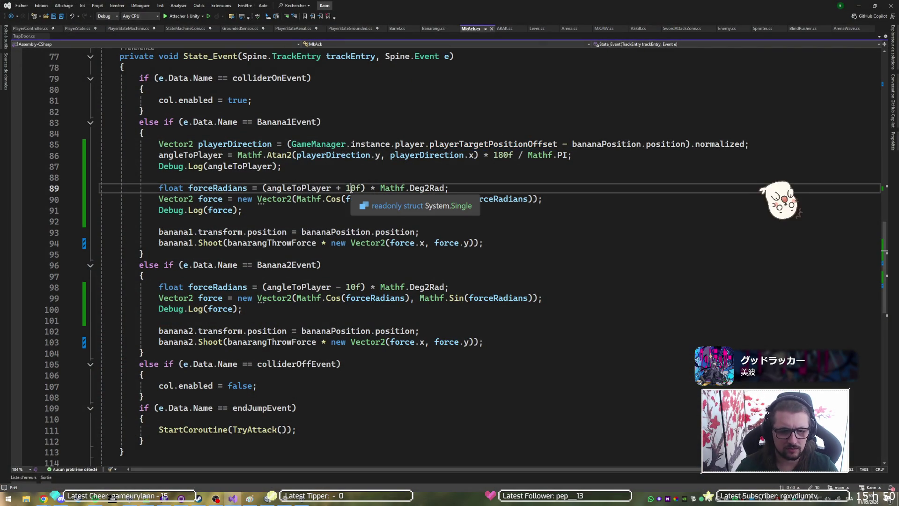
key("BackSpace")
key("Delete")
type("5")
key("Down")
key("Down")
key("Down")
key("Down")
key("Down")
key("Down")
key("BackSpace")
key("Delete")
type("5")
key("ctrl+s")
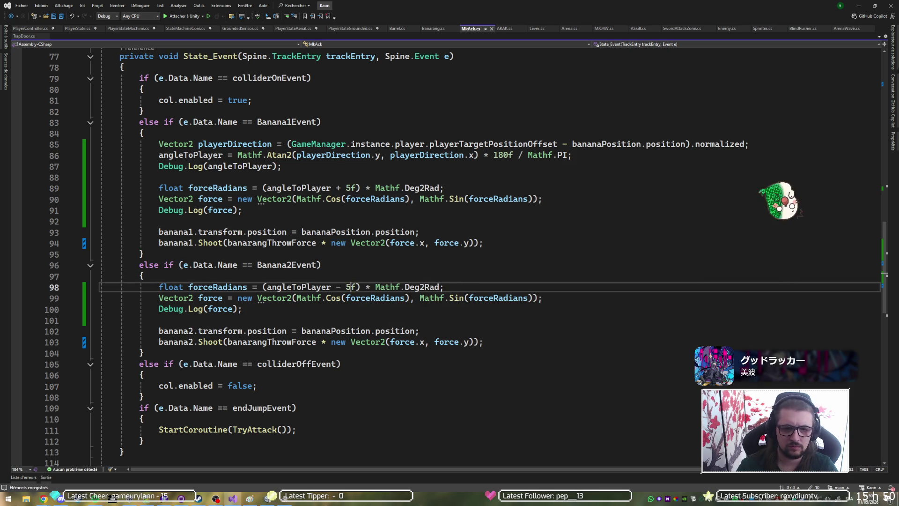
key("alt+Tab")
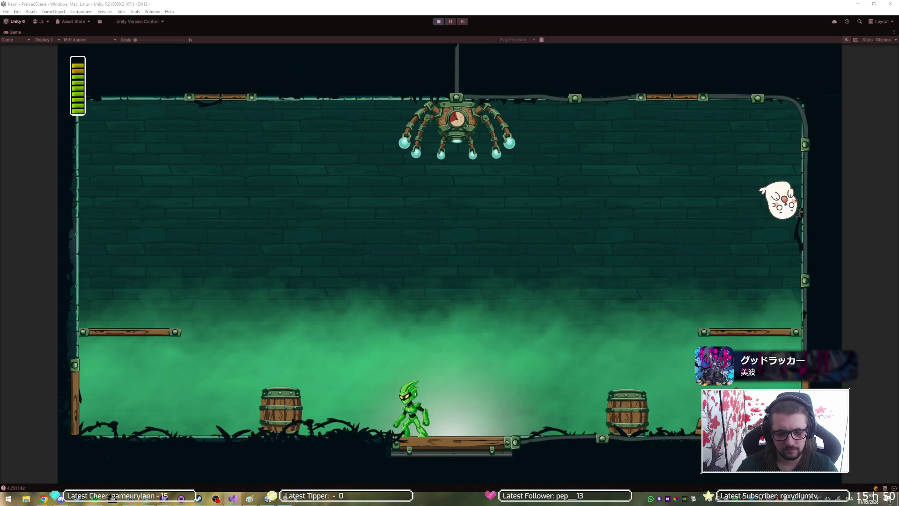
mouse_move(267, 501)
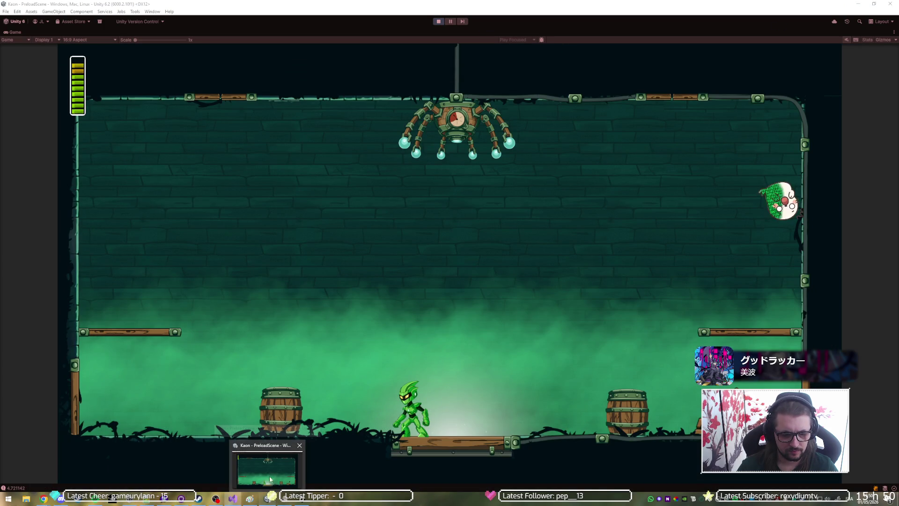
left_click(268, 464)
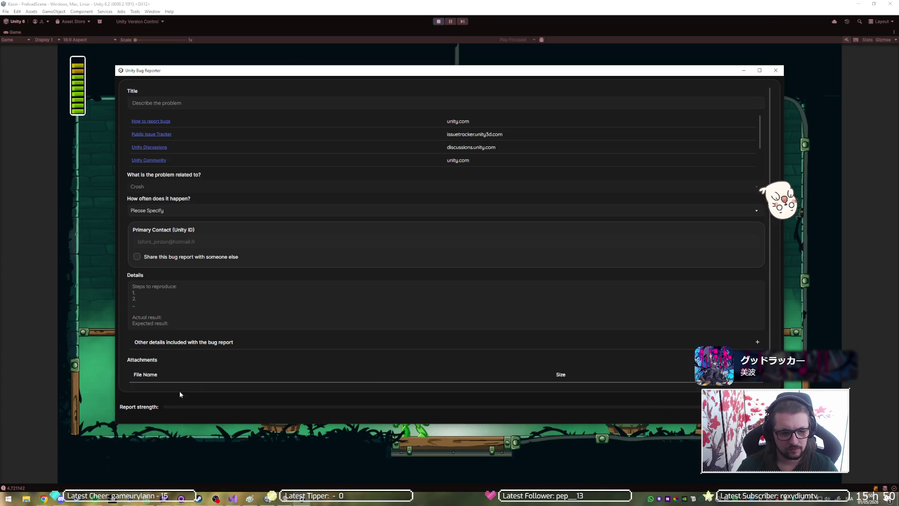
left_click(776, 70)
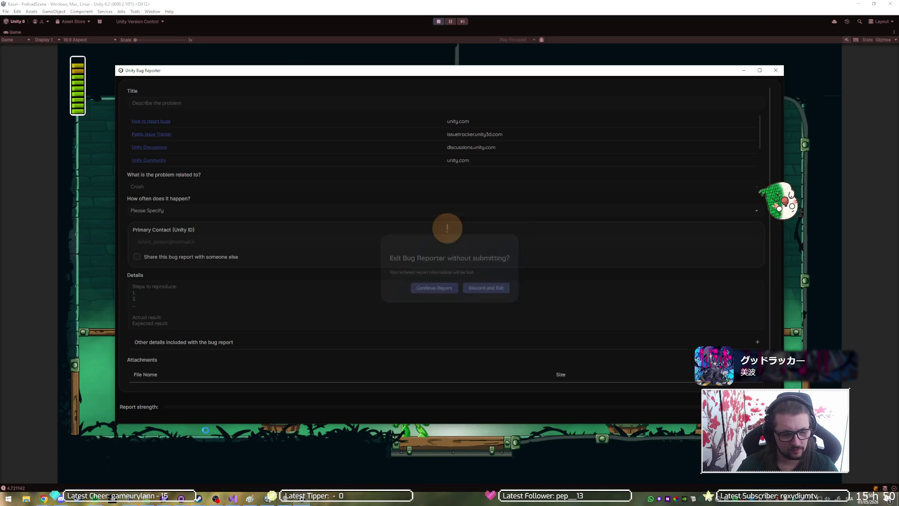
left_click(480, 283)
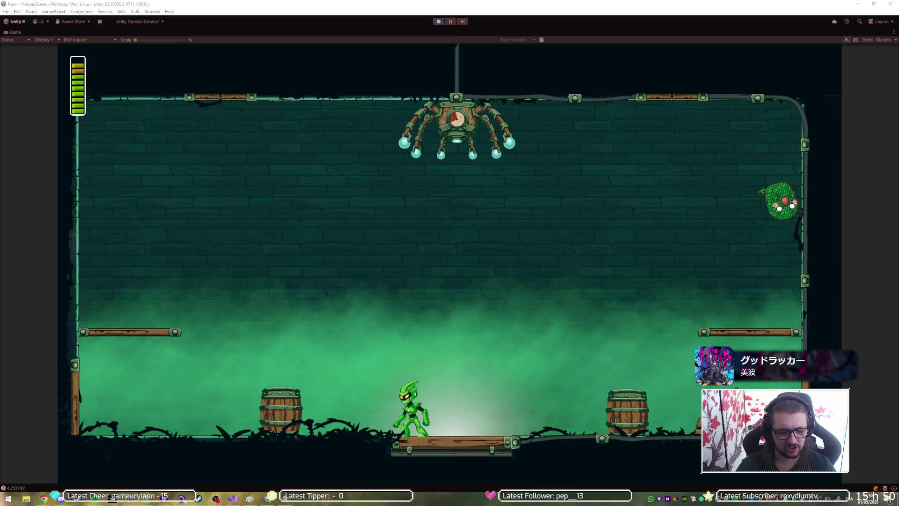
mouse_move(197, 501)
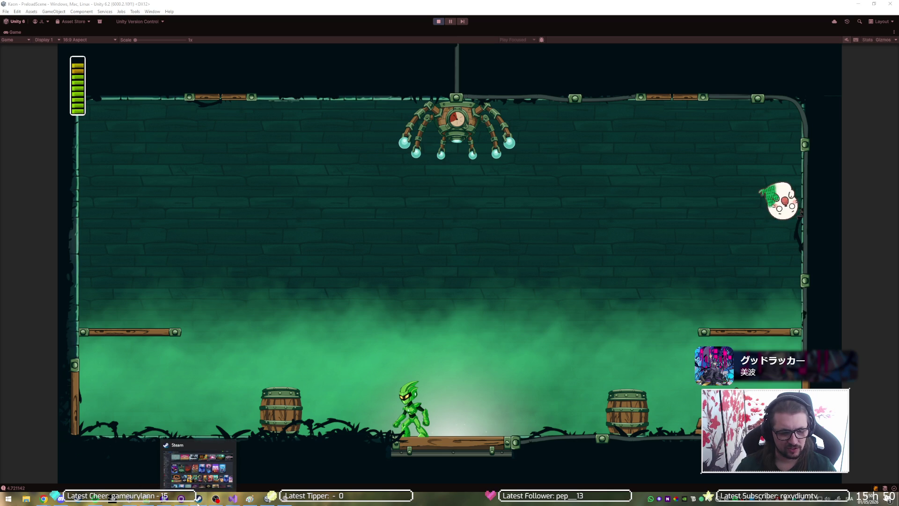
mouse_move(147, 502)
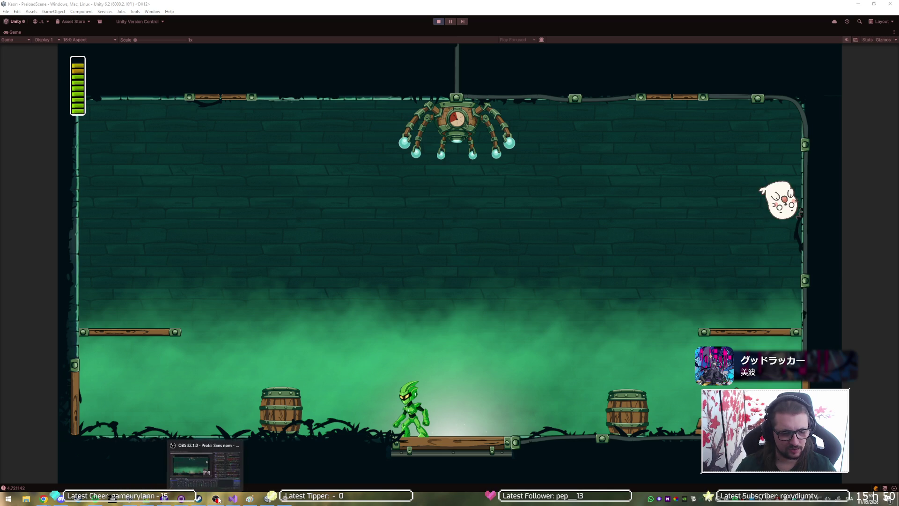
Step: Try opening Kaon from Unity Hub and dismiss the 'Project is currently open' warning
left_click(130, 499)
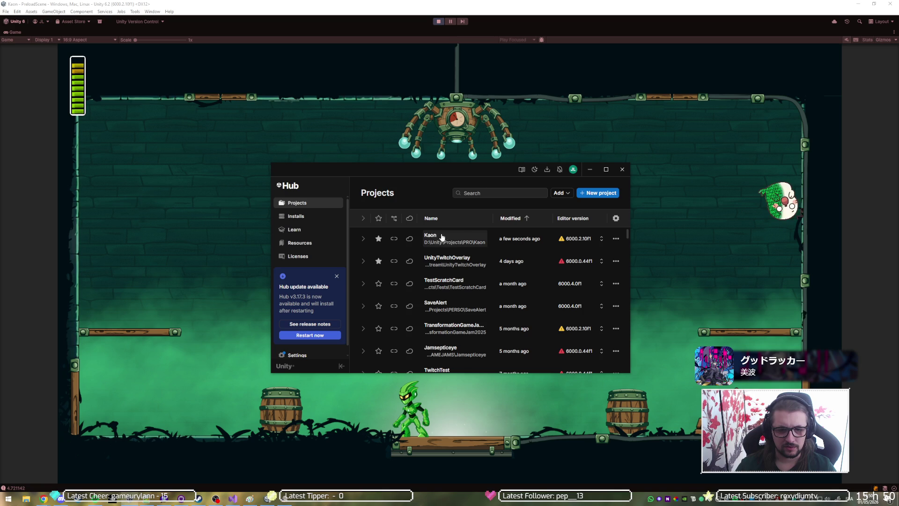
left_click(447, 239)
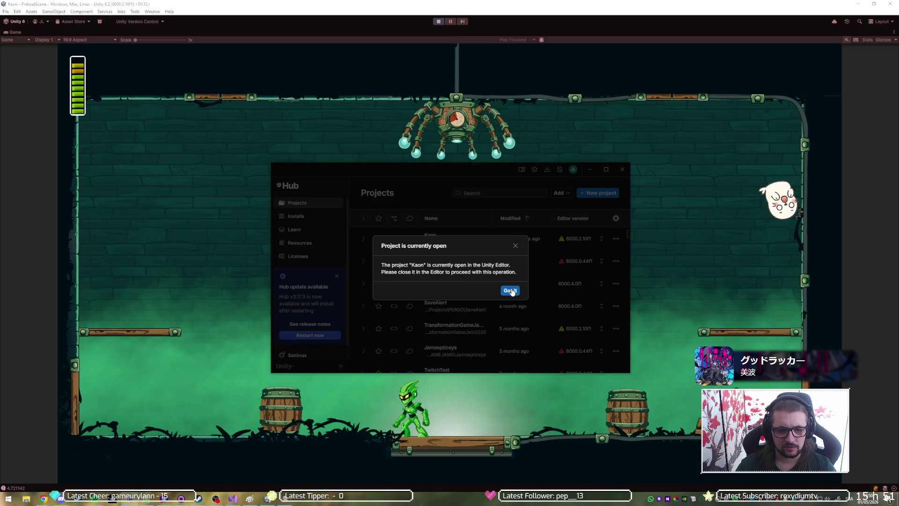
left_click(510, 291)
Step: Close the running Kaon editor from its taskbar menu and confirm in Task Manager that it has ended
right_click(408, 499)
left_click(404, 473)
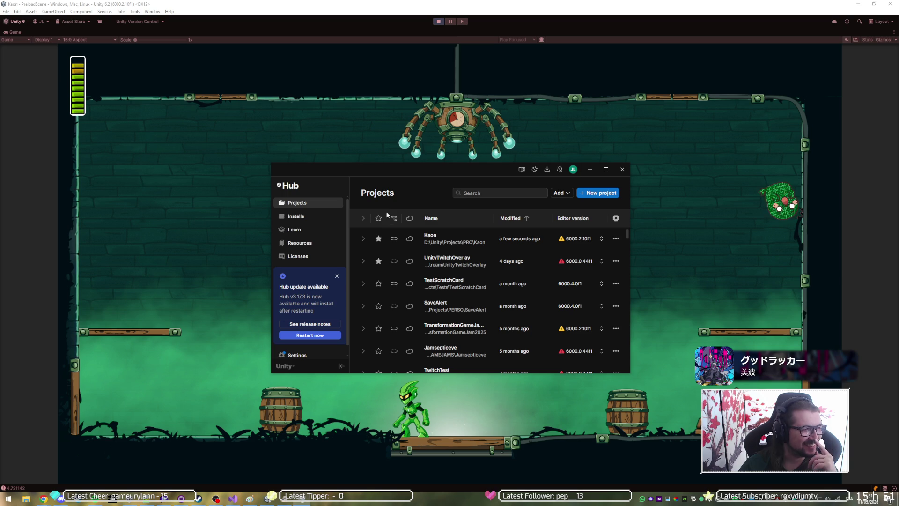
key("ctrl+shift+Escape")
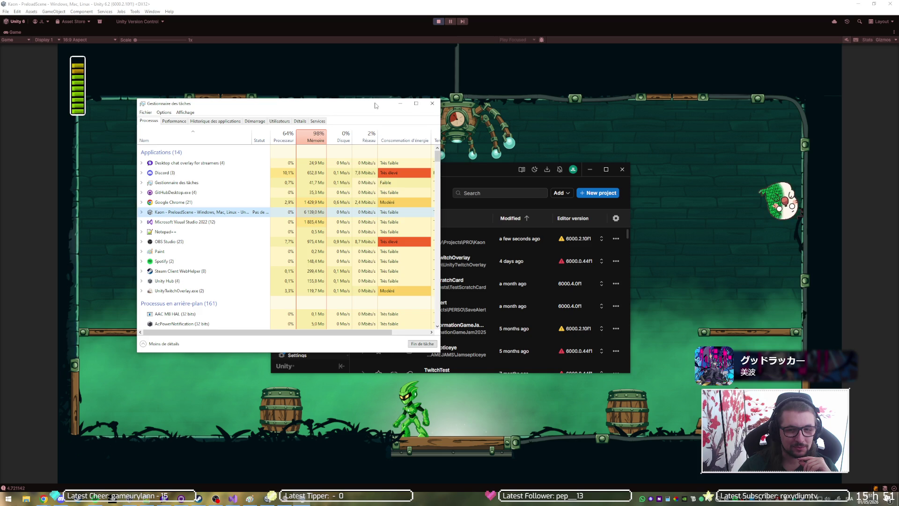
left_click_drag(375, 106, 0, 60)
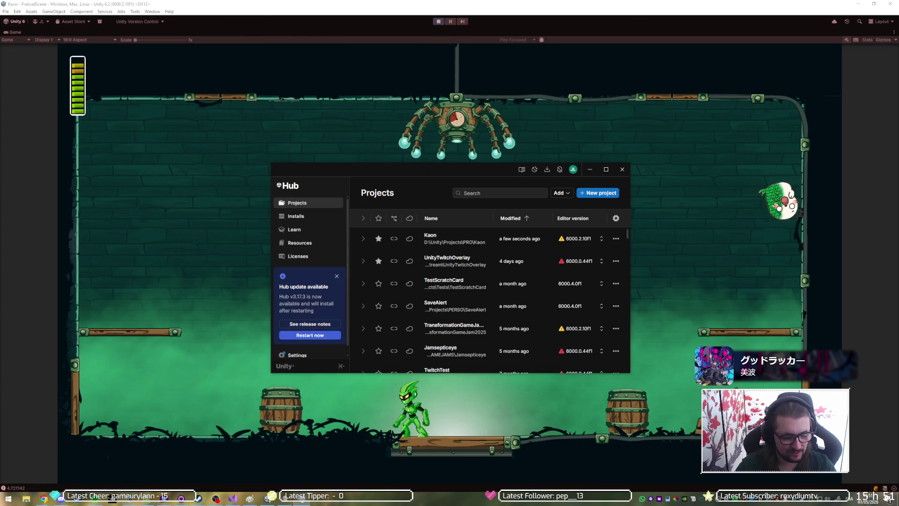
key("super")
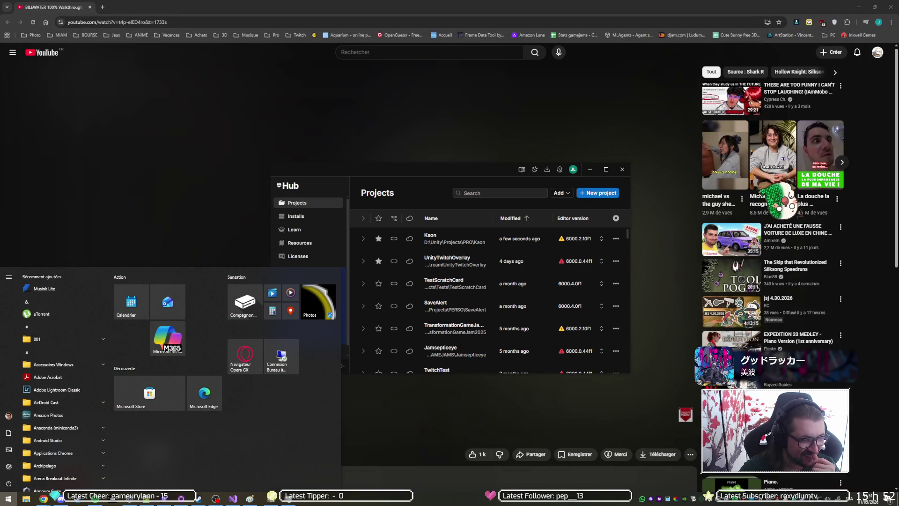
Step: Close the Start menu, minimize Chrome and hide Unity Hub to reveal the Paint sketch, then bring Hub back
left_click(427, 3)
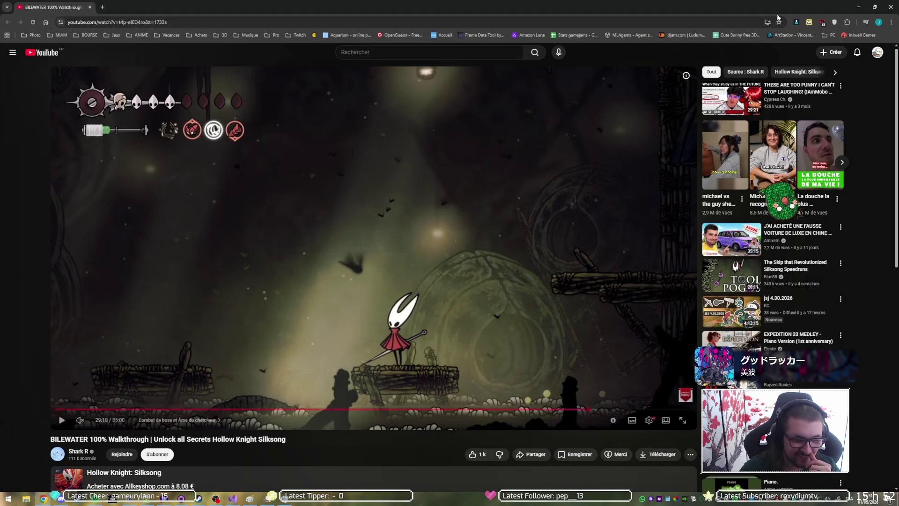
left_click(854, 4)
left_click(537, 109)
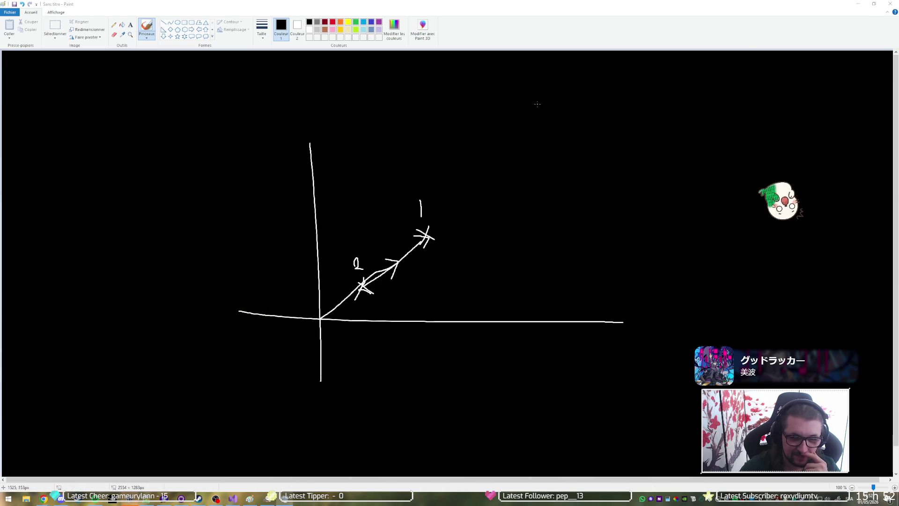
left_click(128, 501)
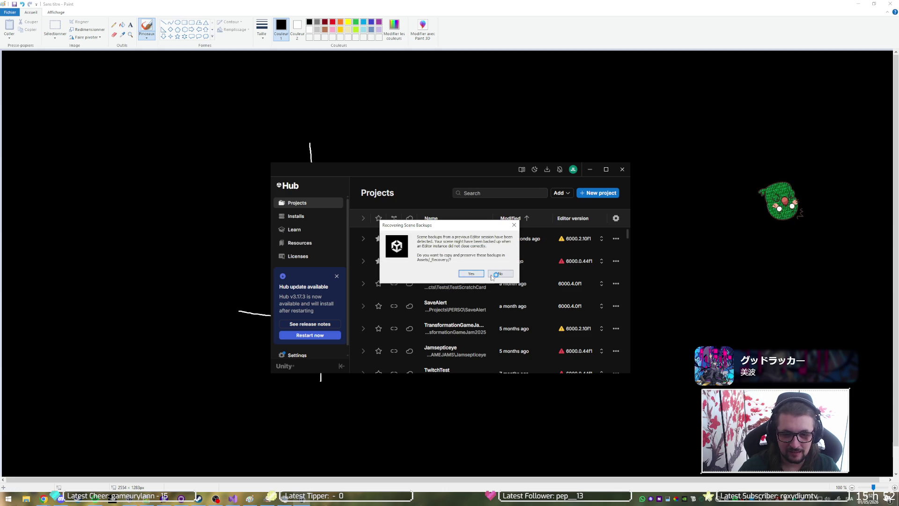
Step: Decline scene backup recovery so Kaon reloads, then search Windows for 'pc' to open Ce PC
left_click(498, 274)
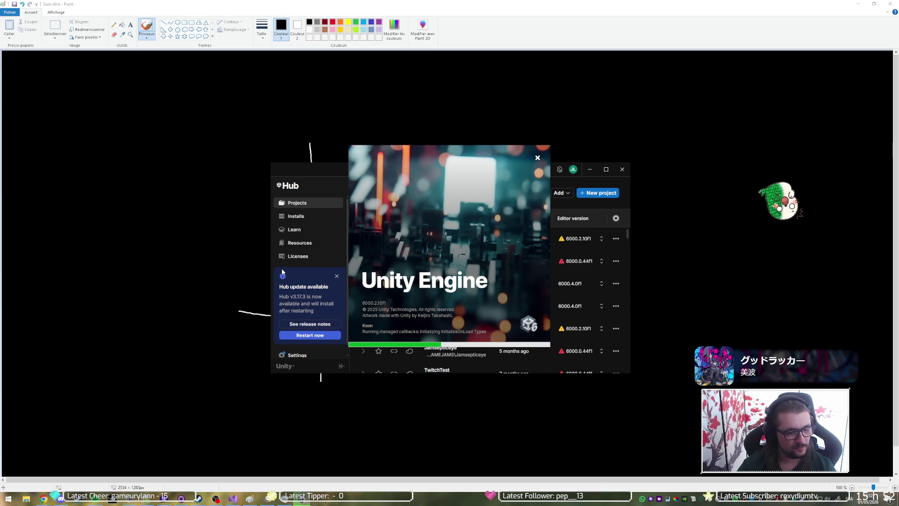
key("super")
type("harrd")
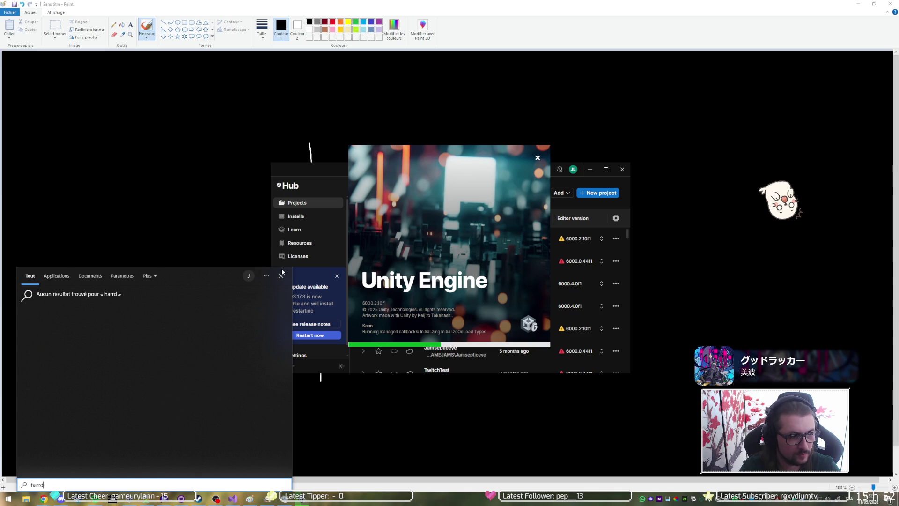
key("BackSpace")
type("dw")
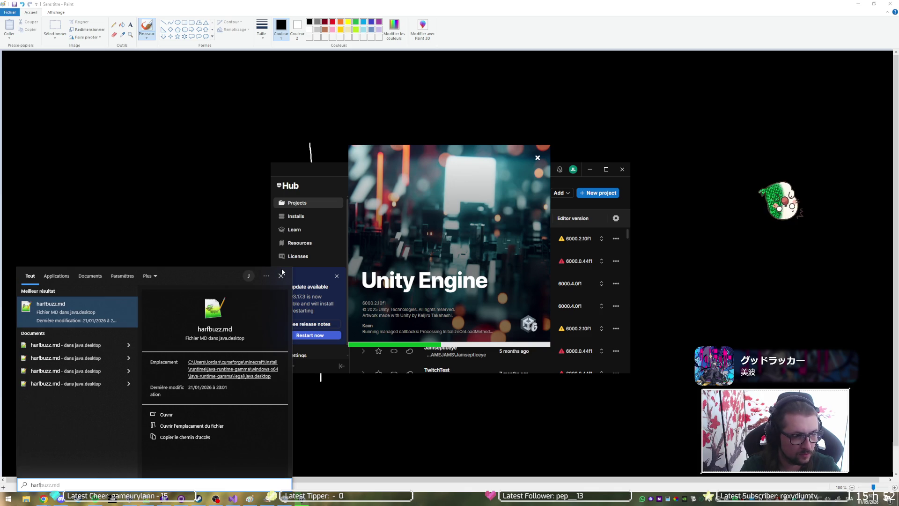
type("a")
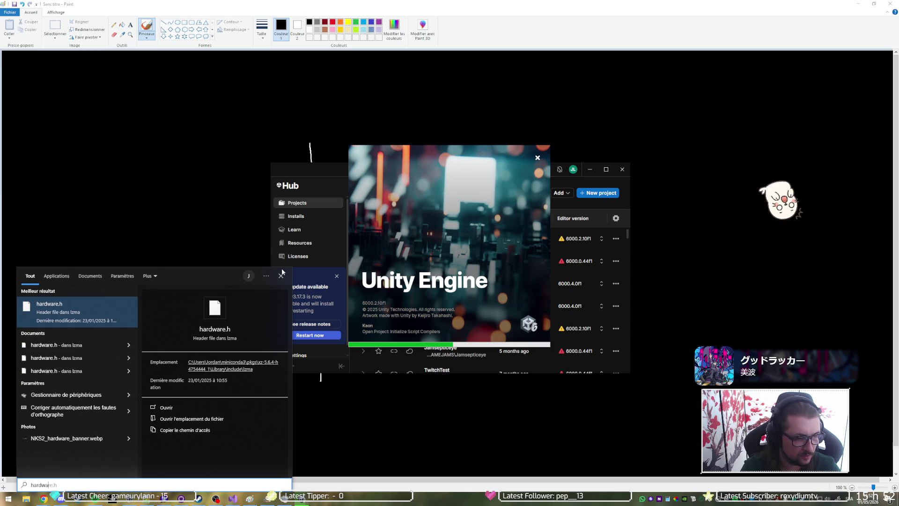
type("re")
key("BackSpace")
key("BackSpace")
key("BackSpace")
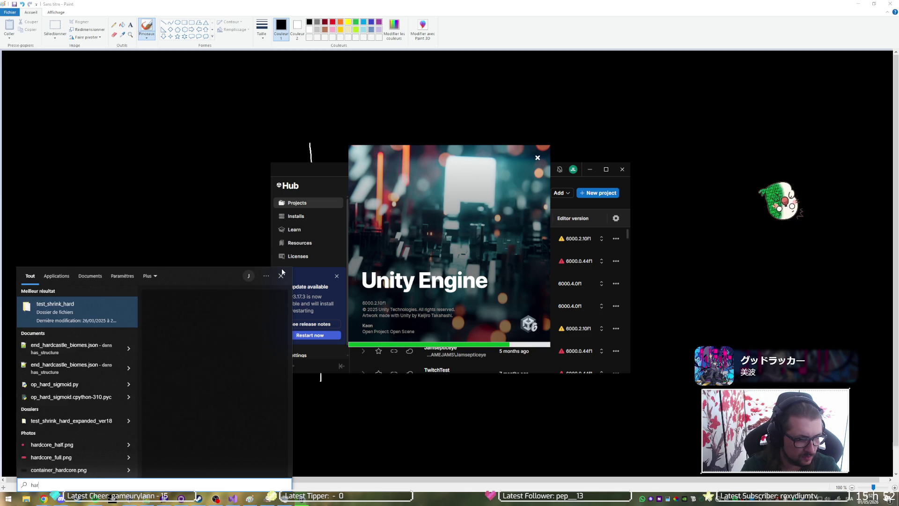
type("pc")
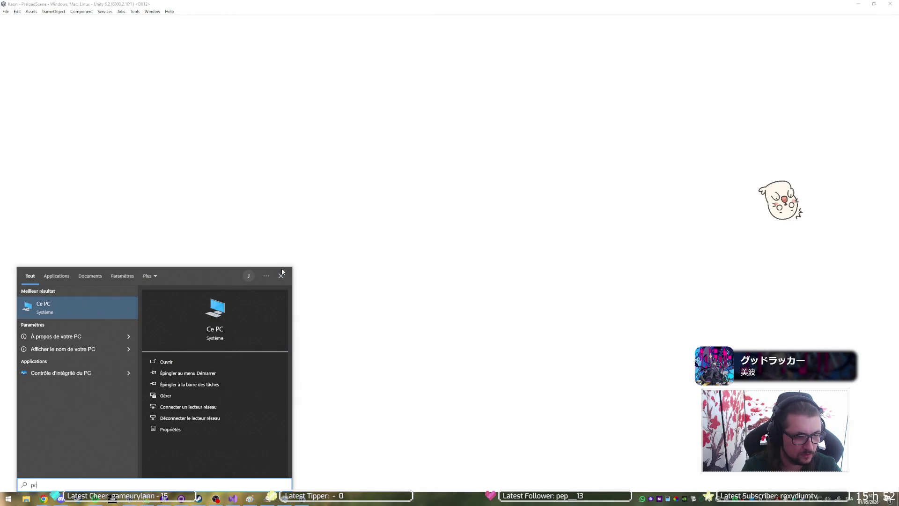
key("Return")
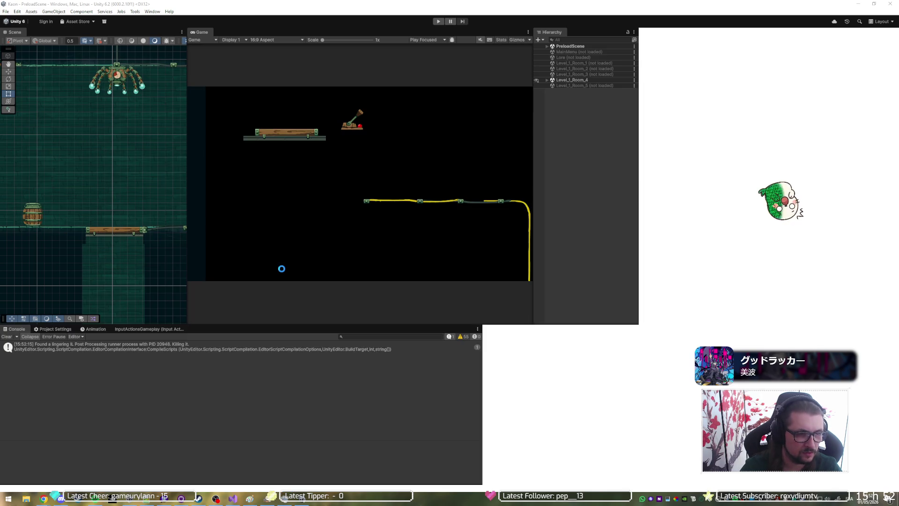
Step: Start a play test in Room_4, jump onto the upper-right platform in the maximized Game view, then pause
key("super+Down")
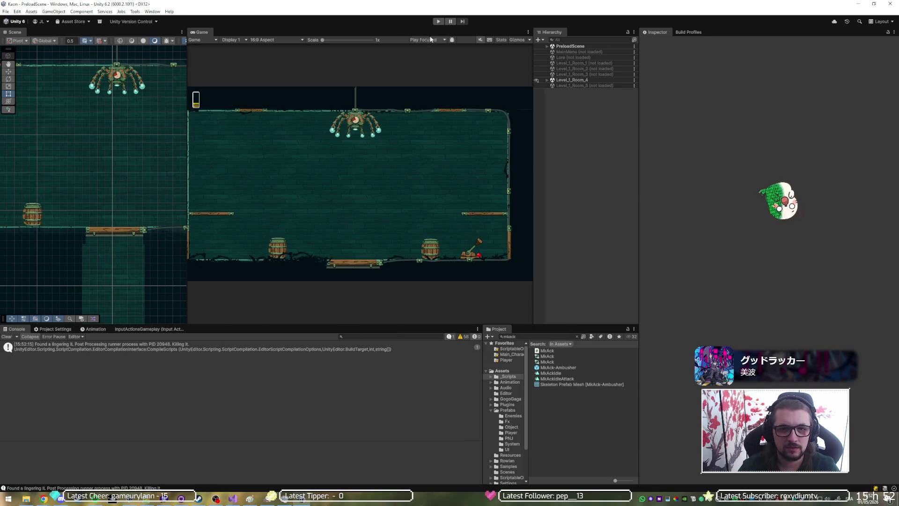
left_click(439, 22)
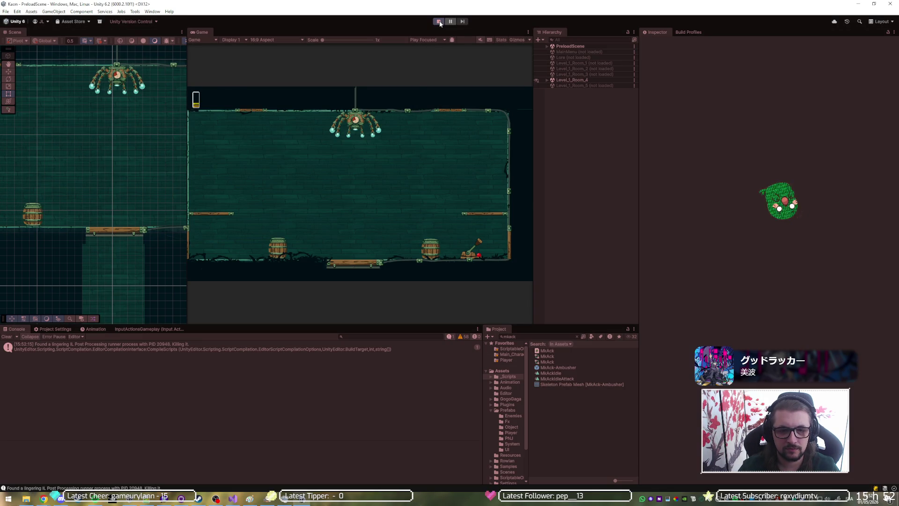
key("shift+space")
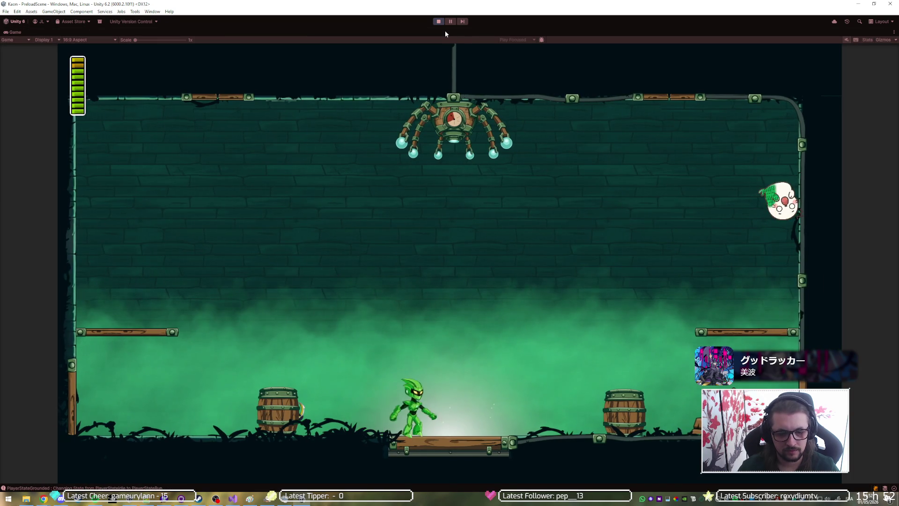
key("Right")
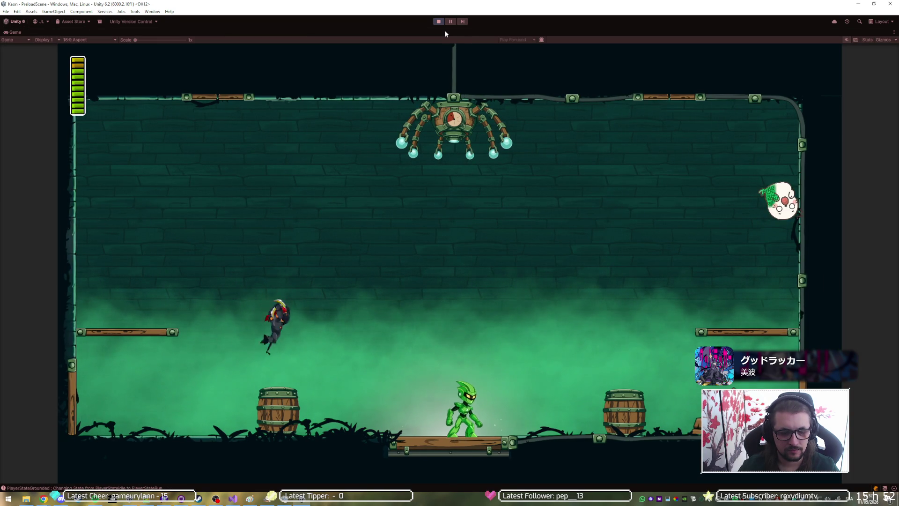
key("Right")
key("space")
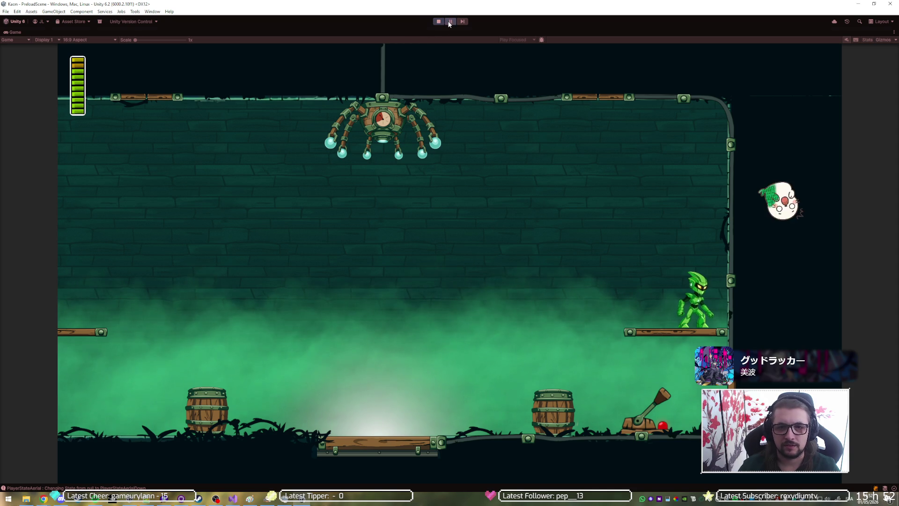
left_click(449, 23)
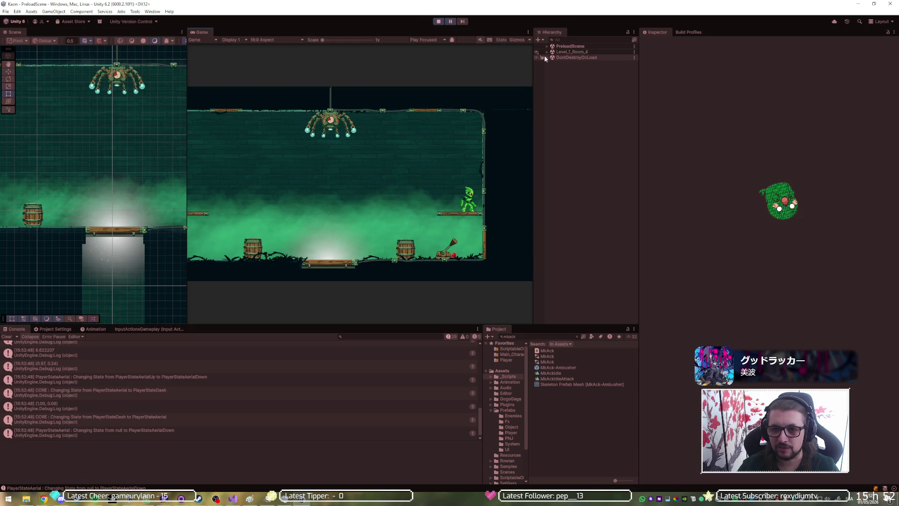
Step: Expand Level_1_Room_4 and the LEVEL group in the Hierarchy and select MkAck-Ambusher(Clone)
left_click(547, 51)
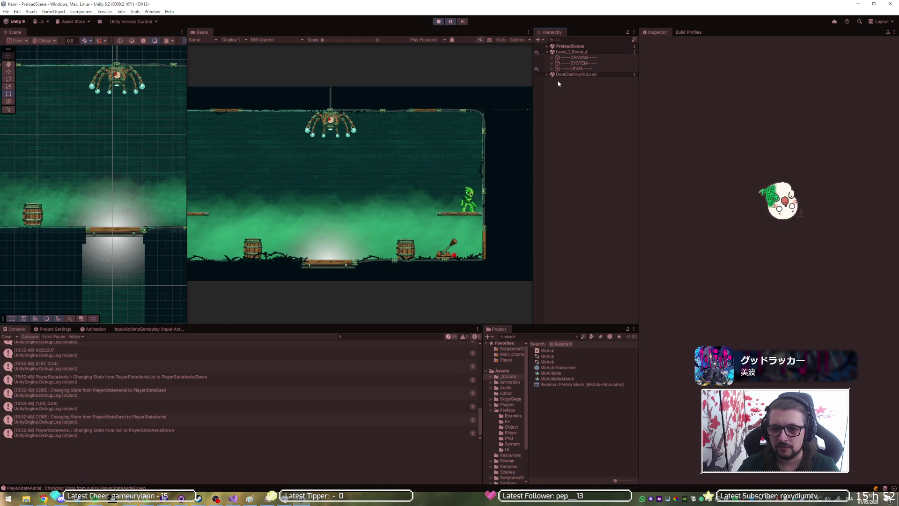
left_click(552, 69)
left_click(574, 114)
Step: Set the MkAck-Ambusher's Banarang Throw Force to 15
left_click(762, 172)
type("1151")
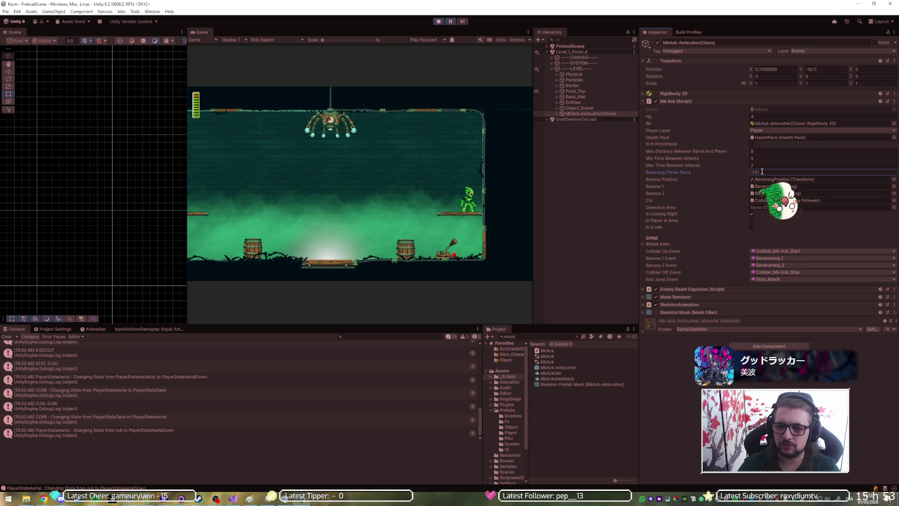
key("BackSpace")
key("BackSpace")
type("5")
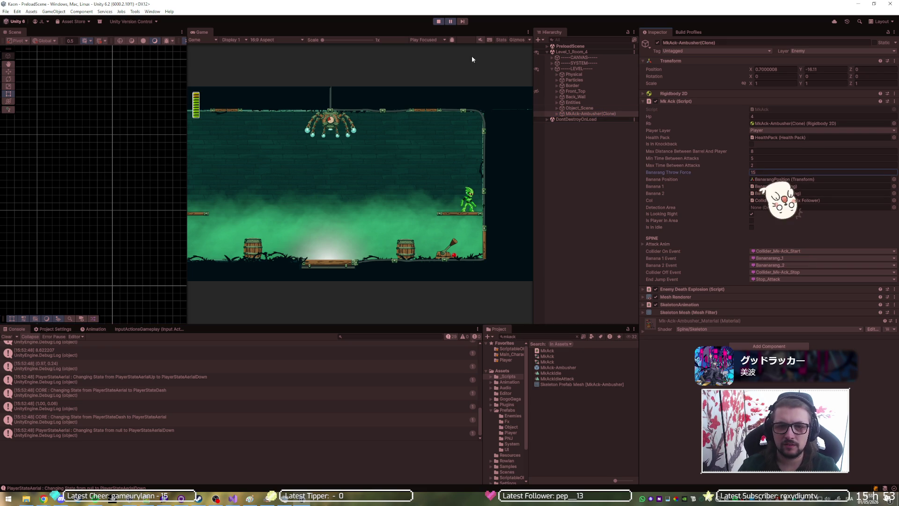
key("Return")
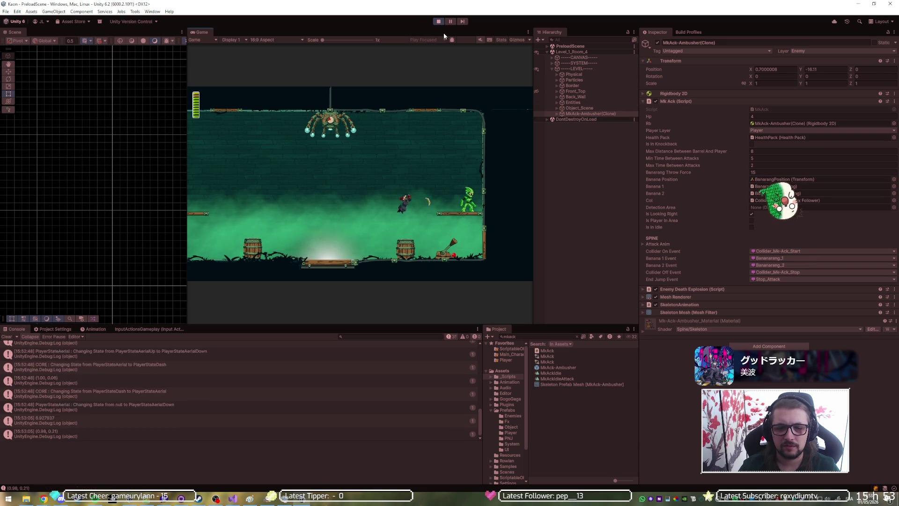
Step: Maximize the Game view and play Room_4 with WASD, dashing between barrels and leaping off the right ledge
key("shift+space")
key("a")
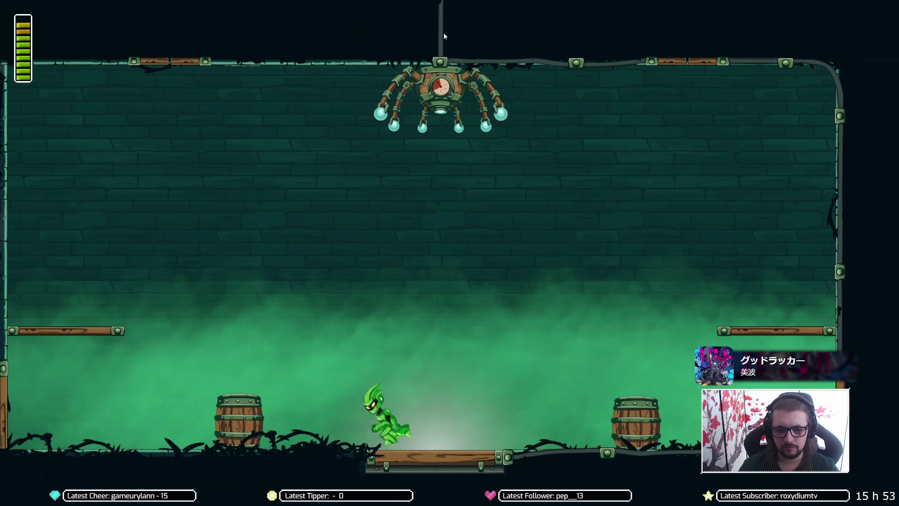
key("d")
key("d")
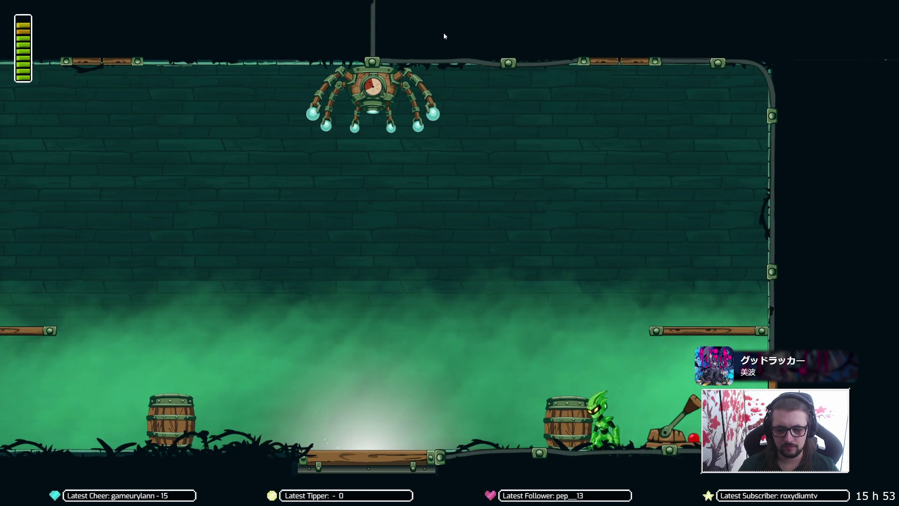
key("a")
key("w")
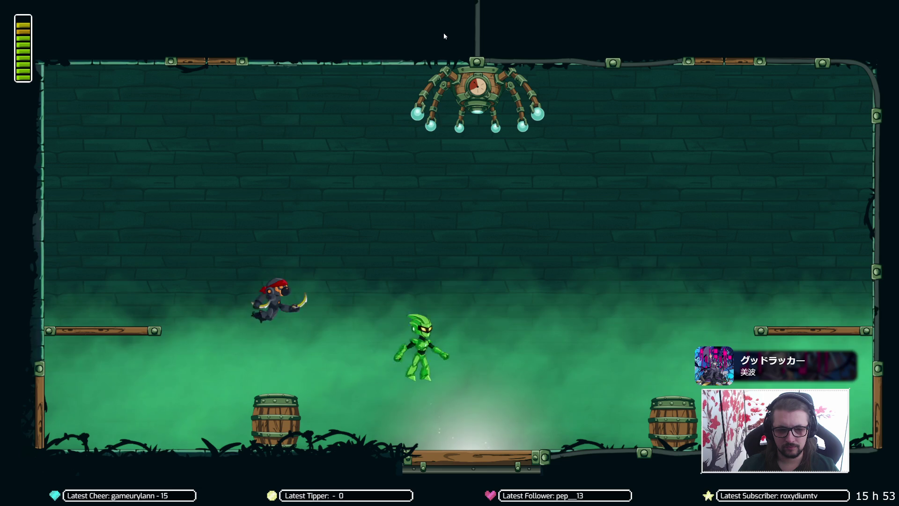
key("d")
key("a")
key("w")
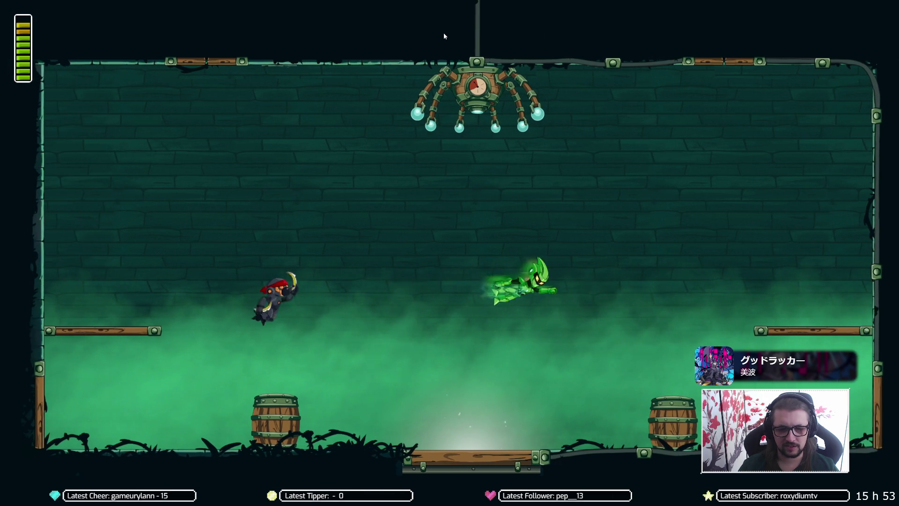
key("d")
key("w")
key("a")
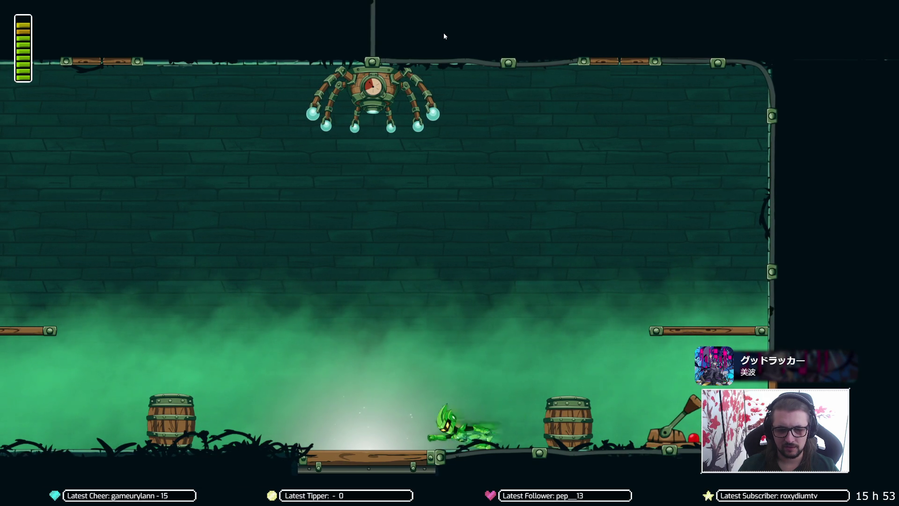
key("a")
key("d")
key("a")
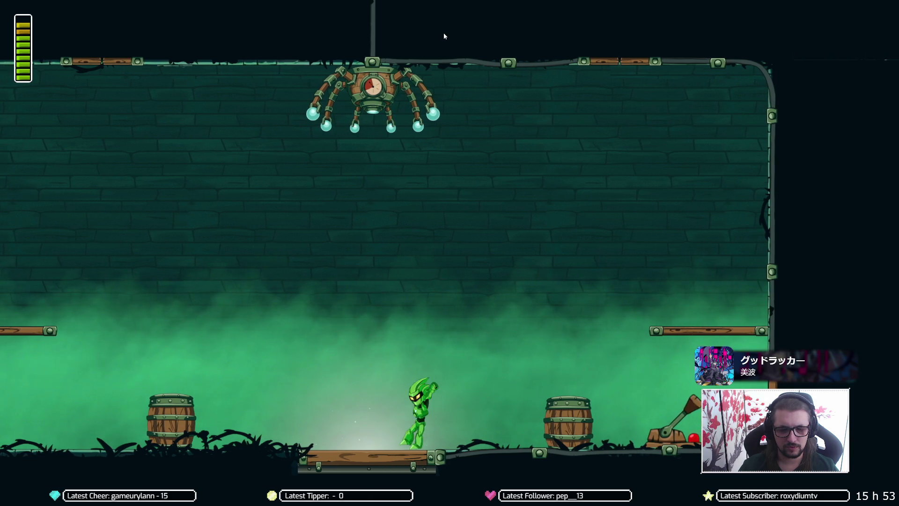
key("d")
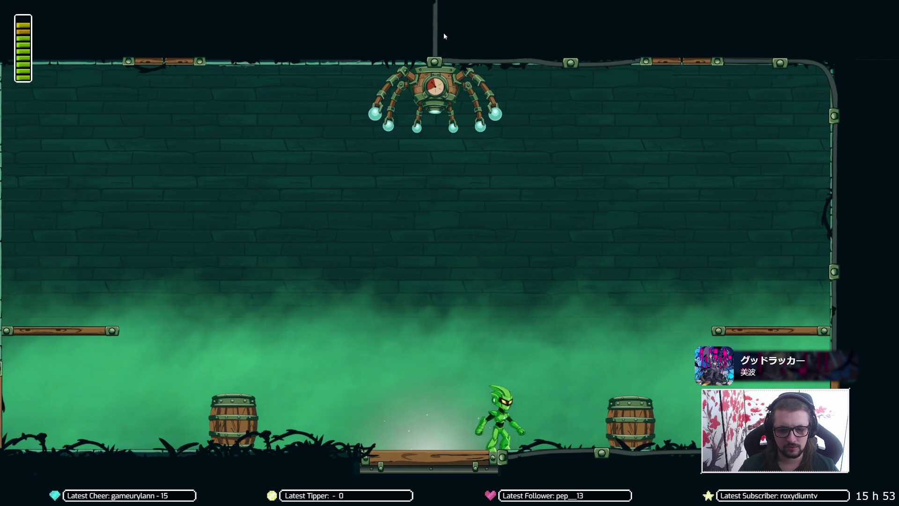
key("d")
key("space")
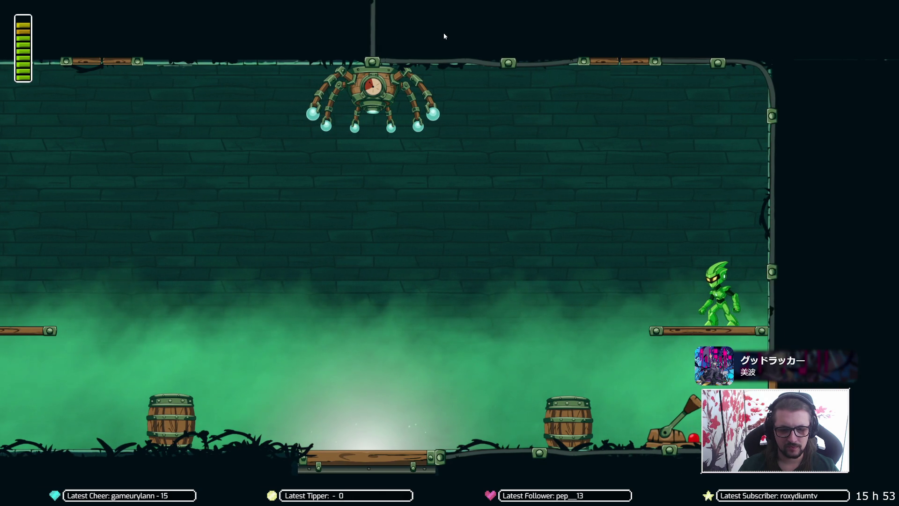
key("space")
key("d")
key("space")
key("a")
key("space")
key("a")
key("j")
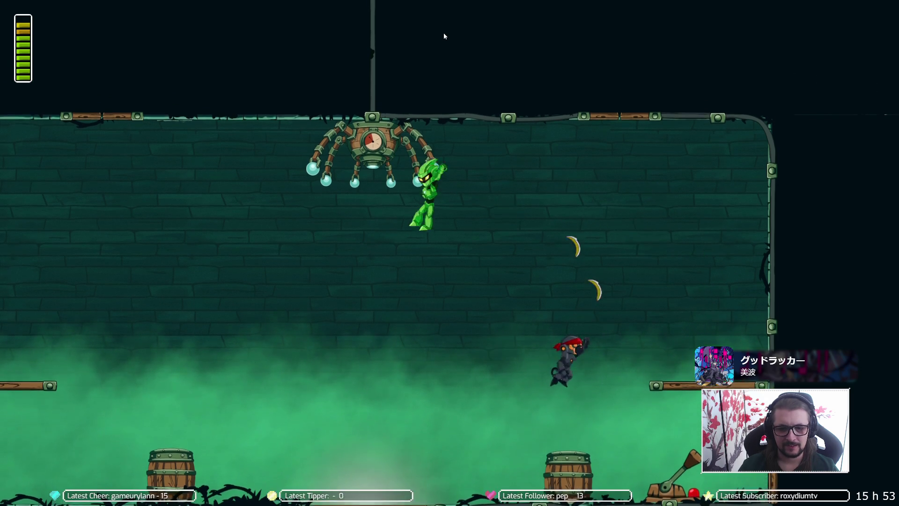
Step: Keep dodging the thrown bananas around the centre platform with the arrow keys and attack the enemy
key("Right")
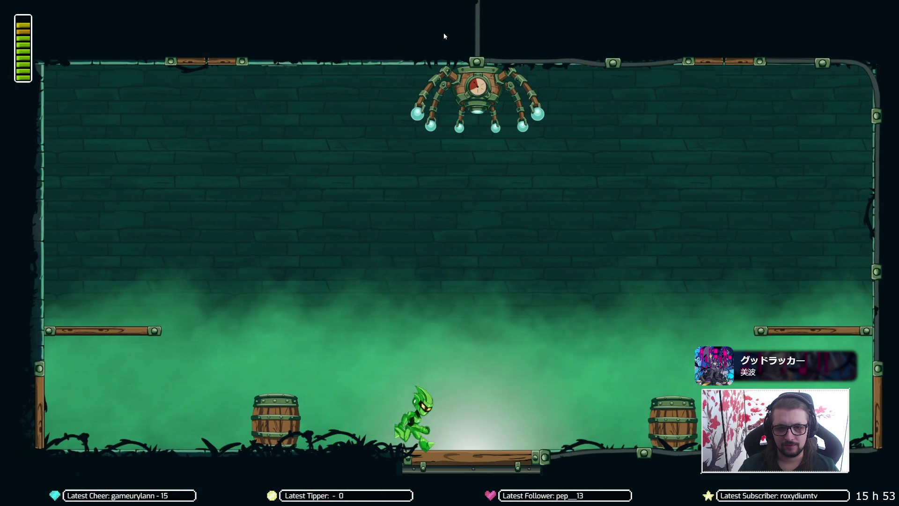
key("Left")
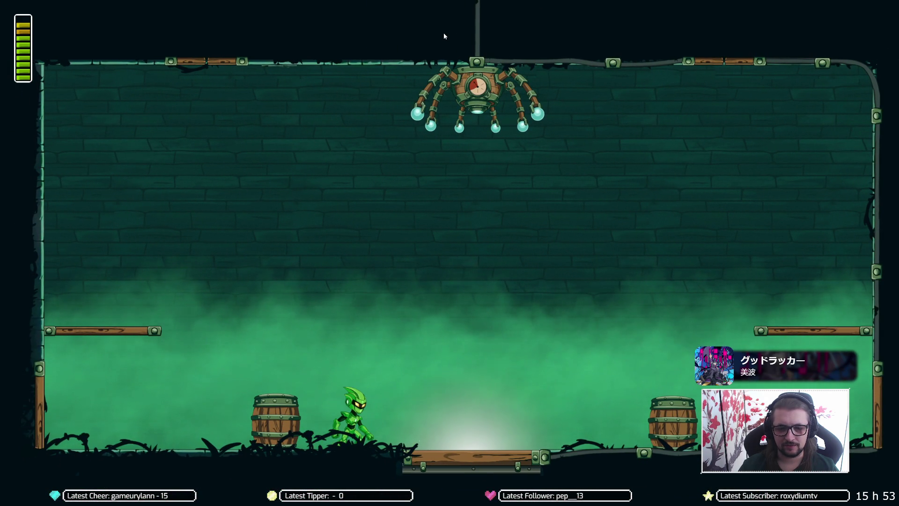
key("Right")
key("Left")
key("Up")
key("Right")
key("Right")
key("Left")
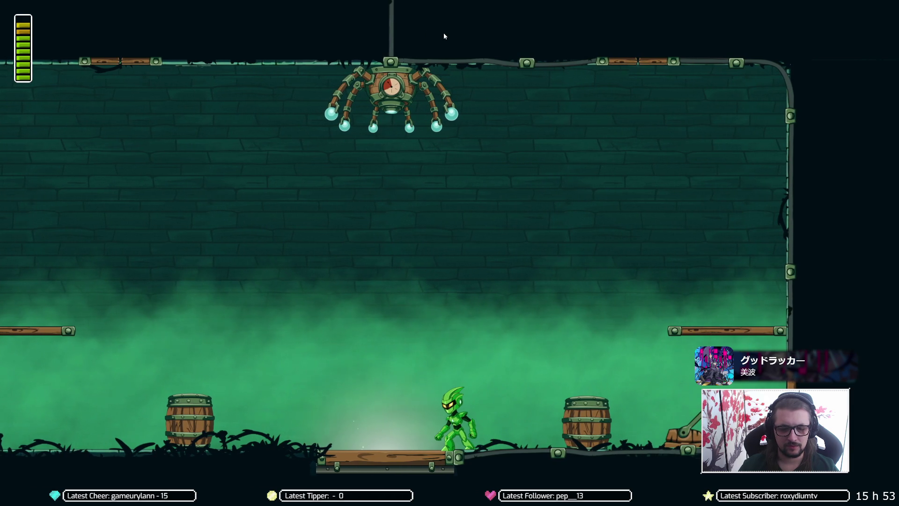
key("Left")
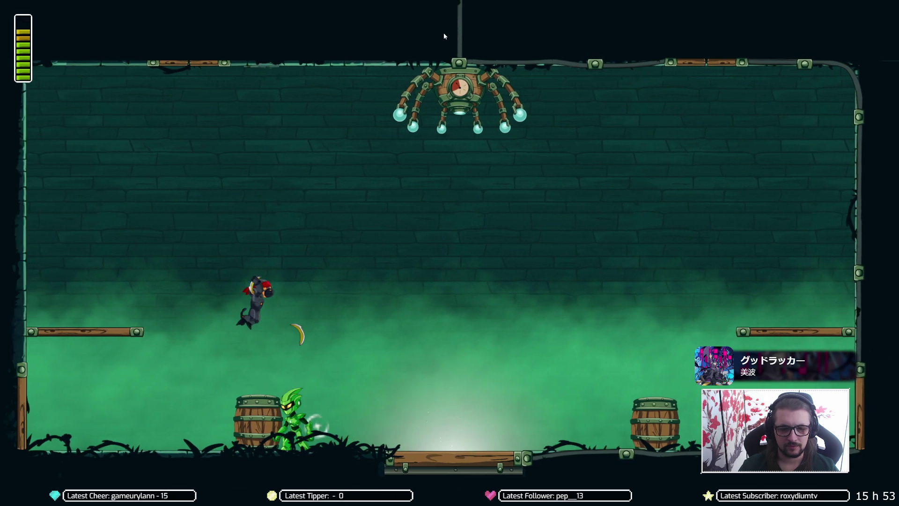
key("Right")
key("Left")
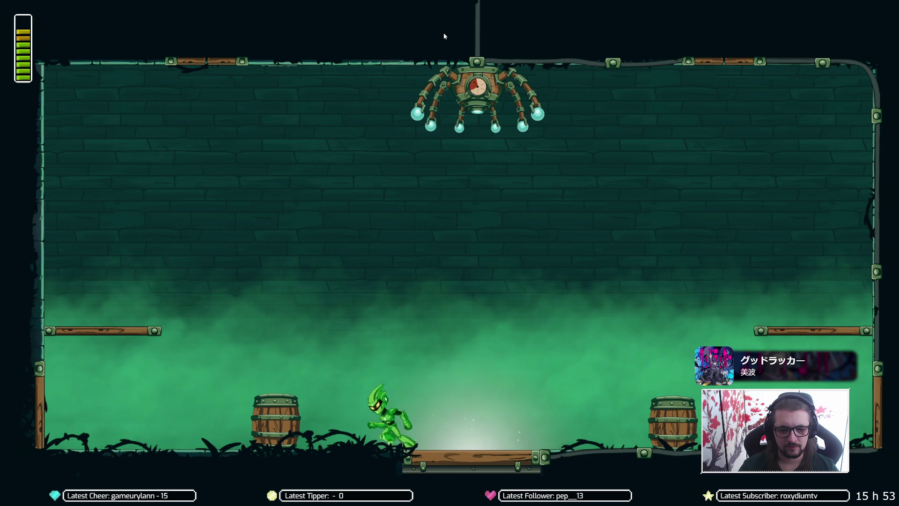
key("Right")
key("Left")
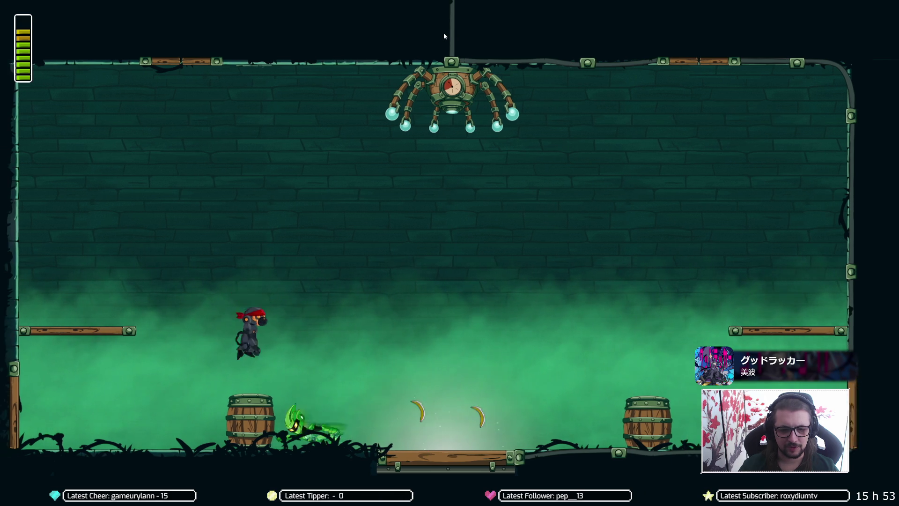
key("Up")
key("Right")
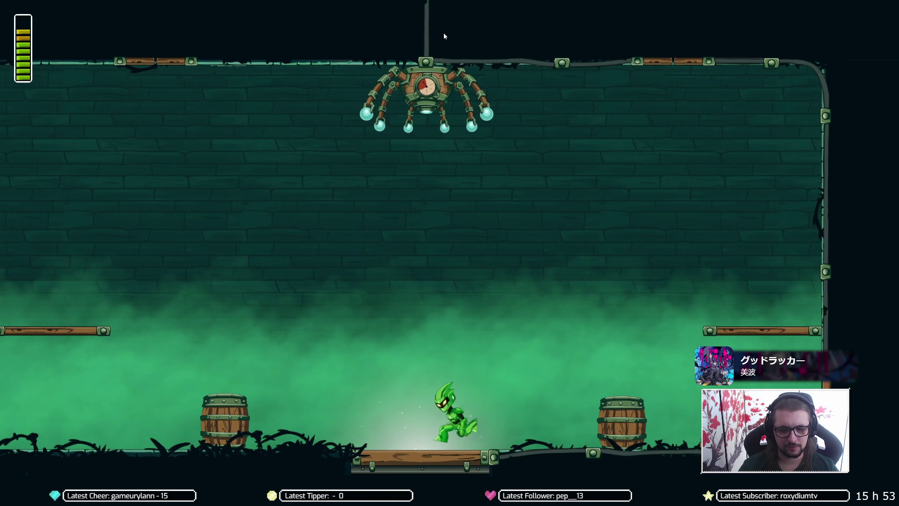
key("Left")
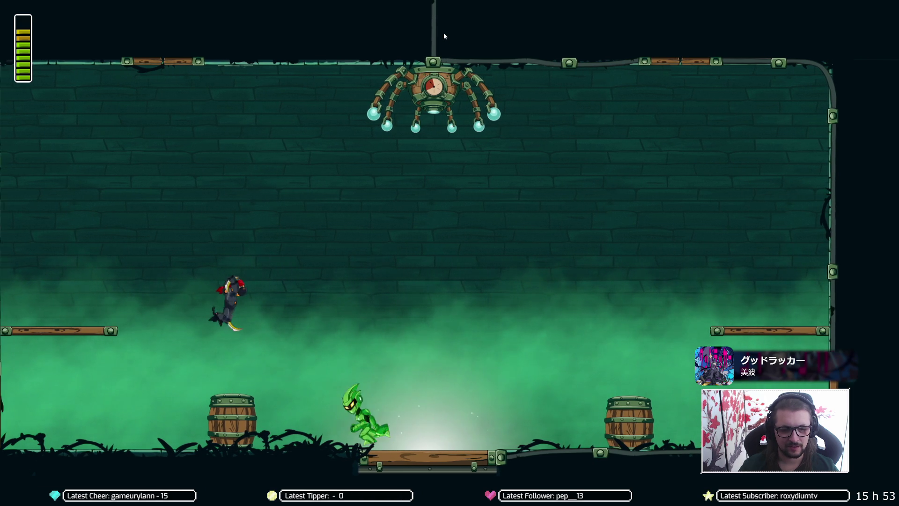
key("Right")
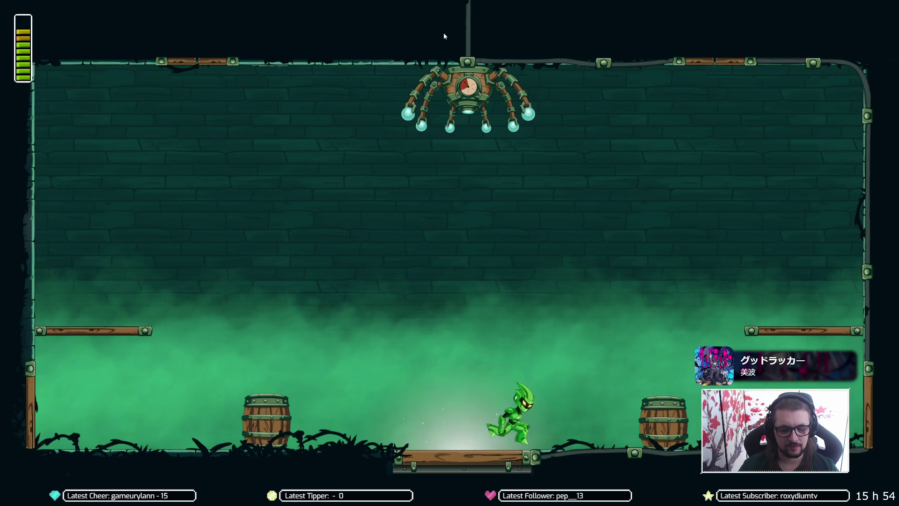
key("Right")
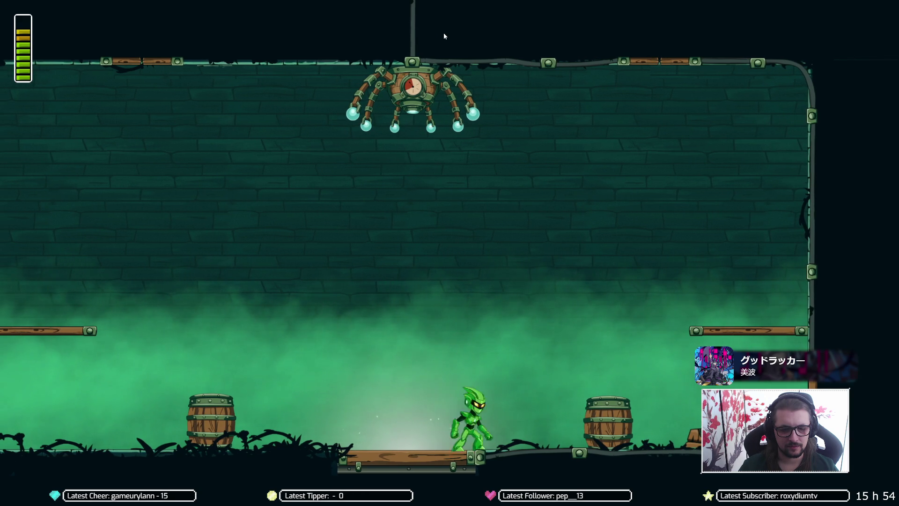
key("Left")
key("Right")
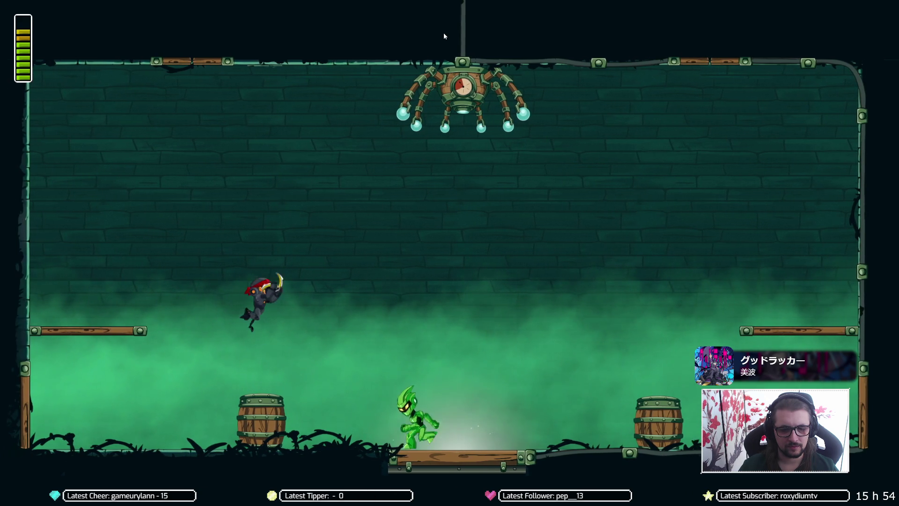
key("Left")
key("Right")
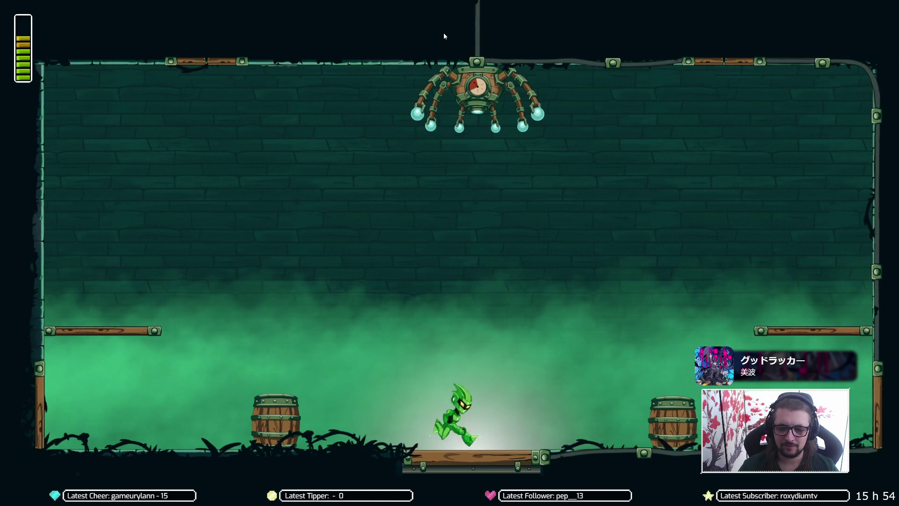
key("Left")
key("Left")
key("Right")
key("Left")
key("Right")
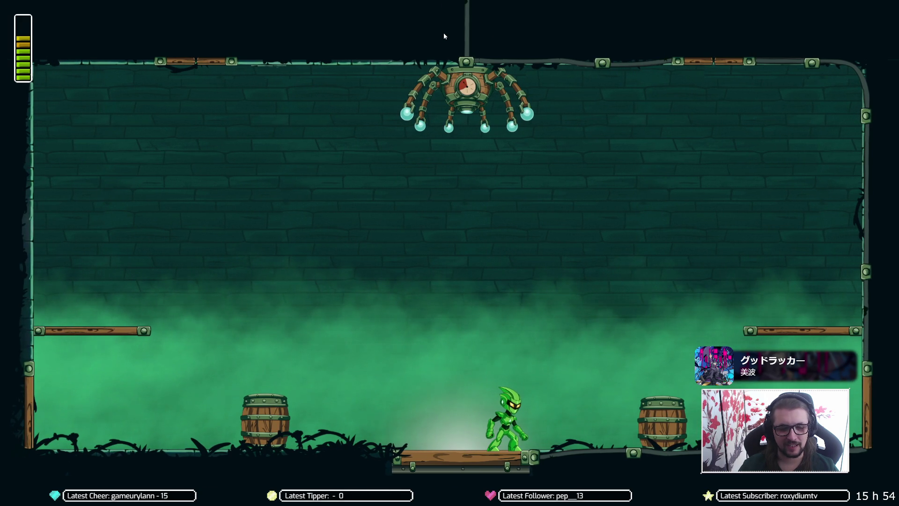
key("Left")
key("Up")
key("Right")
key("Left")
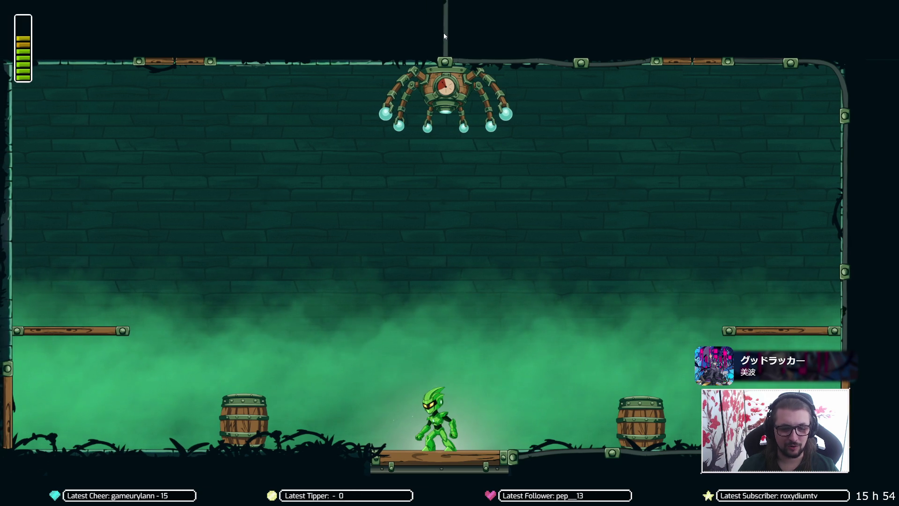
key("Right")
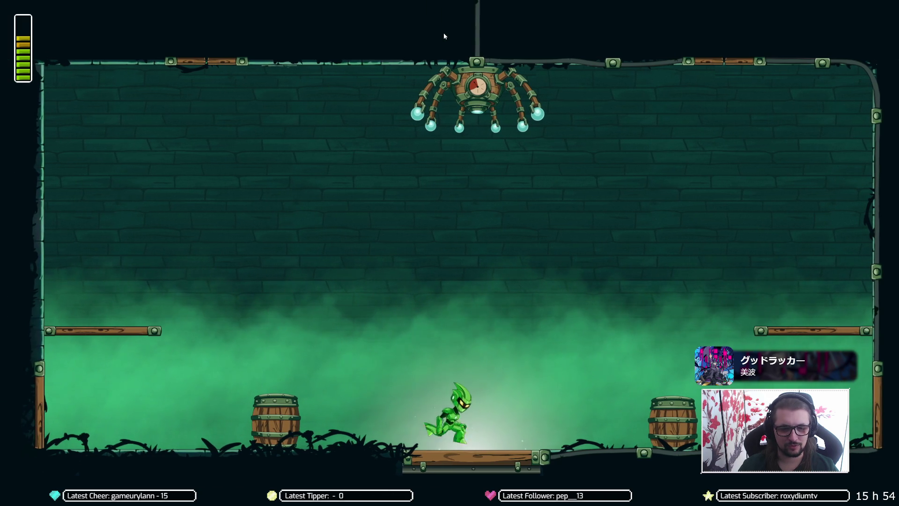
key("Left")
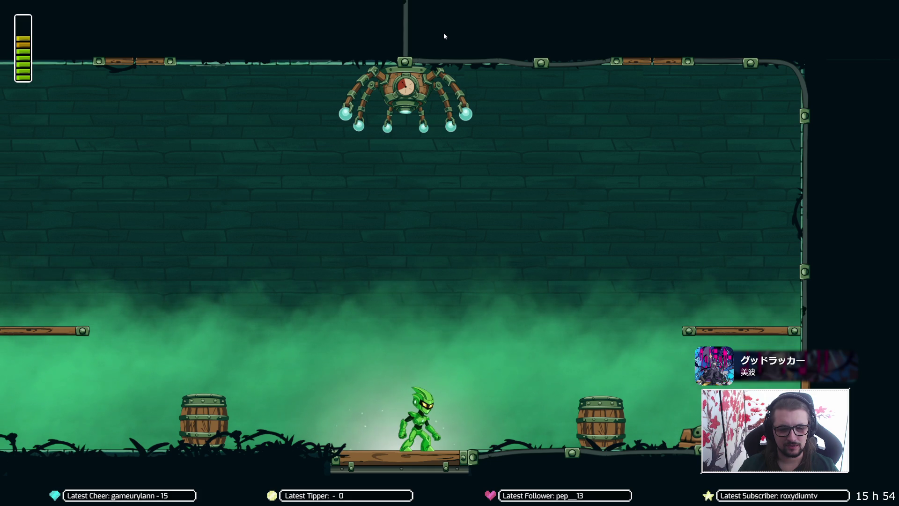
key("Left")
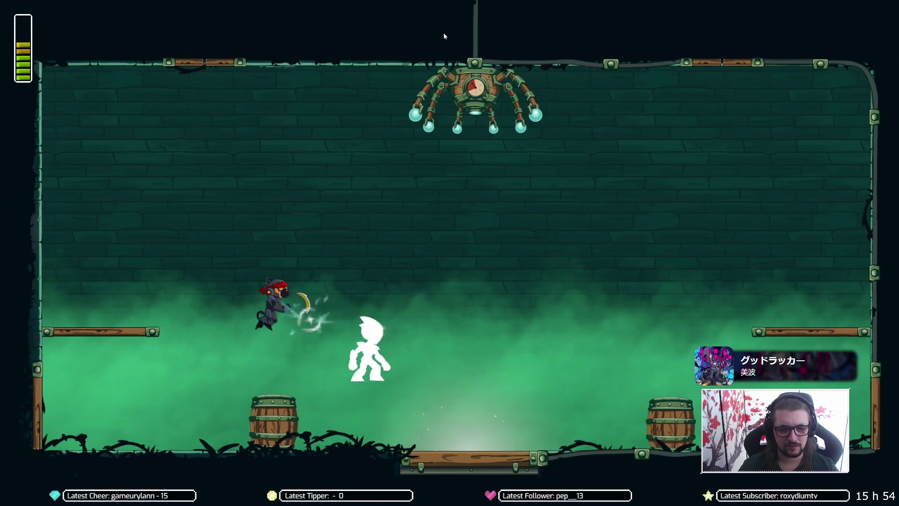
Step: Run the hero left and right around the centre platform, dodging the ninja's incoming bananas
key("Right")
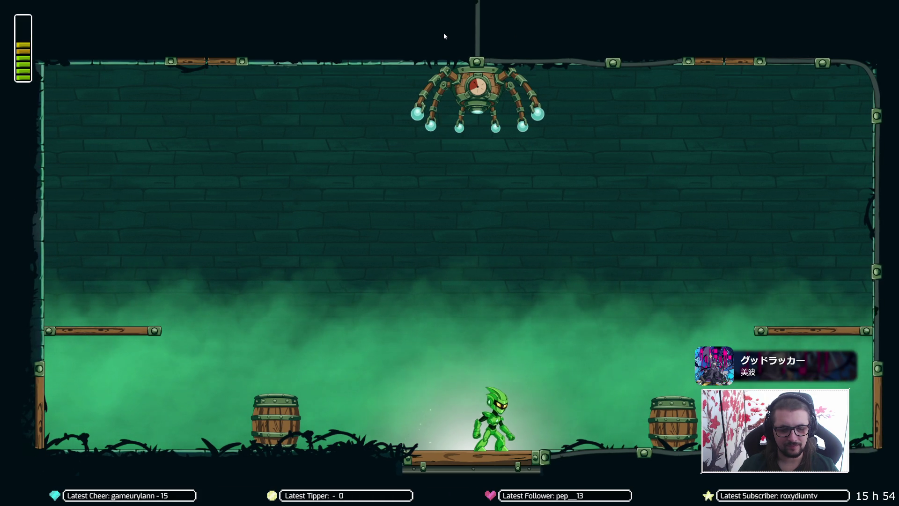
key("Left")
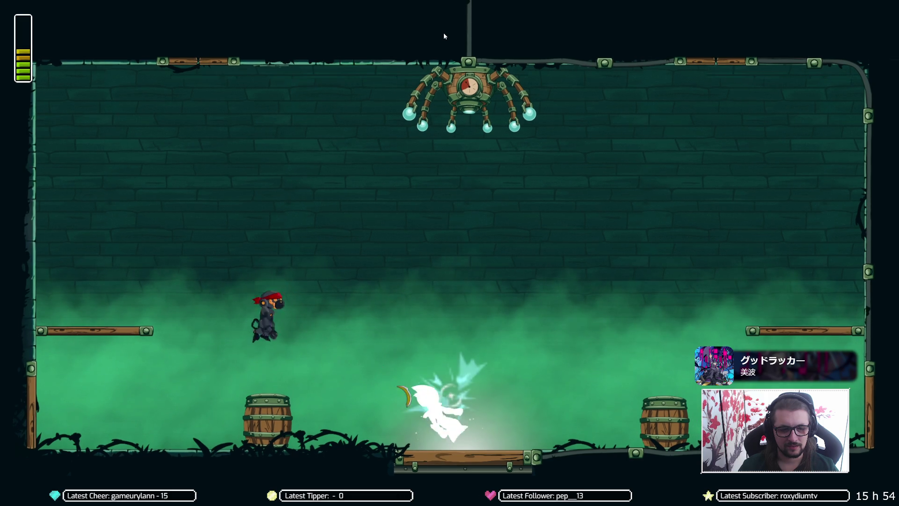
key("Right")
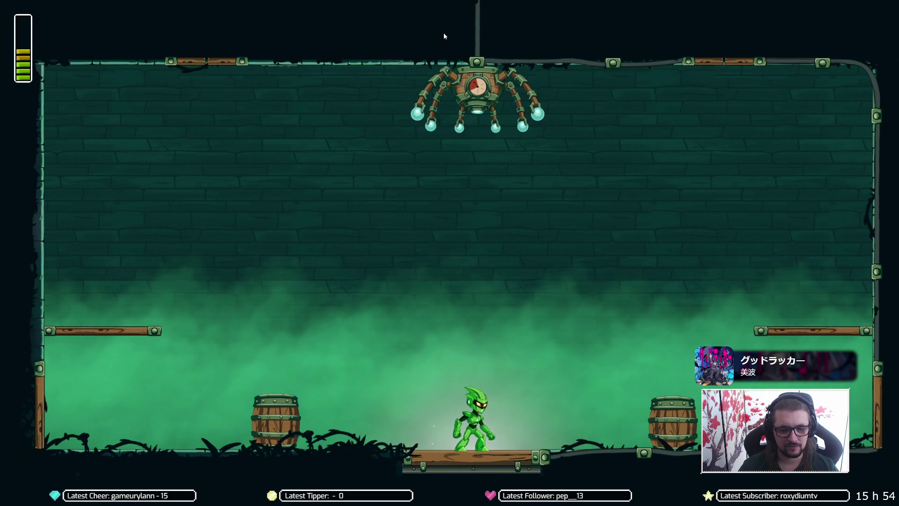
key("Left")
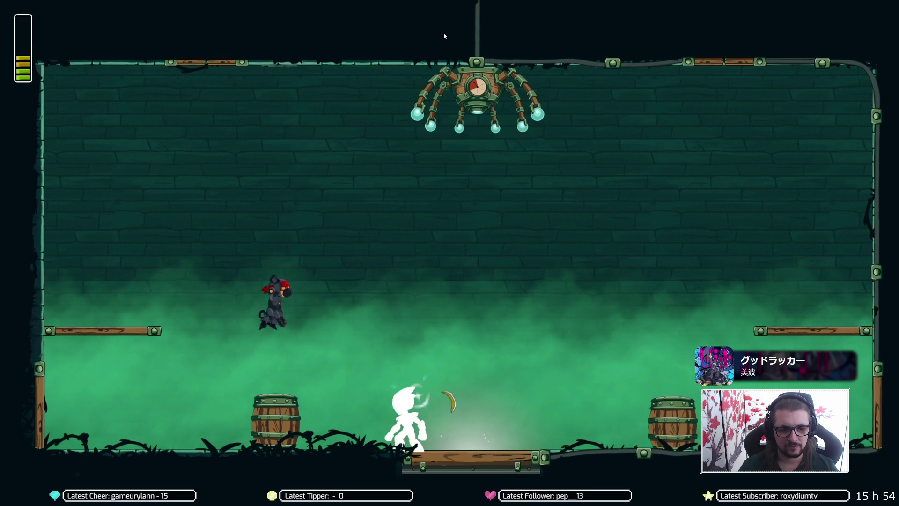
key("Right")
key("Left")
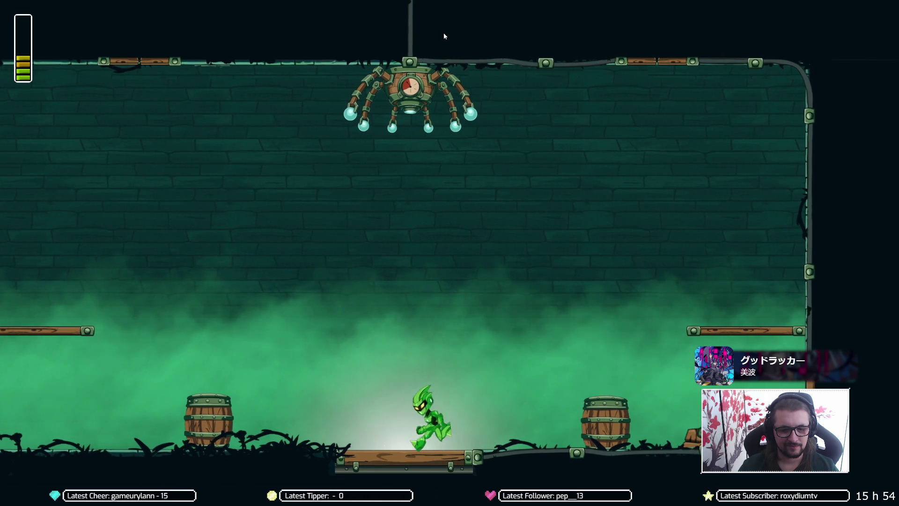
key("Right")
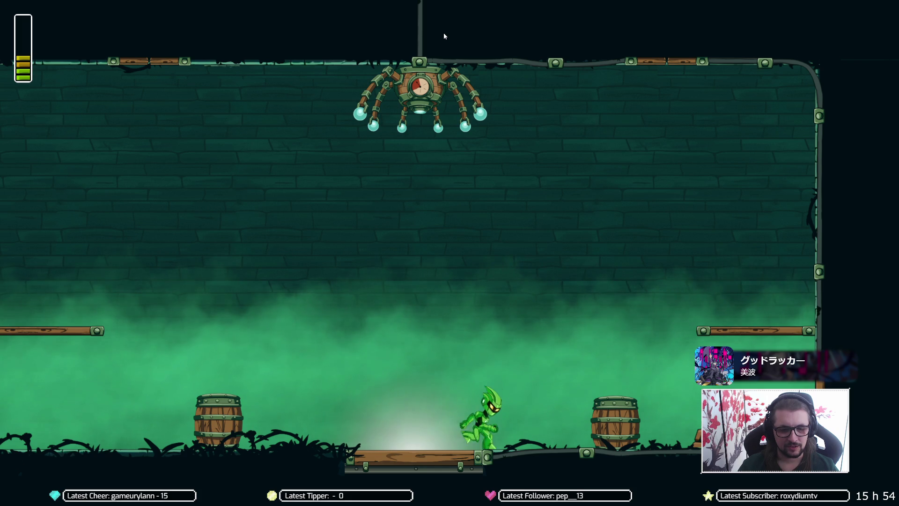
key("Left")
key("Right")
key("Right")
Step: Jump onto the right ledge, strike the ninja, then chase and attack it mid-air
key("Up")
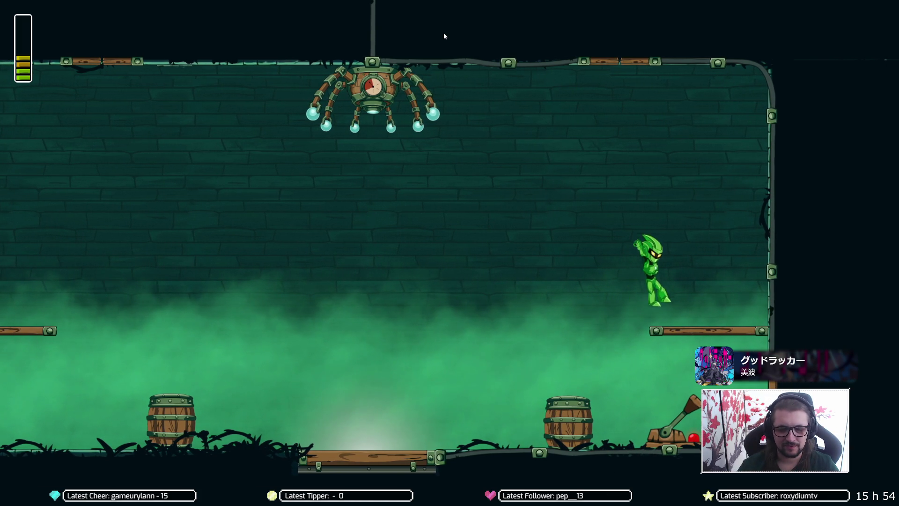
key("Up")
key("Left")
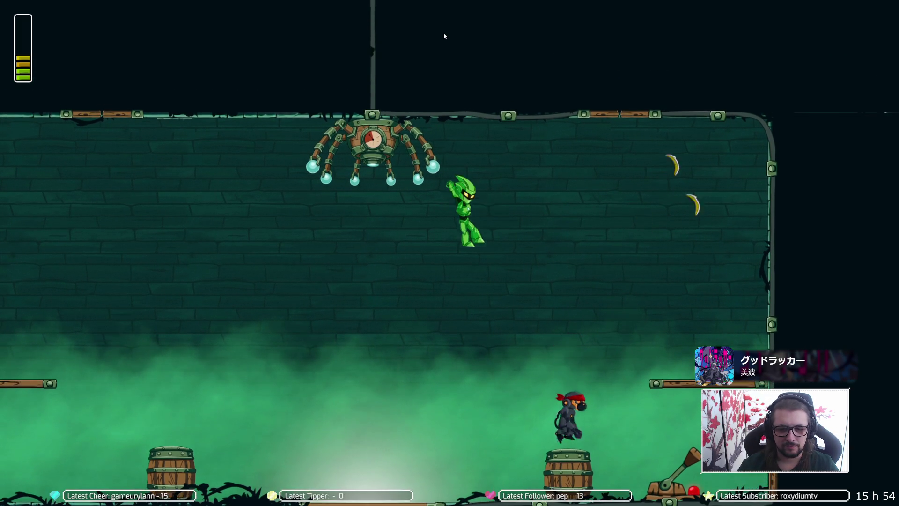
key("Down")
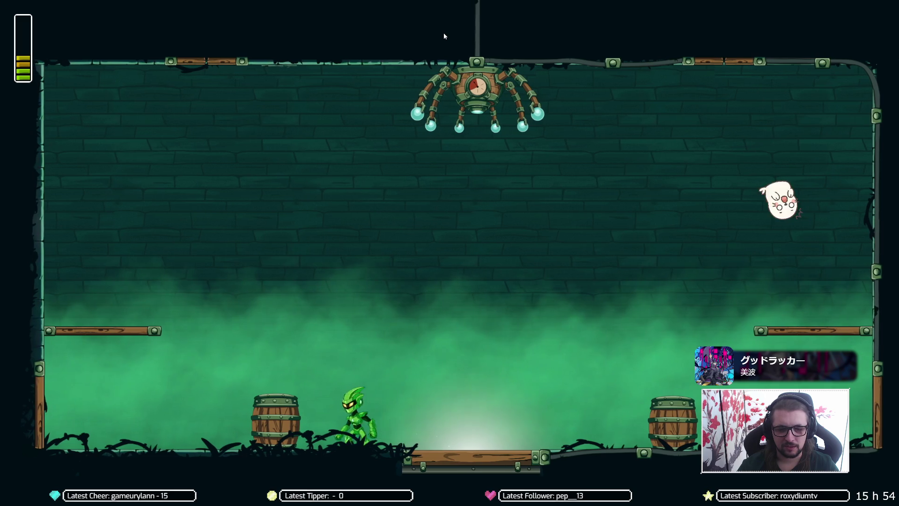
key("Right")
key("Left")
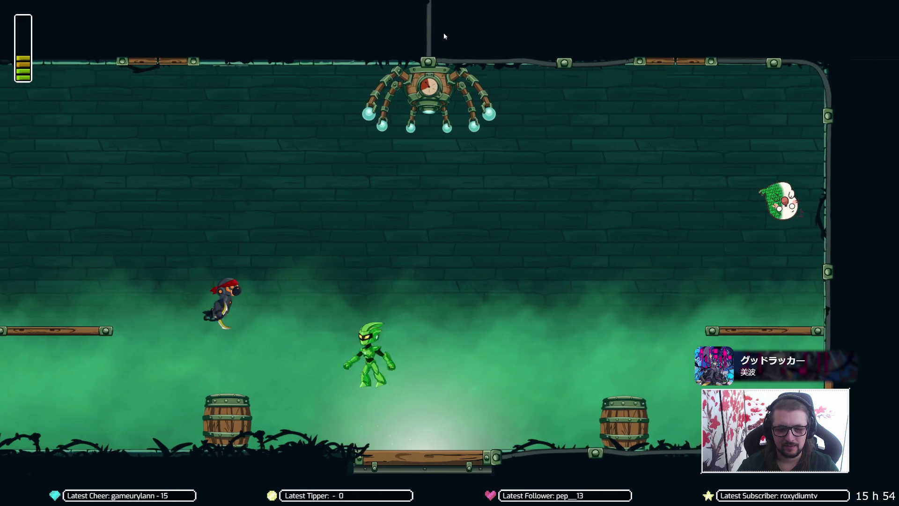
key("Right")
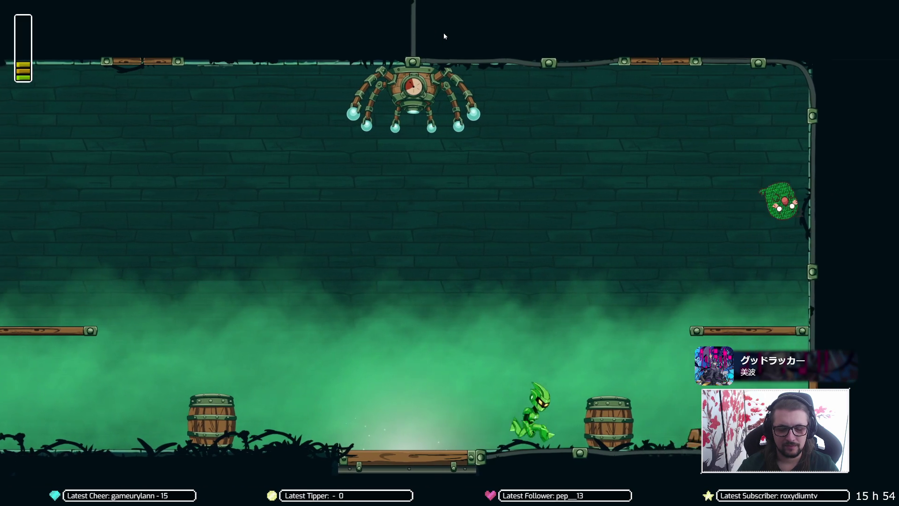
key("Left")
key("Right")
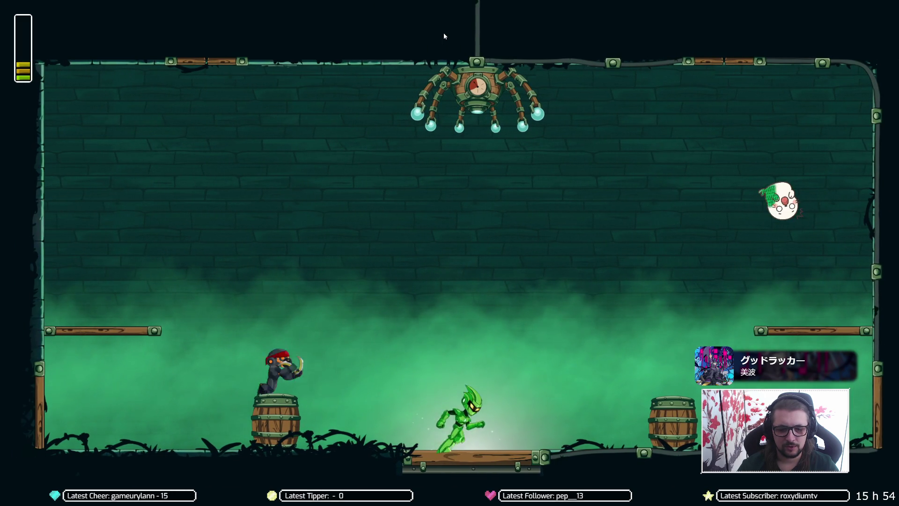
key("Left")
key("Right")
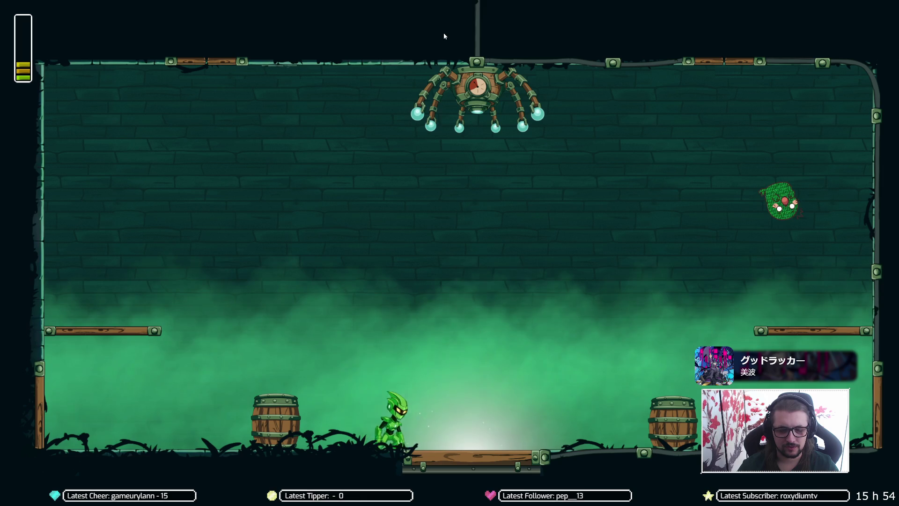
Step: Reposition near the platform centre, hop onto the right ledge, then run left along the floor
key("Right")
key("Left")
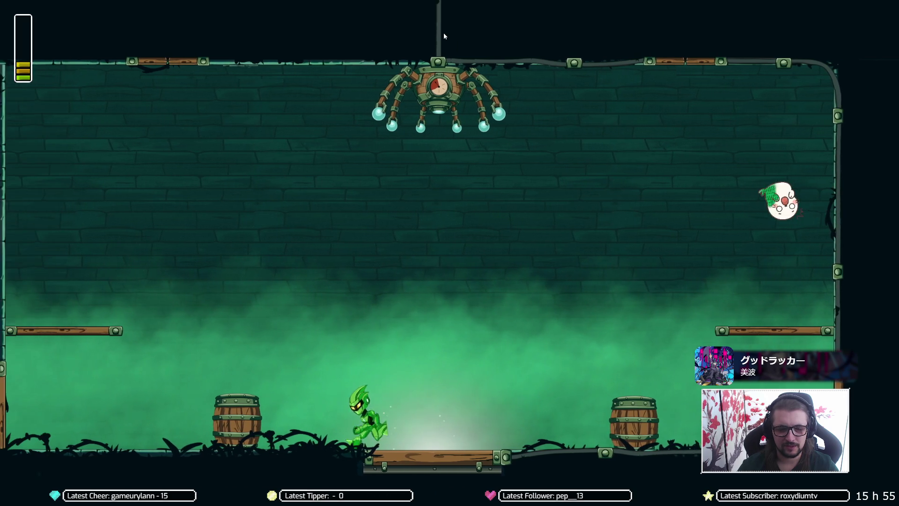
key("Right")
key("Right")
key("Up")
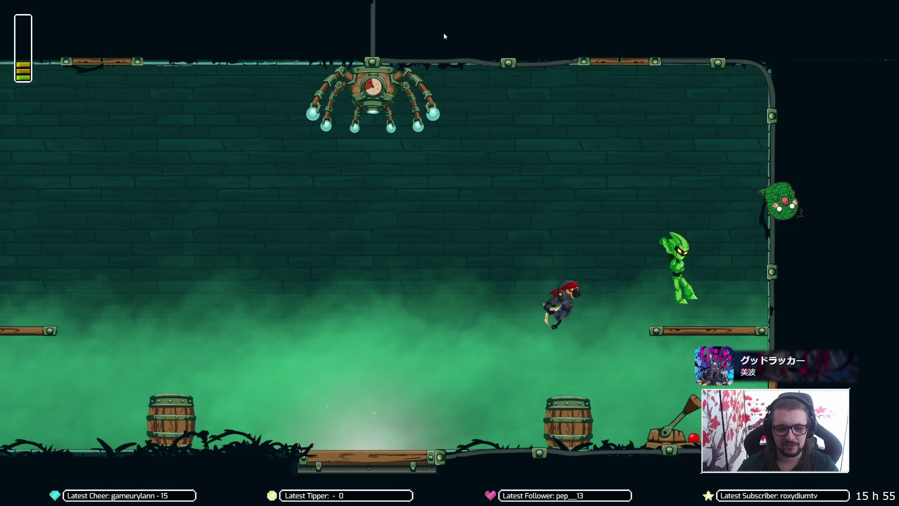
key("Up")
key("Left")
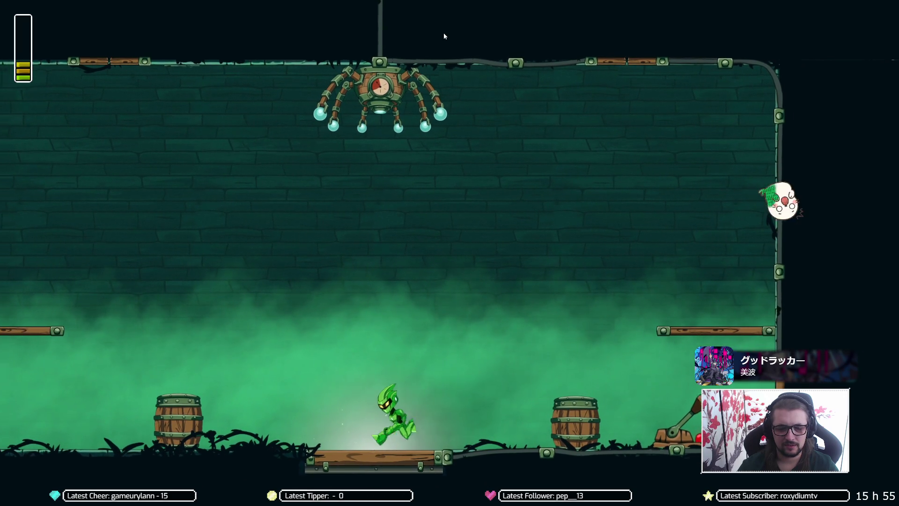
key("Right")
key("Left")
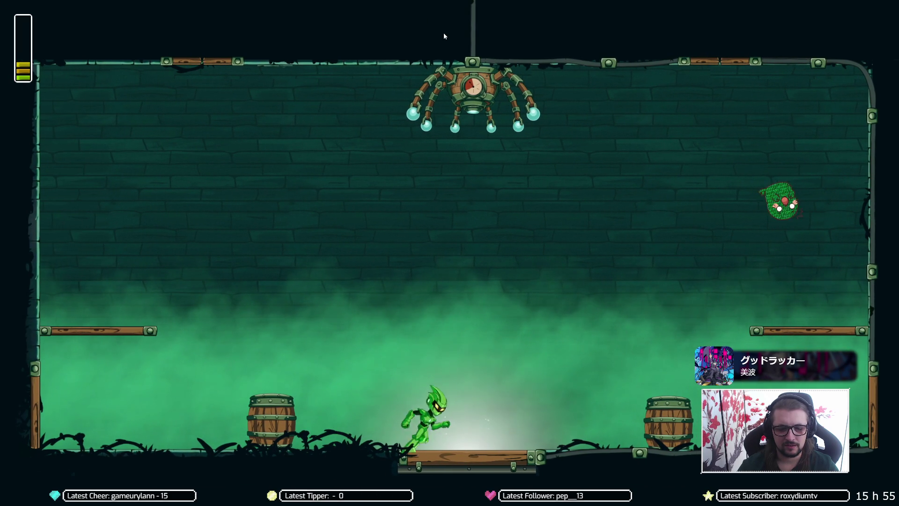
Step: Jump toward the ninja to provoke a banana throw, land on the right ledge, then drift away
key("Right")
key("Left")
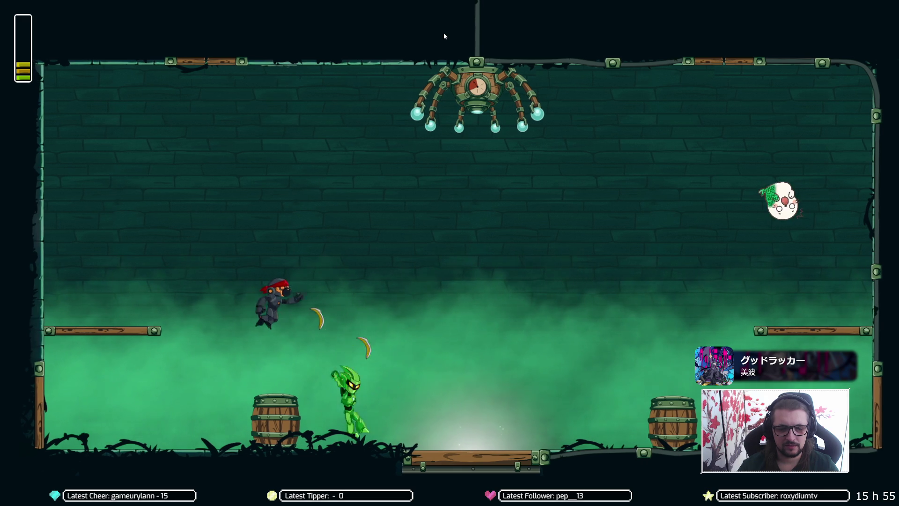
key("Right")
key("Up")
key("Right")
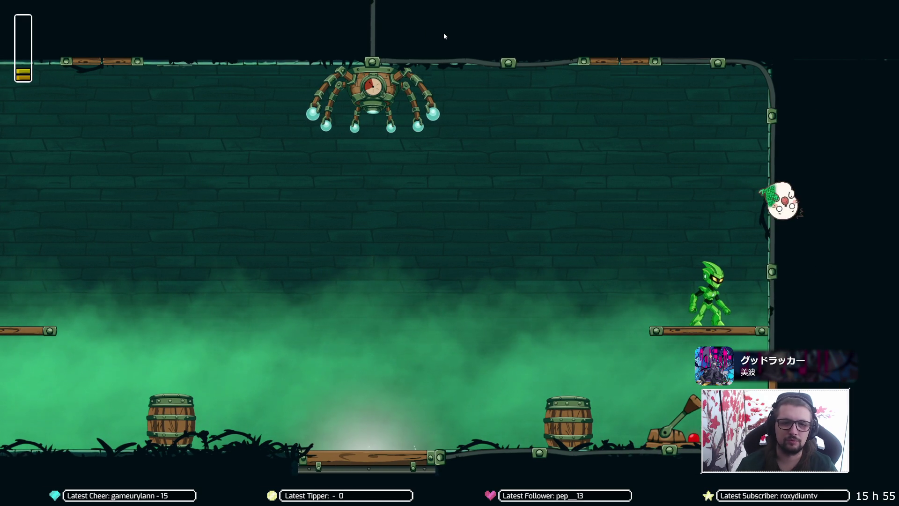
key("Up")
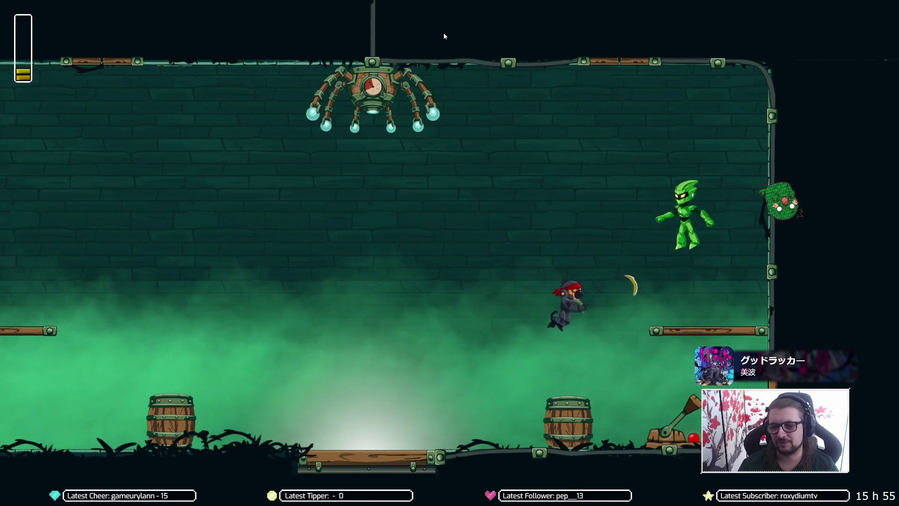
key("Left")
Step: Pause the game, leave fullscreen to return to the editor, and stop the play-test
key("Escape")
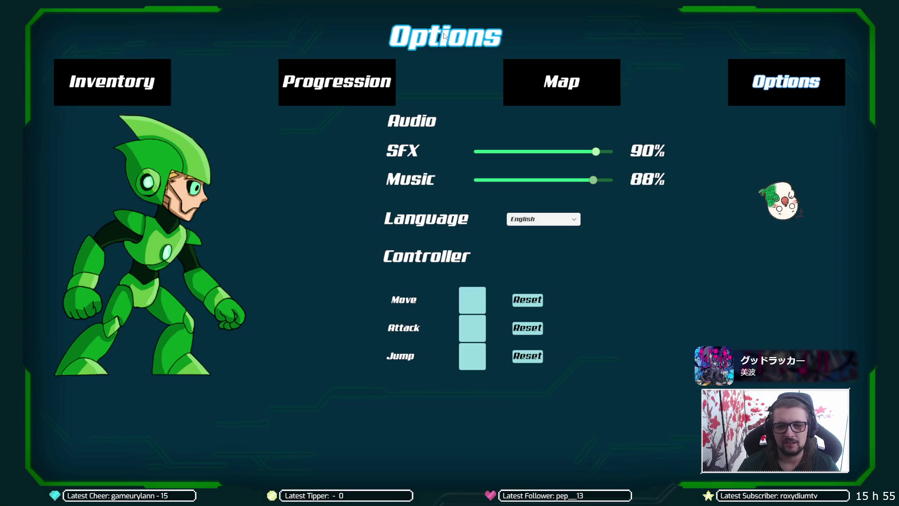
key("Escape")
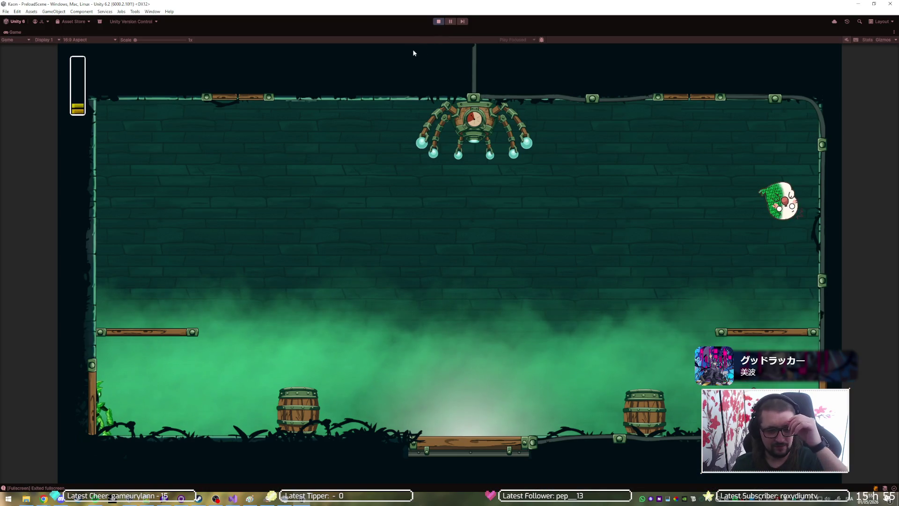
left_click(438, 22)
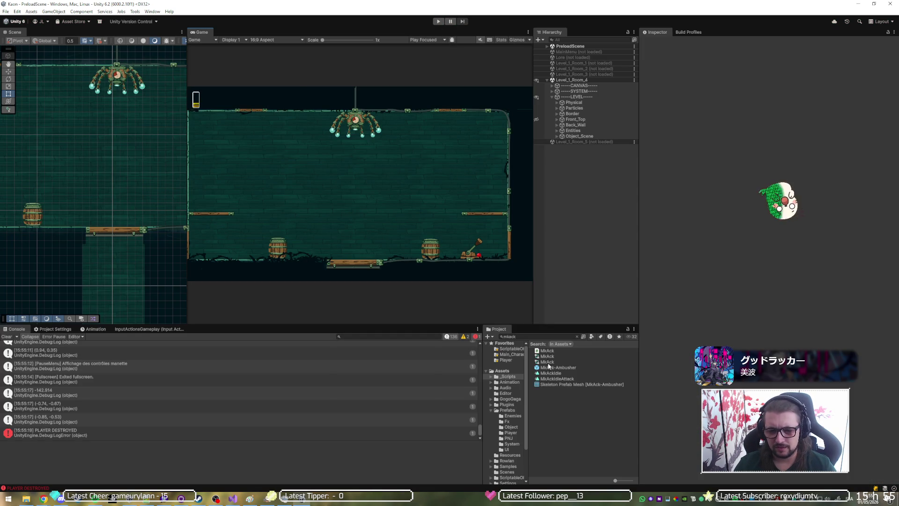
Step: Select the MkAck-Ambusher prefab and change its Banarang Throw Force from 12 to 15
left_click(553, 368)
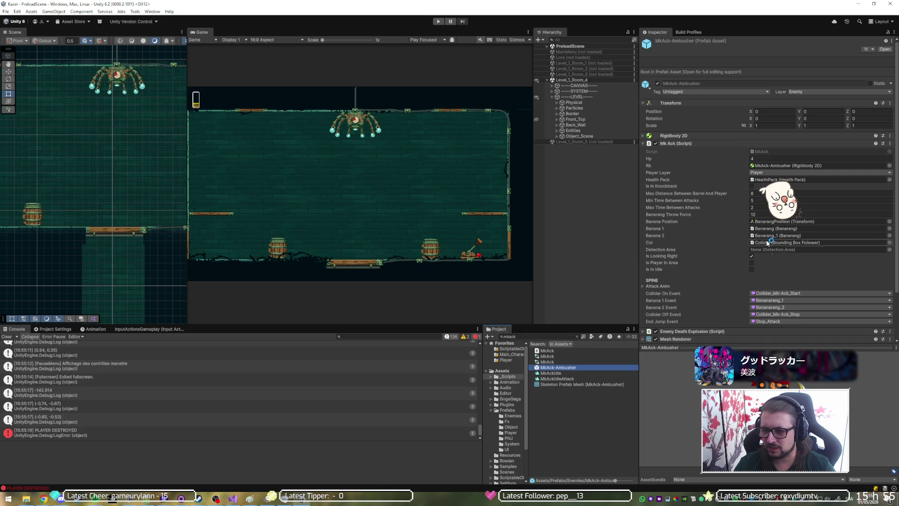
left_click(768, 214)
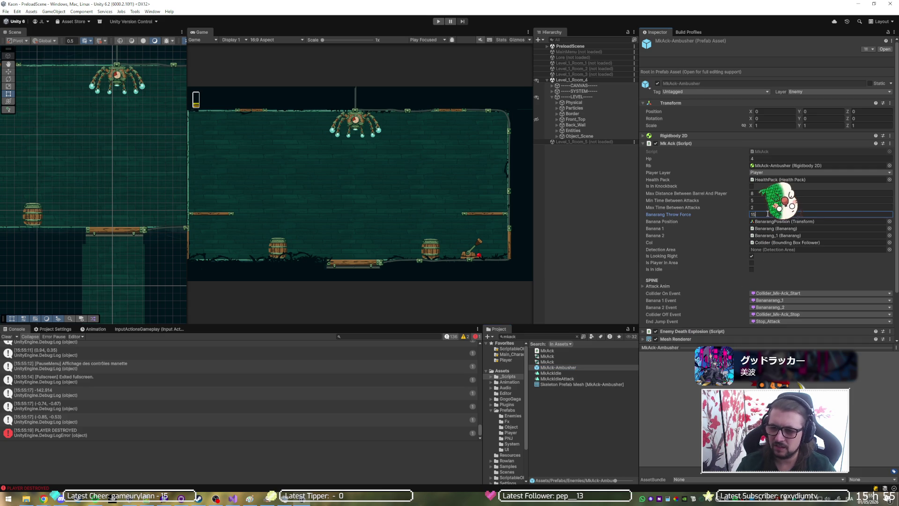
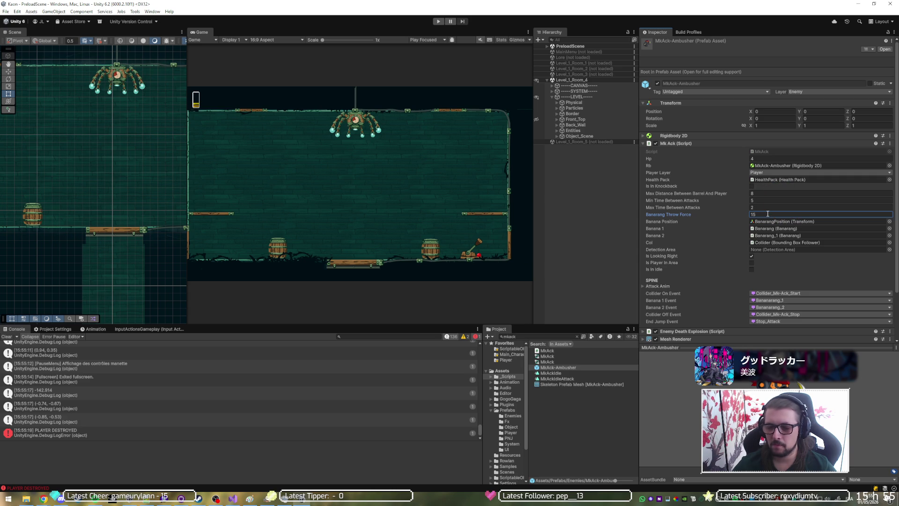
Step: Bring up the Discord call and watch the shared Spine screen full-screen
left_click(61, 498)
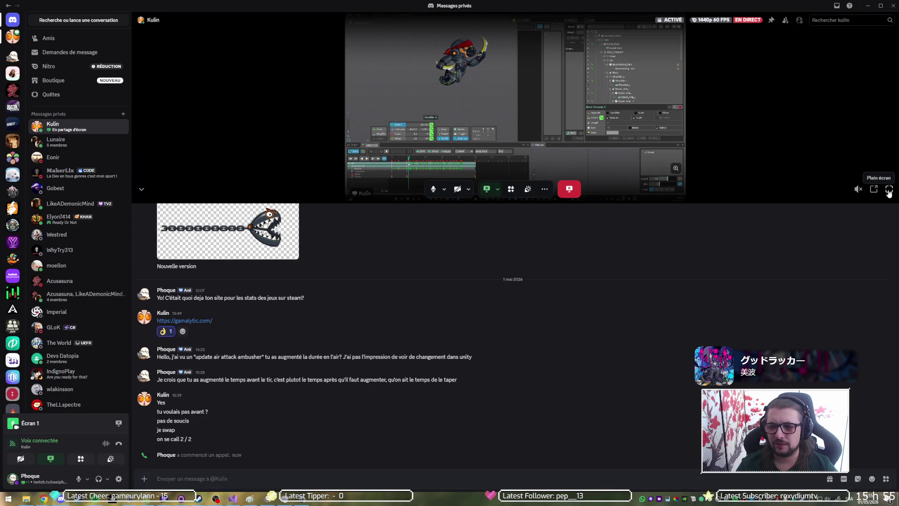
left_click(889, 190)
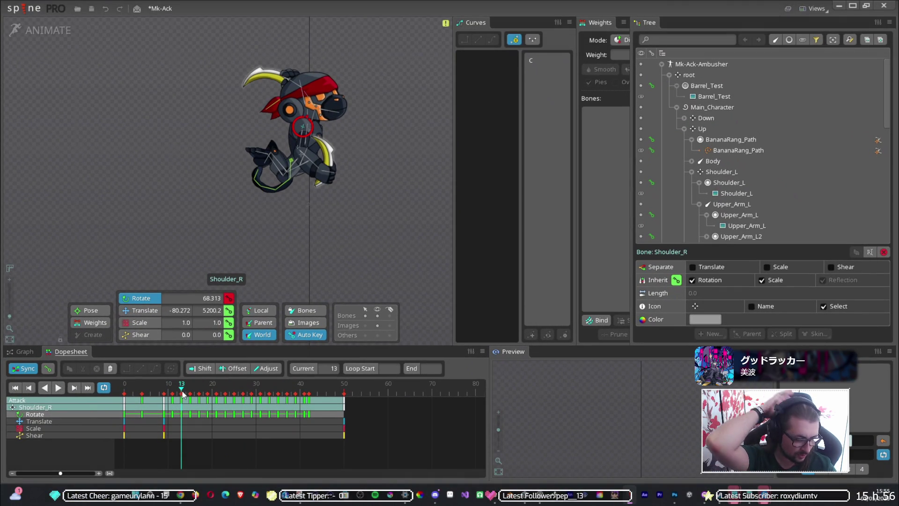
left_click(182, 400)
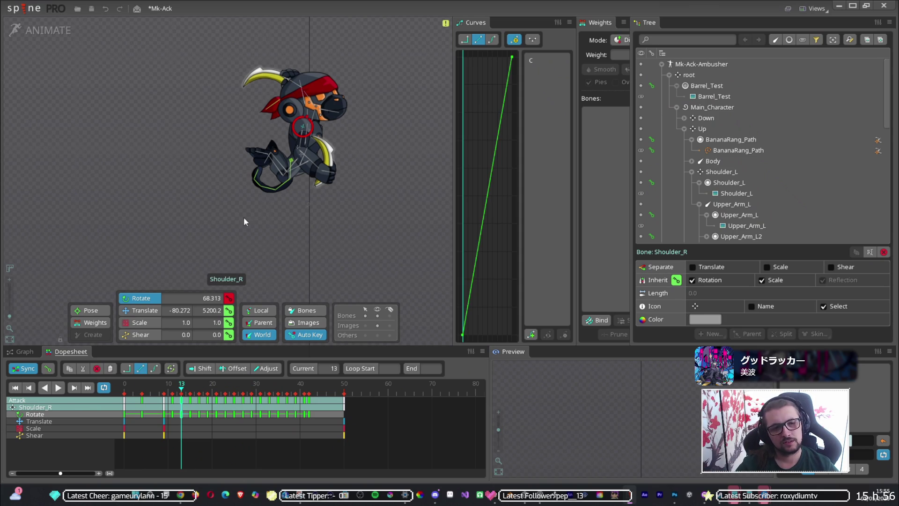
left_click(186, 387)
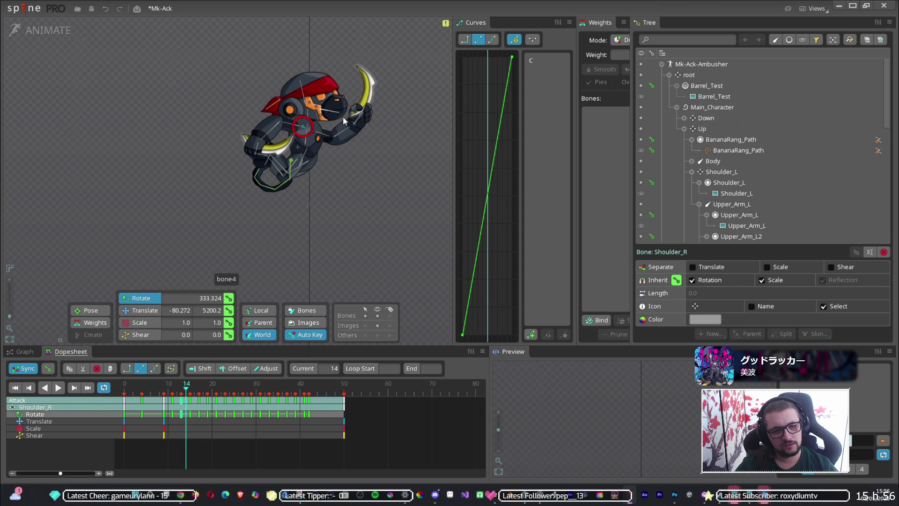
left_click(359, 115)
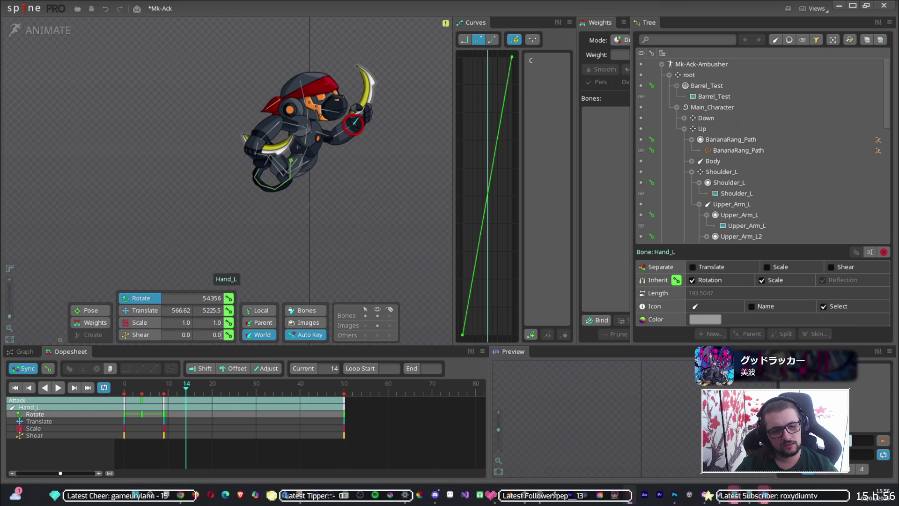
left_click(364, 107)
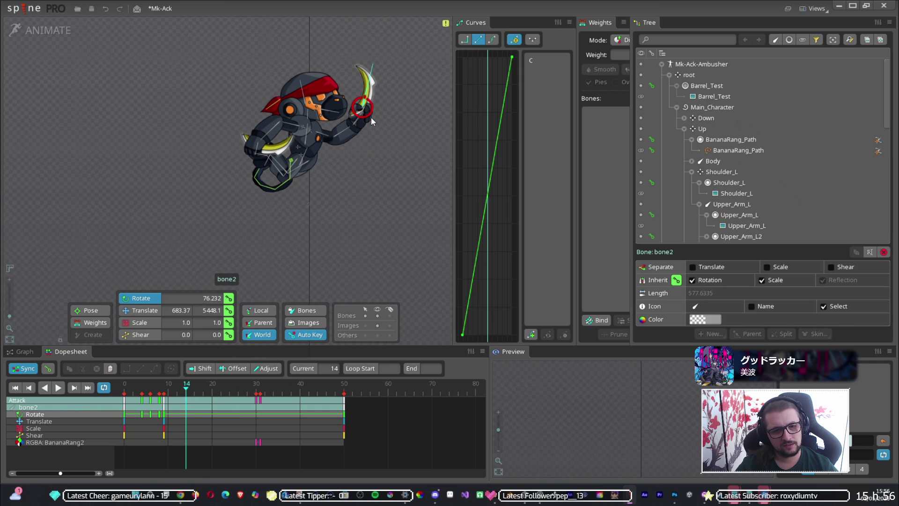
scroll("down", 3)
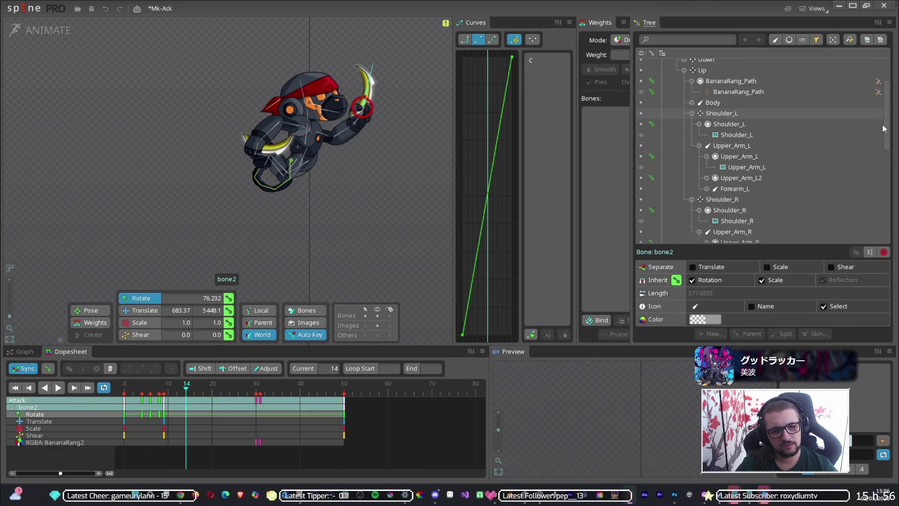
scroll("up", 3)
scroll("down", 3)
scroll("up", 3)
scroll("up", 3)
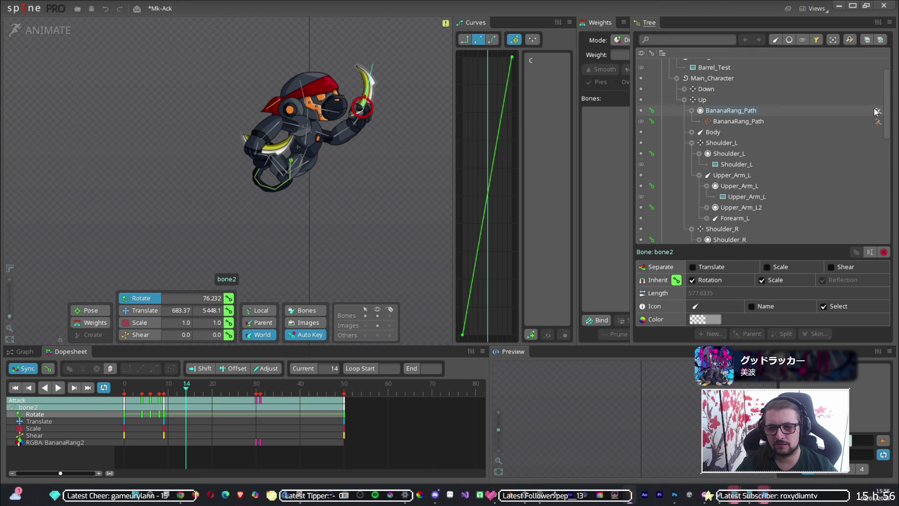
left_click(791, 116)
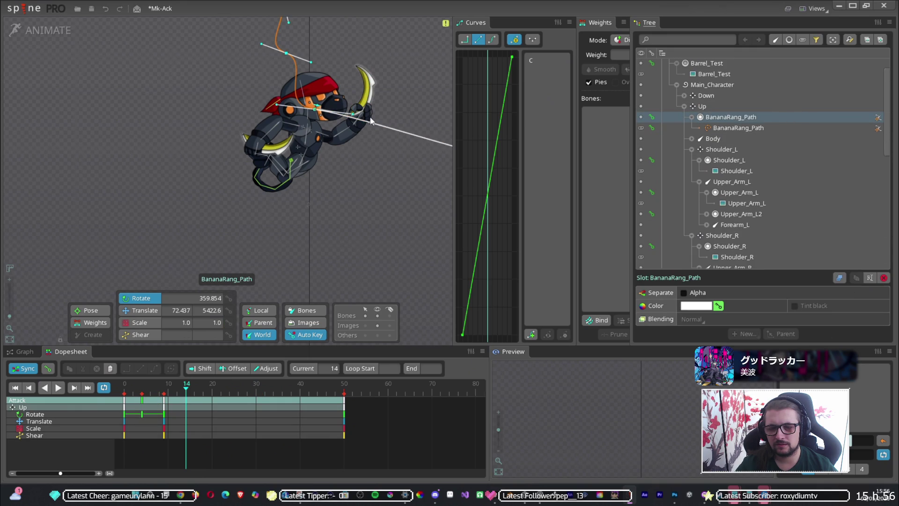
left_click(360, 112)
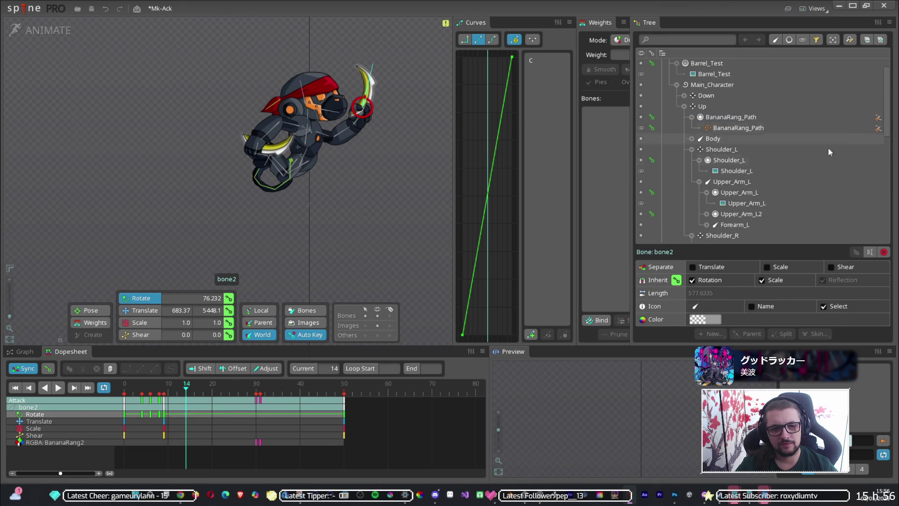
scroll("down", 3)
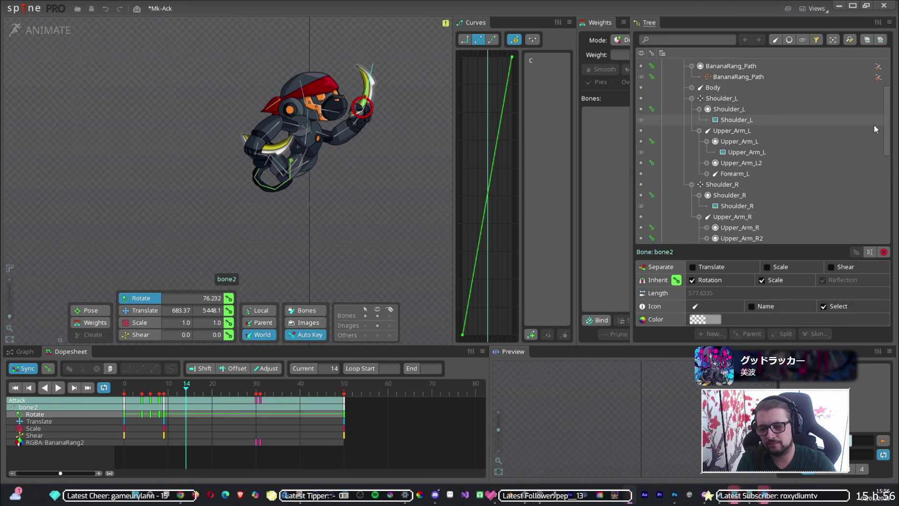
scroll("down", 3)
scroll("up", 3)
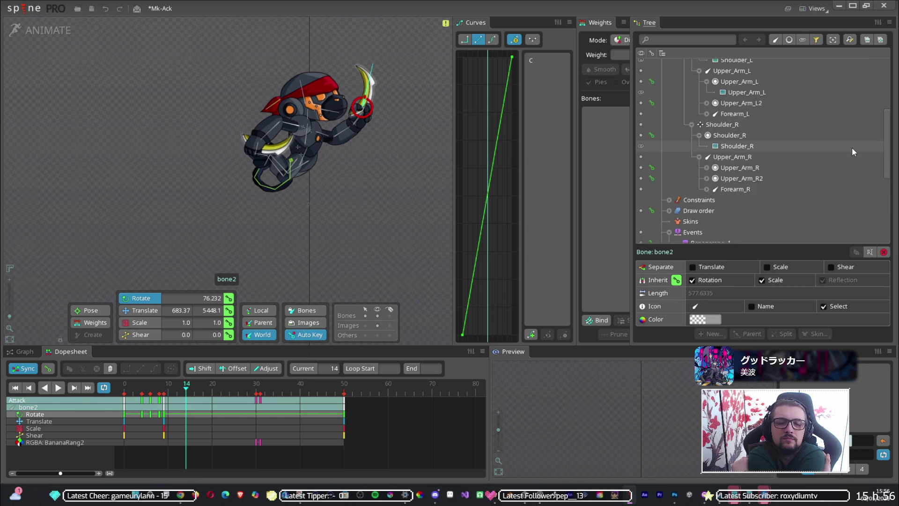
scroll("down", 3)
scroll("up", 3)
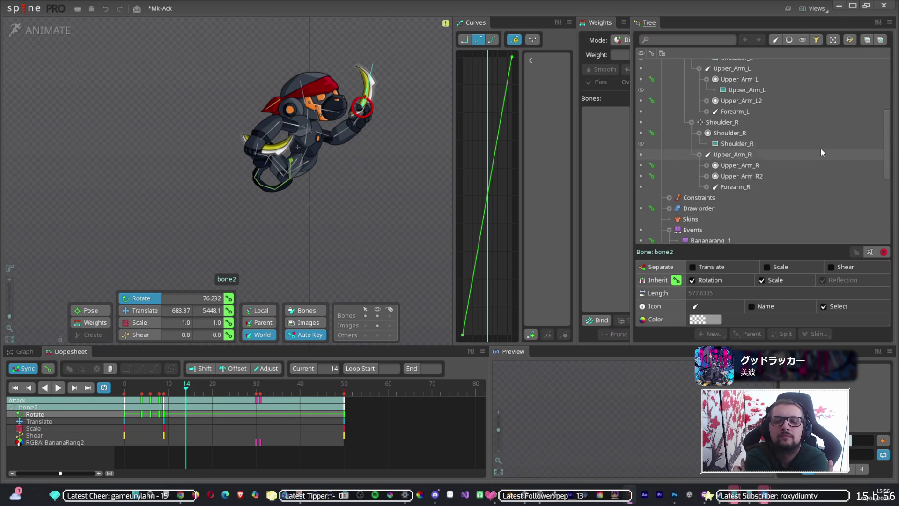
scroll("up", 3)
scroll("down", 3)
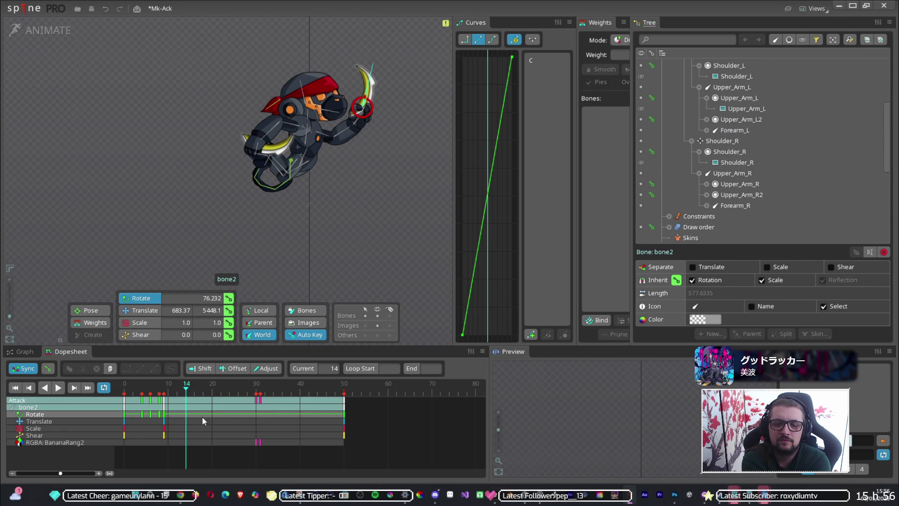
Step: Drag the BananaRang2 colour keys from frames 30–31 back to around frame 13
left_click(255, 443)
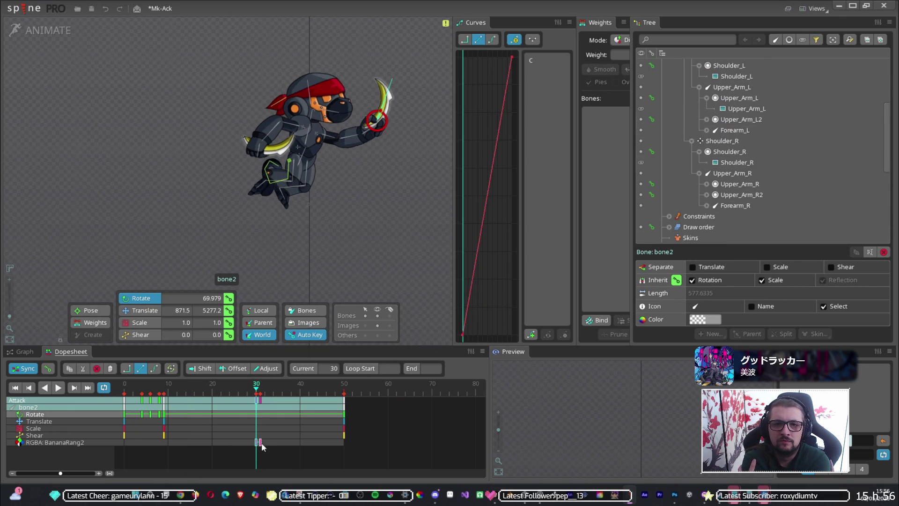
left_click(259, 444)
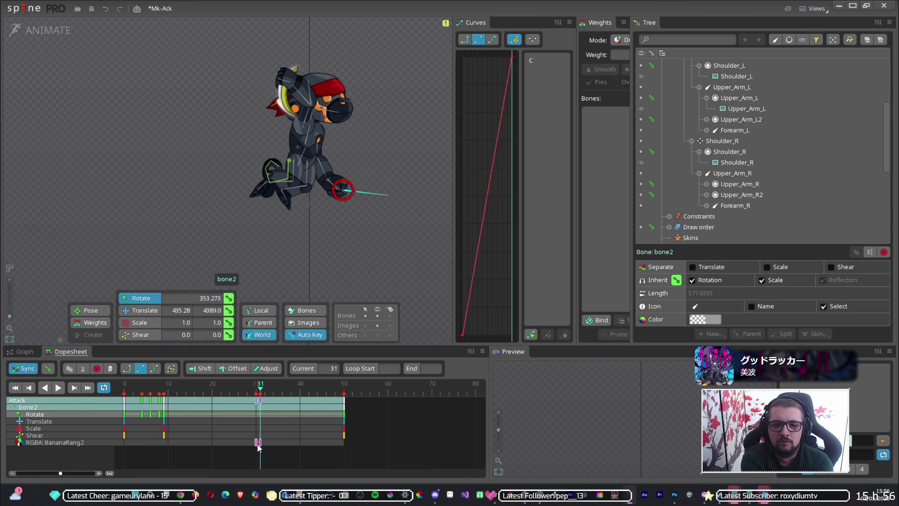
left_click_drag(261, 445, 187, 442)
left_click_drag(173, 398, 186, 399)
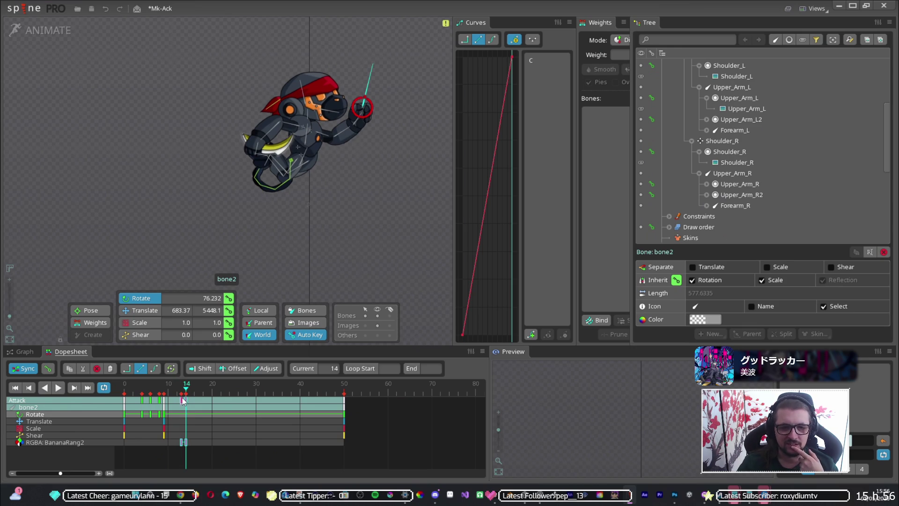
left_click(183, 400)
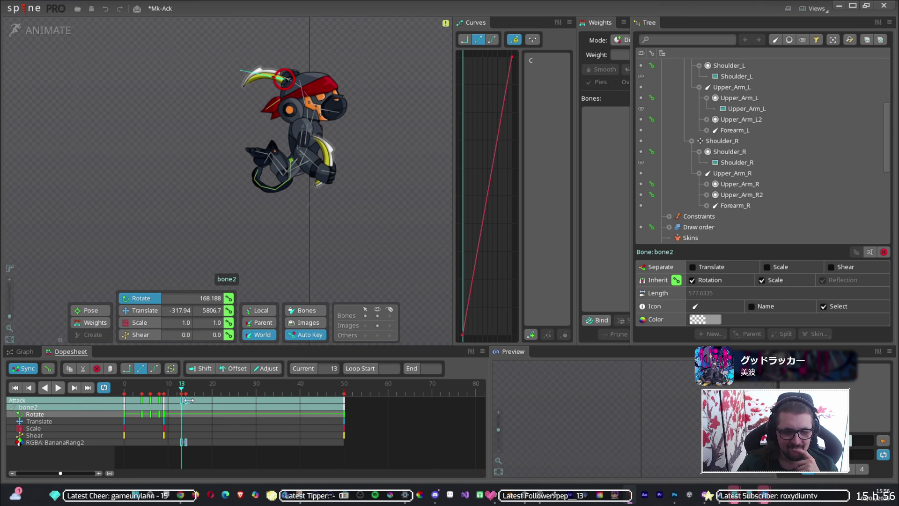
Step: Nudge the frame-13 colour key one frame later to frame 14 and check the pose
left_click(197, 455)
left_click(185, 444)
left_click_drag(182, 443, 186, 443)
left_click(188, 458)
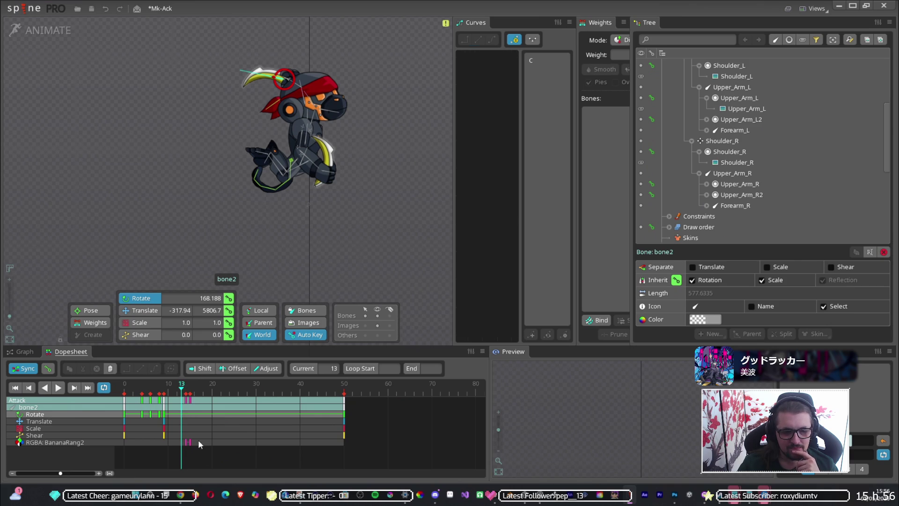
left_click(187, 389)
left_click_drag(883, 144, 872, 209)
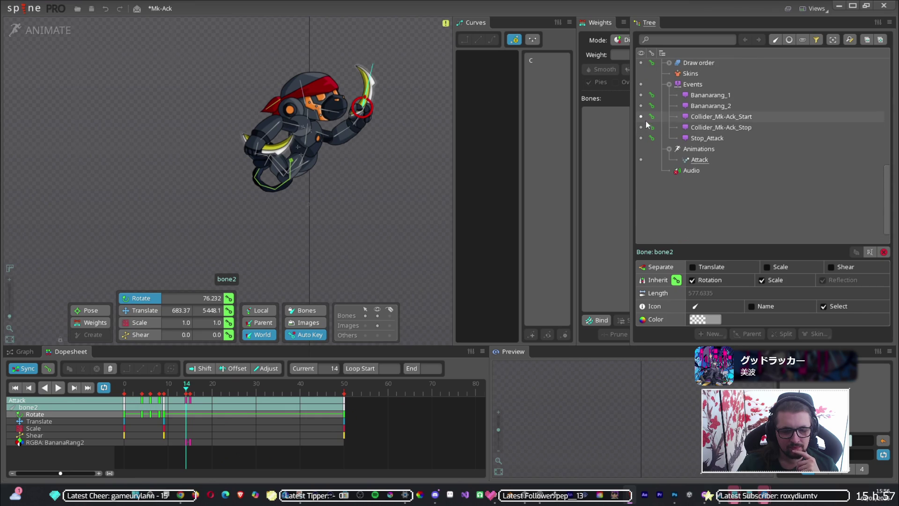
Step: In the curve graph, show the Bananarang_1 event track and delete its frame-30 key
left_click(652, 95)
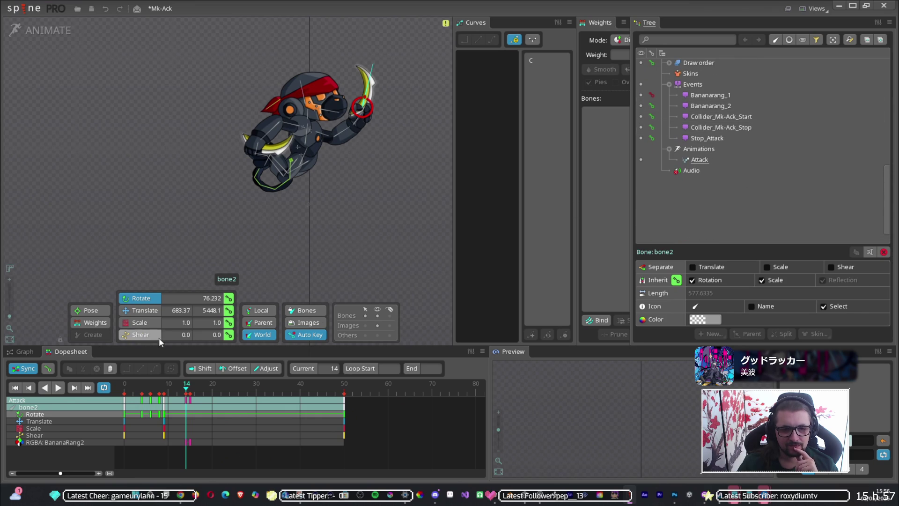
left_click(49, 368)
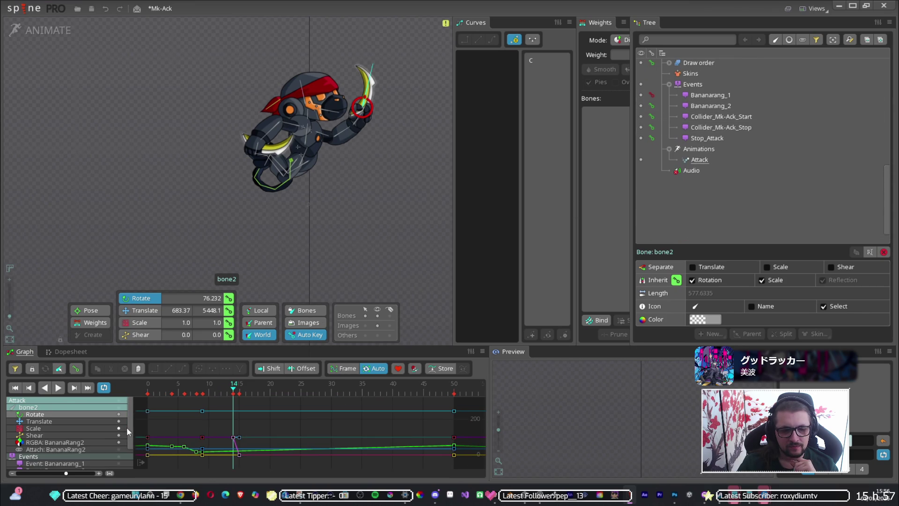
scroll("down", 3)
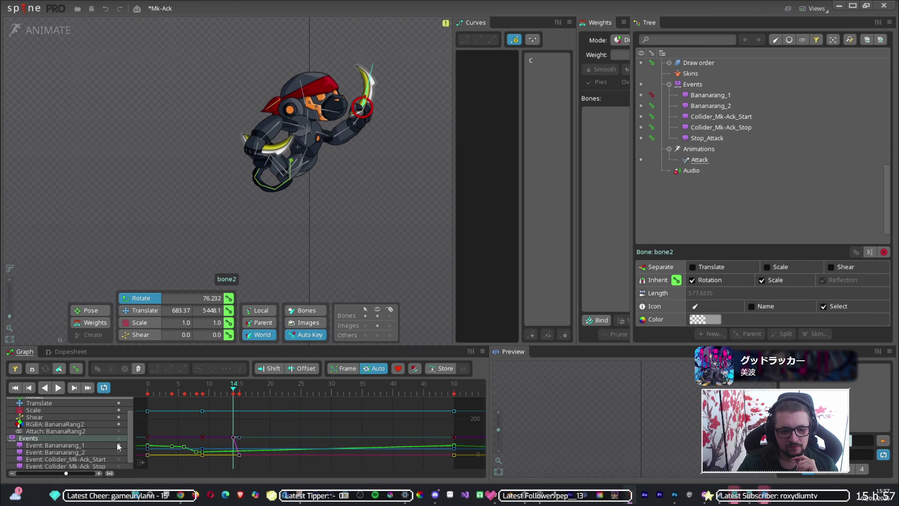
left_click(117, 444)
left_click(454, 432)
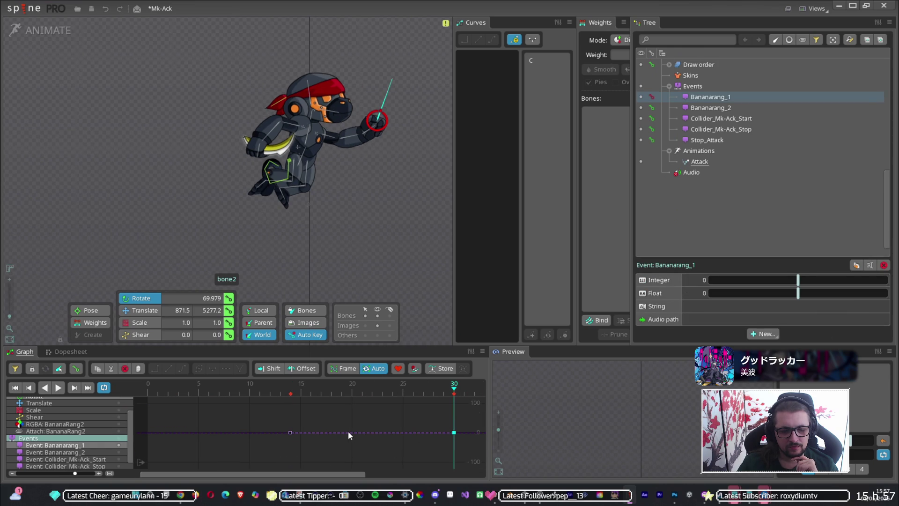
key("Delete")
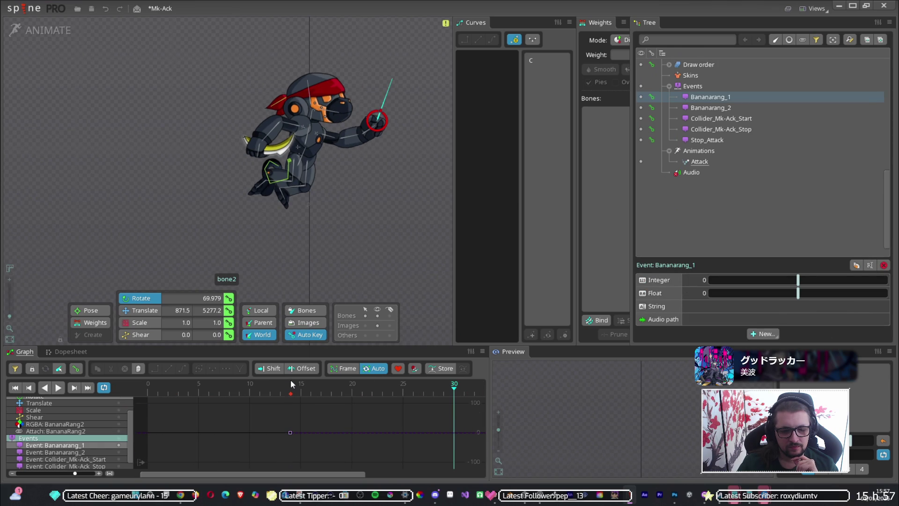
Step: Check the pose around frame 14, select Hand_R, and return to the Dopesheet
left_click(291, 384)
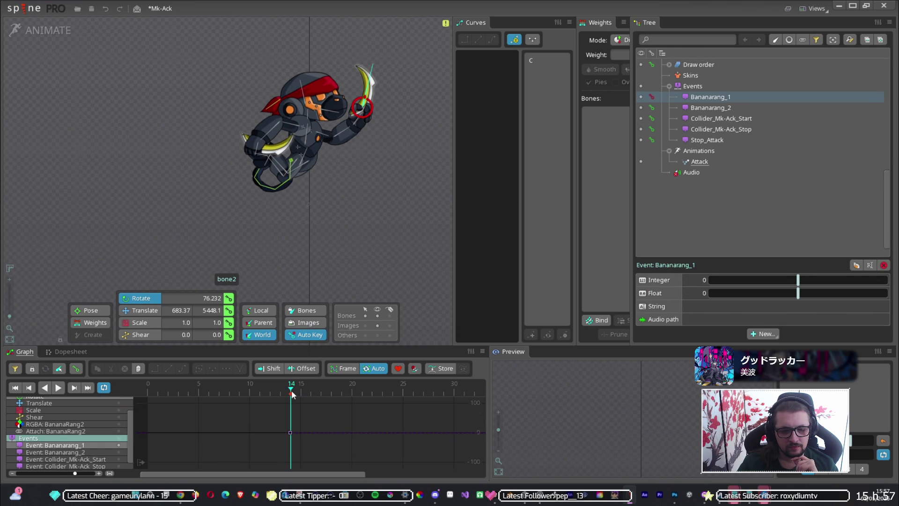
left_click_drag(292, 395, 298, 393)
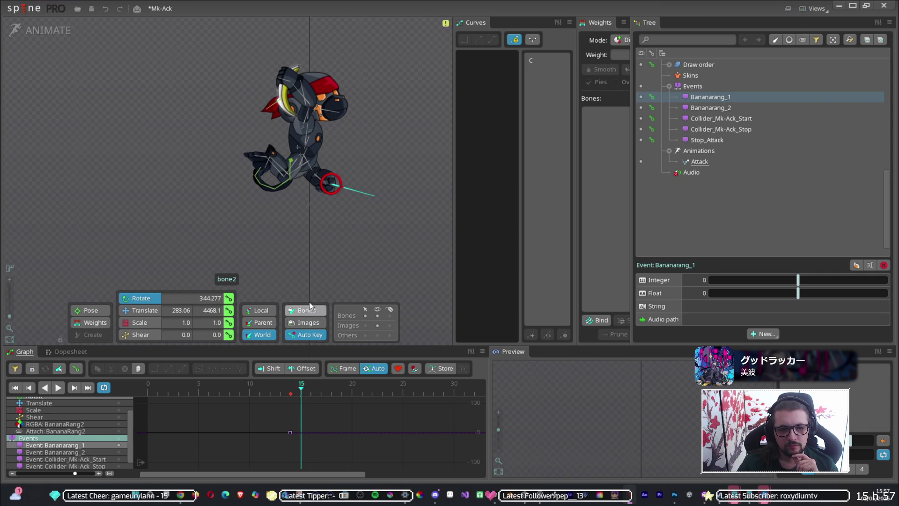
left_click(291, 81)
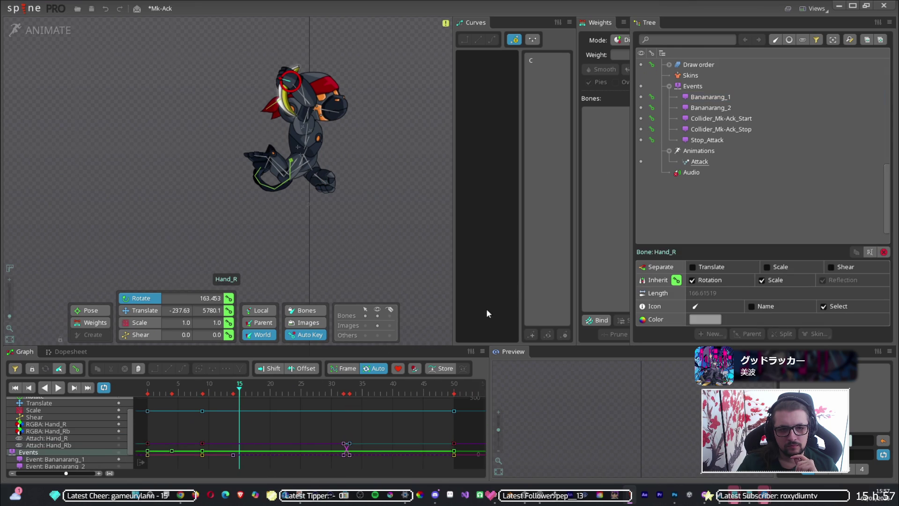
left_click(66, 351)
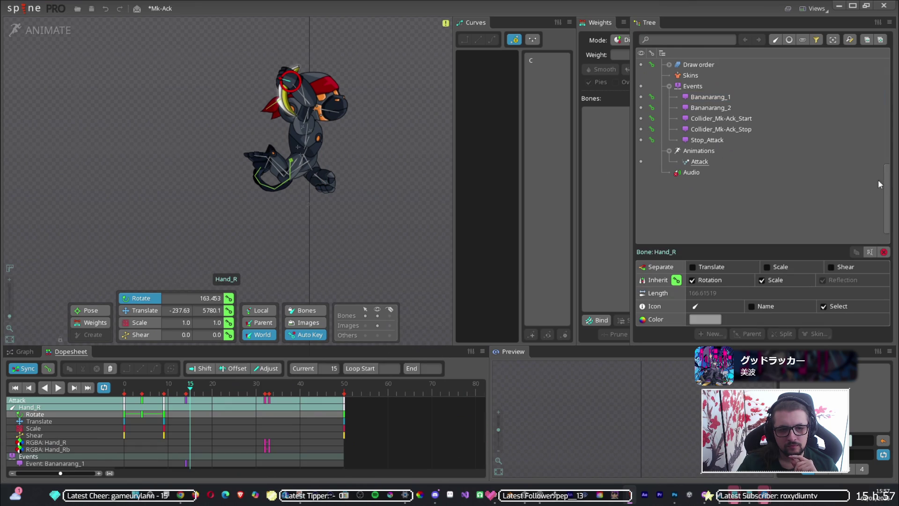
Step: Expand Upper_Arm_R and Forearm_R in the Tree and select the Hand_R bone
left_click(878, 173)
left_click_drag(886, 192, 894, 28)
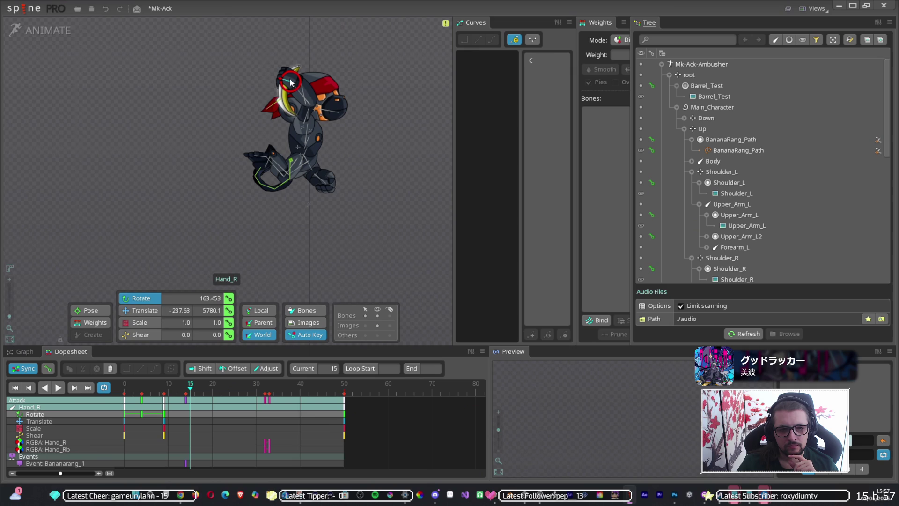
left_click(297, 94)
left_click(291, 84)
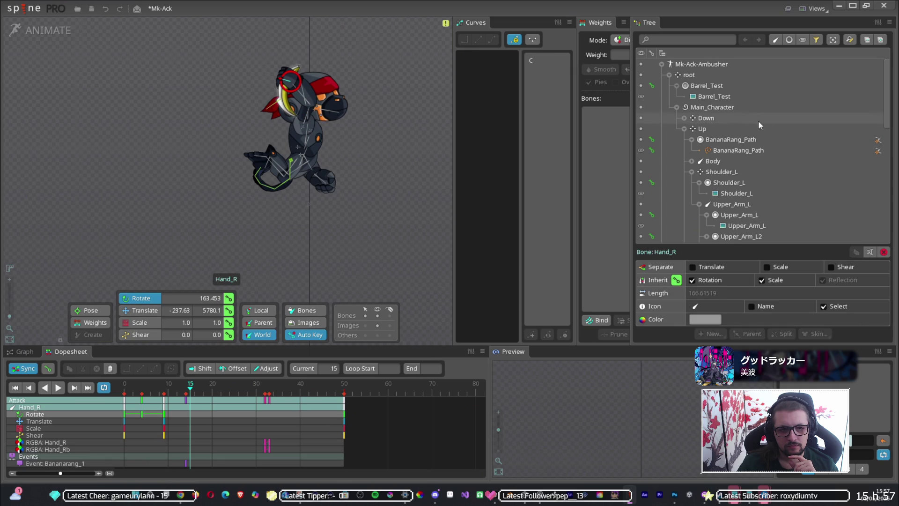
scroll("down", 3)
scroll("up", 3)
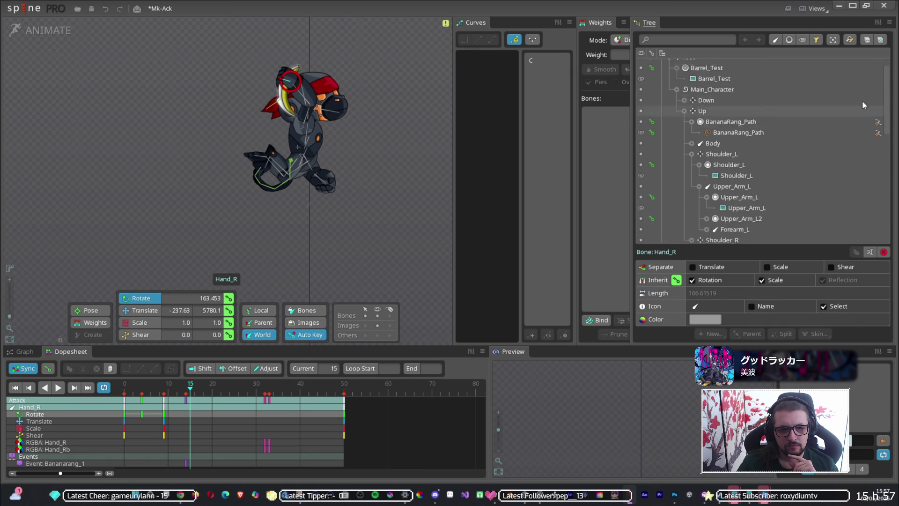
scroll("down", 3)
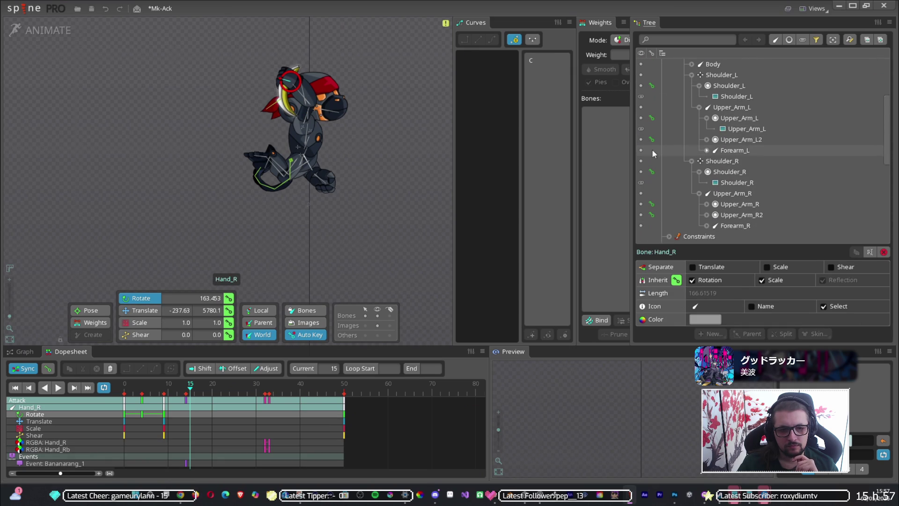
scroll("down", 3)
left_click(706, 140)
left_click(747, 151)
left_click(706, 161)
left_click(707, 182)
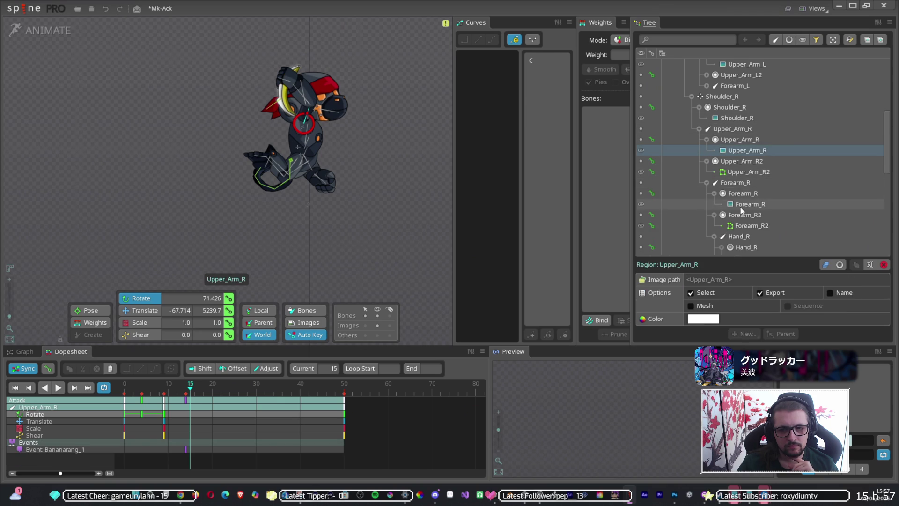
scroll("down", 3)
left_click(740, 172)
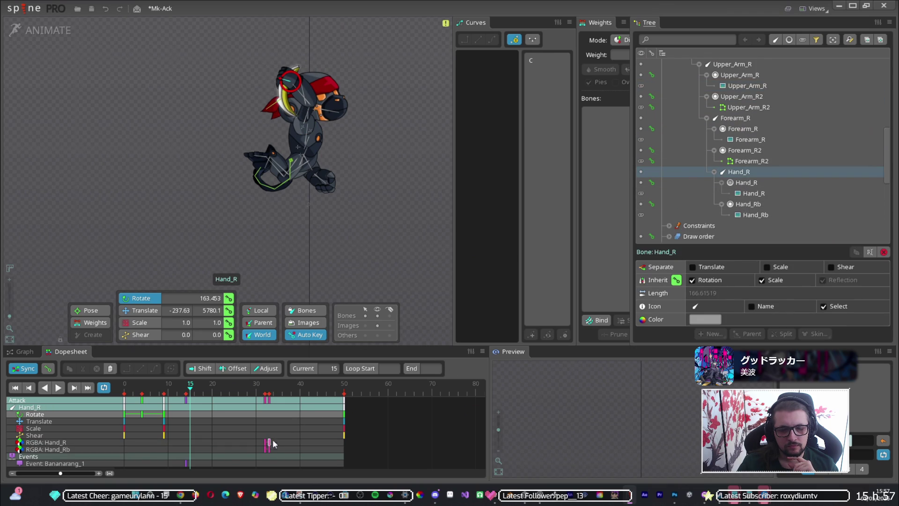
Step: Drag Hand_R's colour keys from frame 32 to about frame 17, then check frames 16–18
left_click(266, 444)
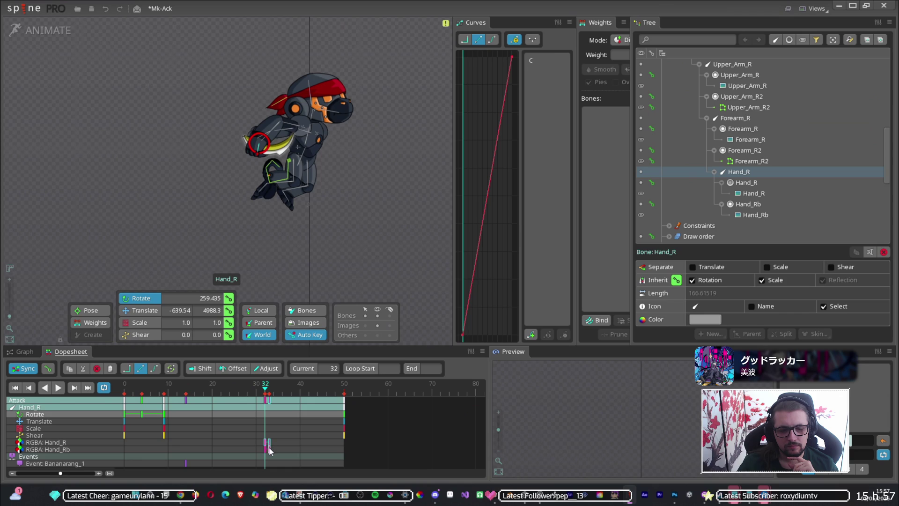
left_click_drag(266, 450, 198, 449)
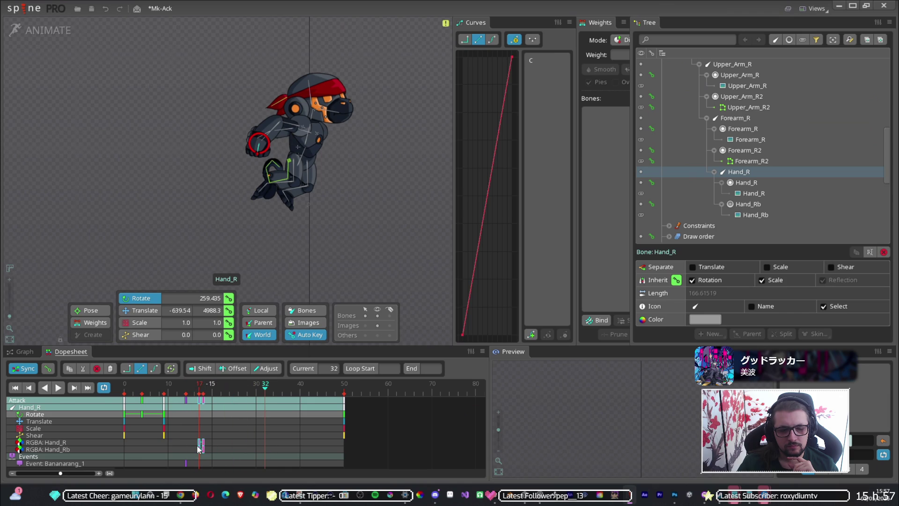
left_click(194, 385)
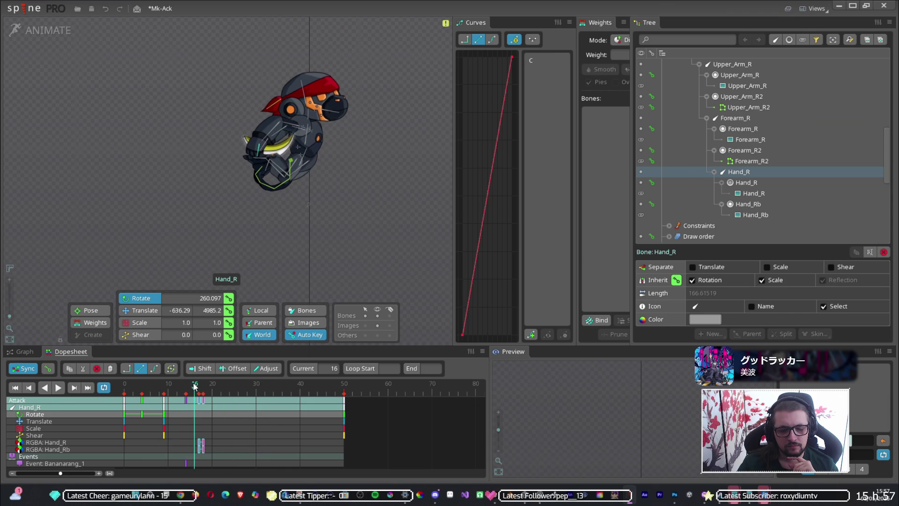
left_click_drag(196, 385, 199, 385)
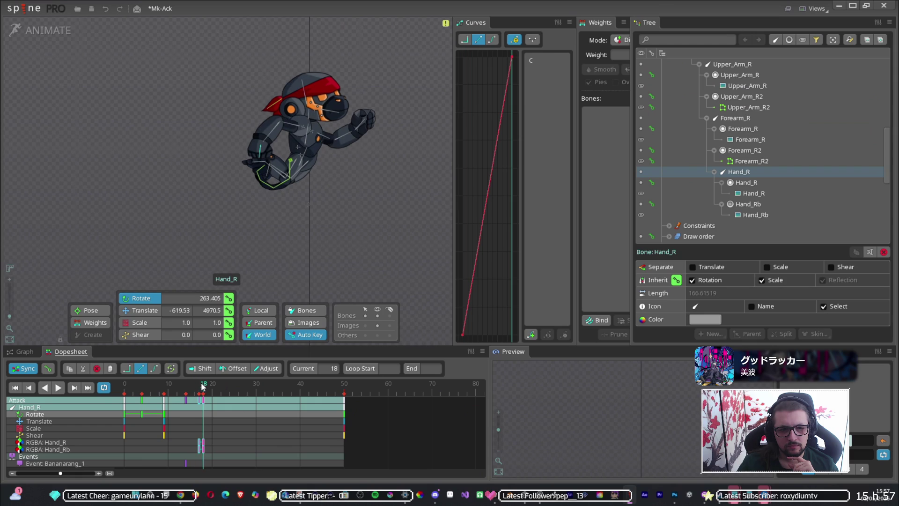
left_click_drag(199, 385, 195, 395)
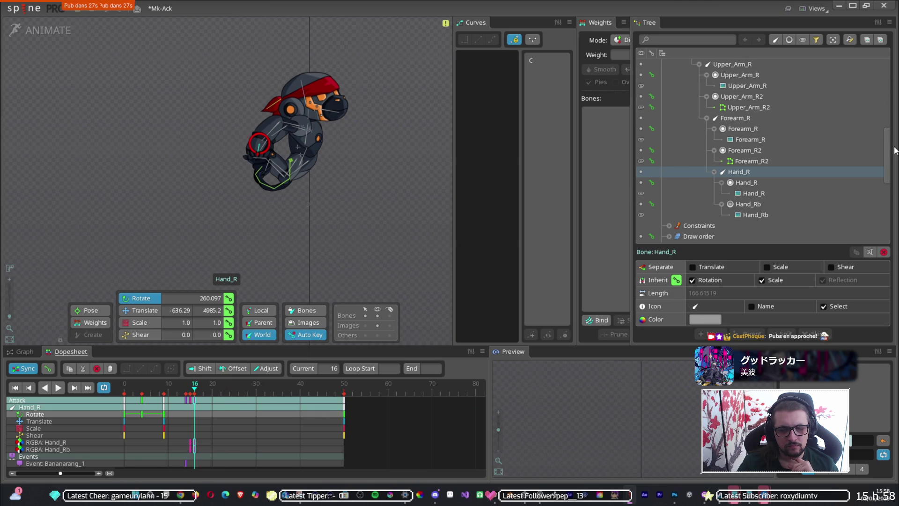
Step: Scrub the playhead to frame 15 and select the Hand_R colour keys there
left_click_drag(889, 152, 897, 180)
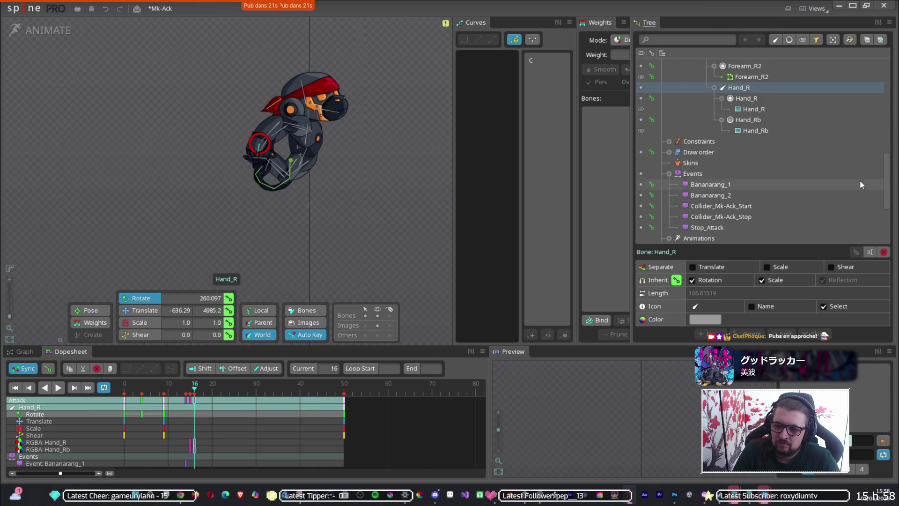
left_click_drag(197, 388, 186, 398)
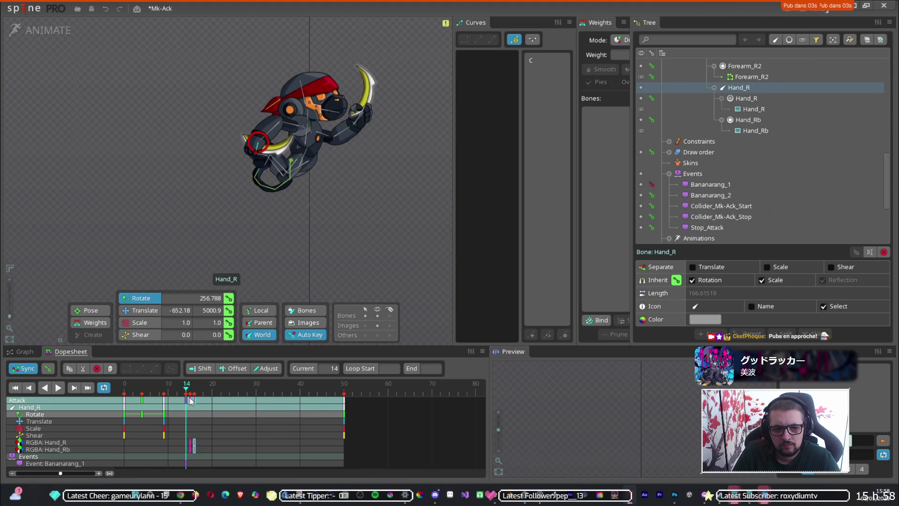
left_click(195, 402)
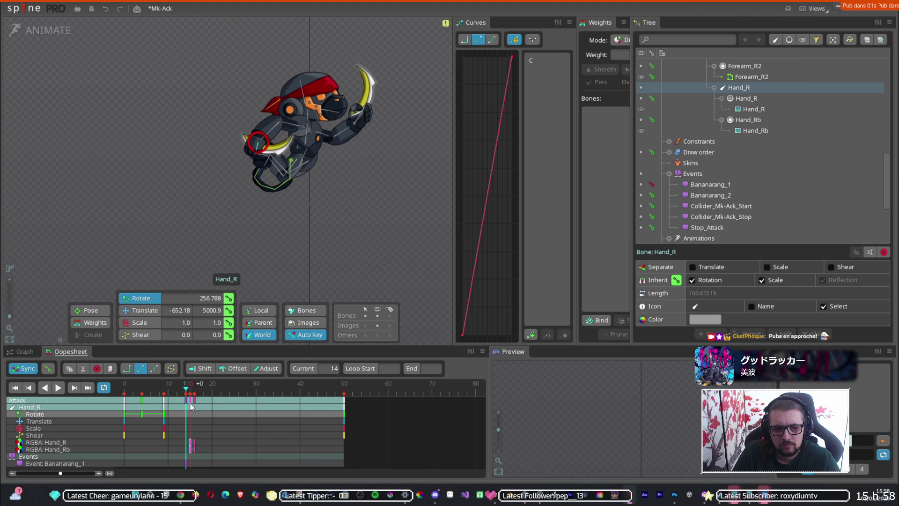
Step: Move the selected keys to frame 17, then select Shoulder_R and scrub to frame 15
left_click_drag(195, 403, 195, 395)
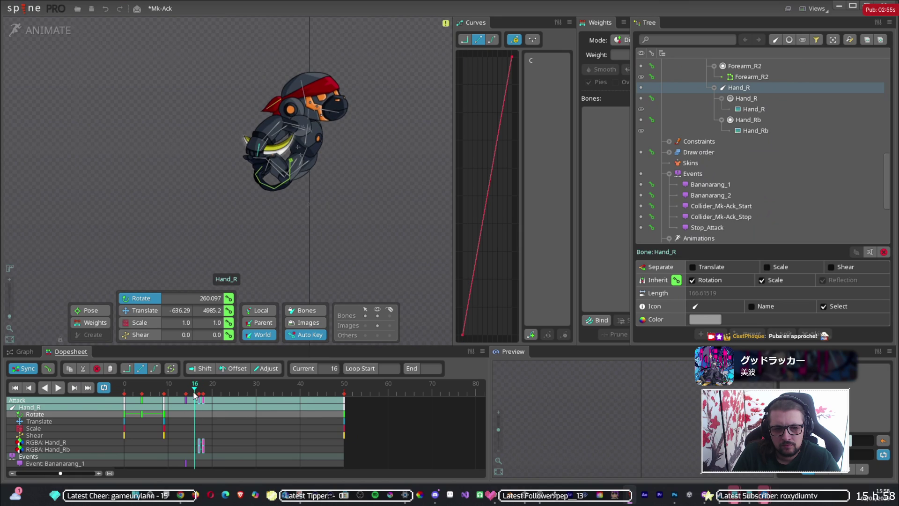
left_click(305, 123)
left_click_drag(197, 391, 192, 394)
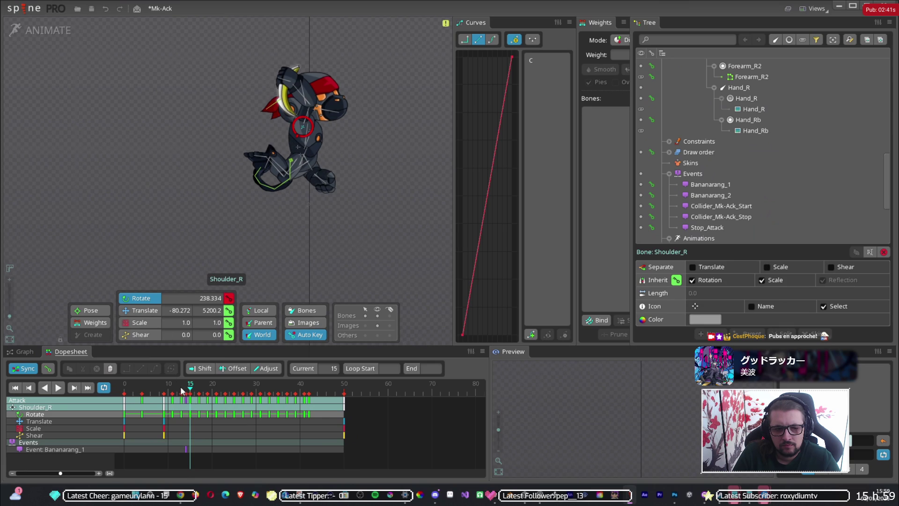
left_click(186, 389)
left_click_drag(186, 388, 178, 389)
left_click_drag(304, 206, 448, 46)
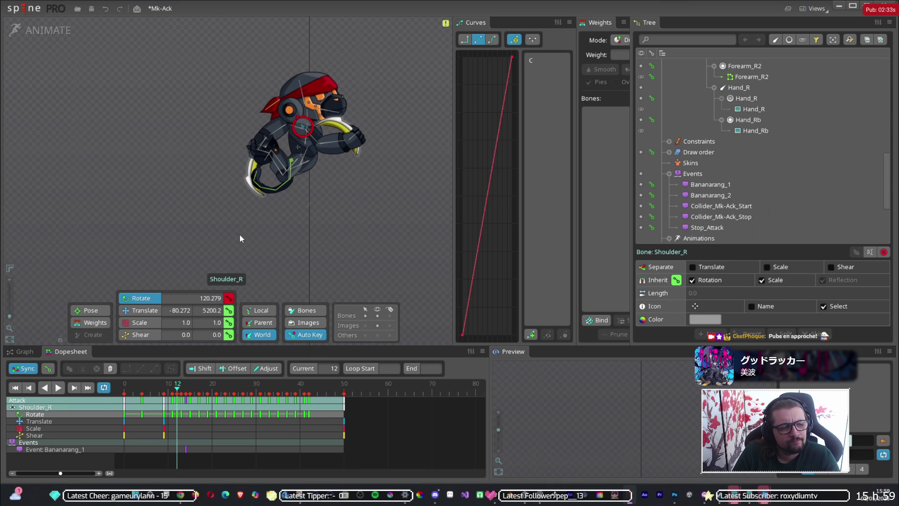
key("ctrl+z")
left_click(173, 391)
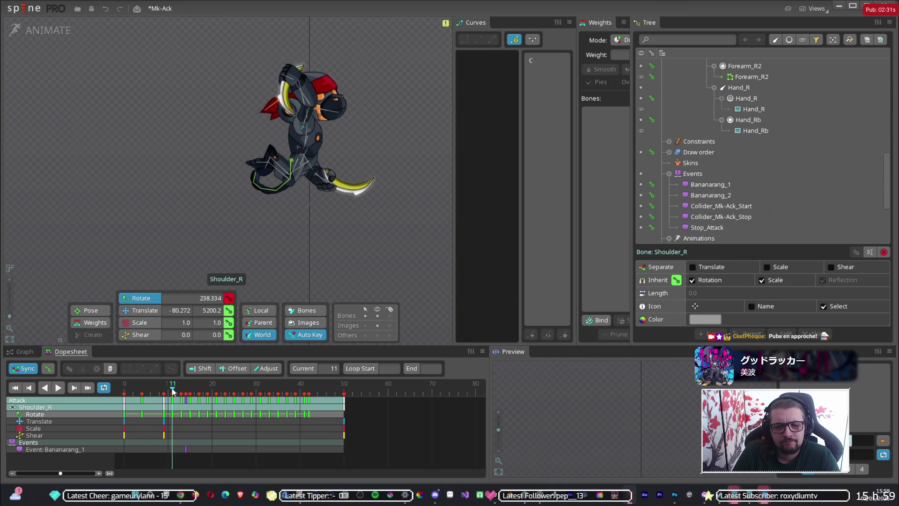
scroll("up", 3)
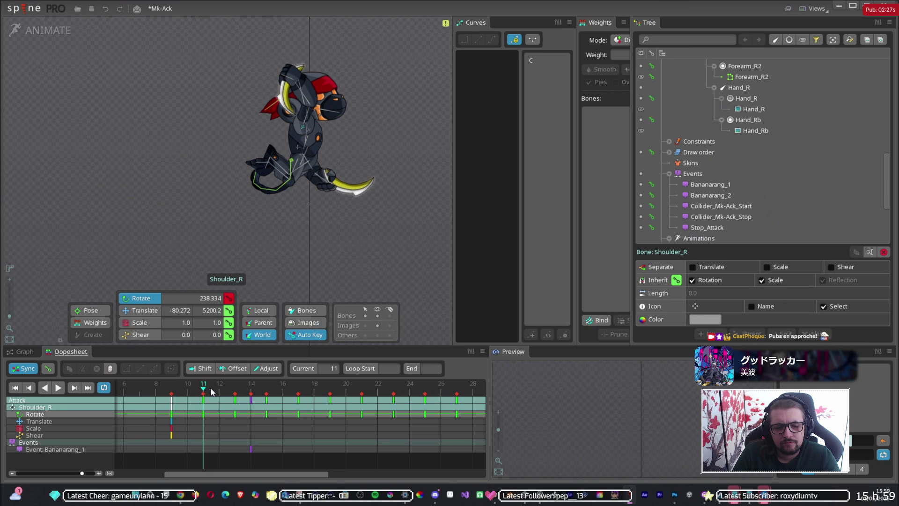
key("Right")
left_click_drag(217, 391, 208, 401)
scroll("down", 3)
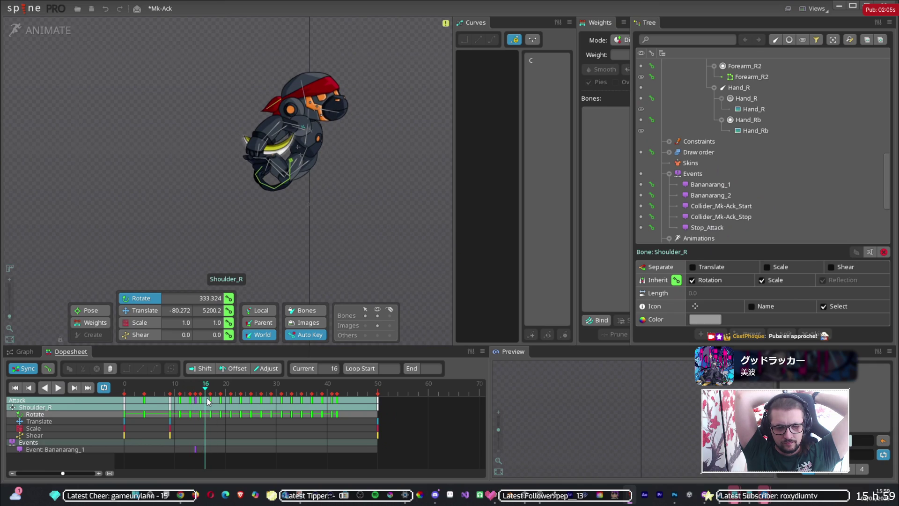
Step: Rotate Shoulder_R forward at frame 16 to 114.809, after undoing a first attempt
left_click_drag(299, 226, 302, 208)
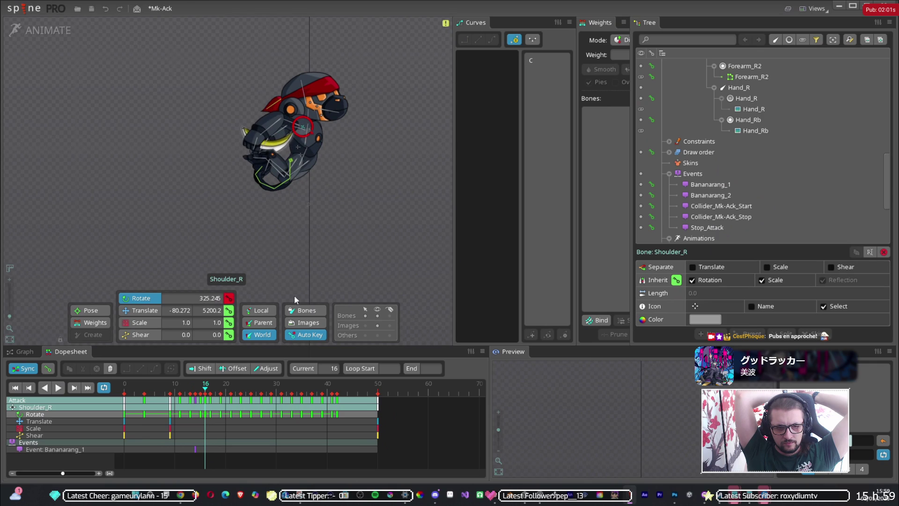
key("ctrl+z")
left_click(201, 391)
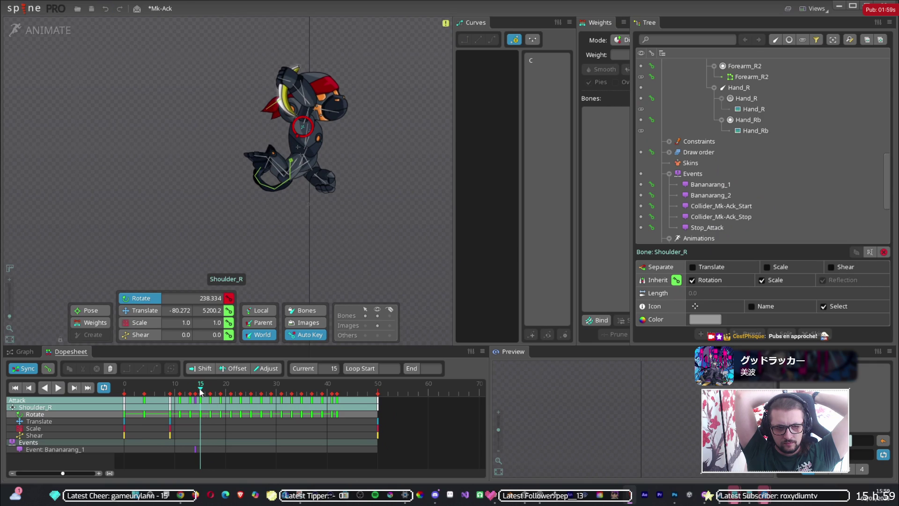
left_click(205, 392)
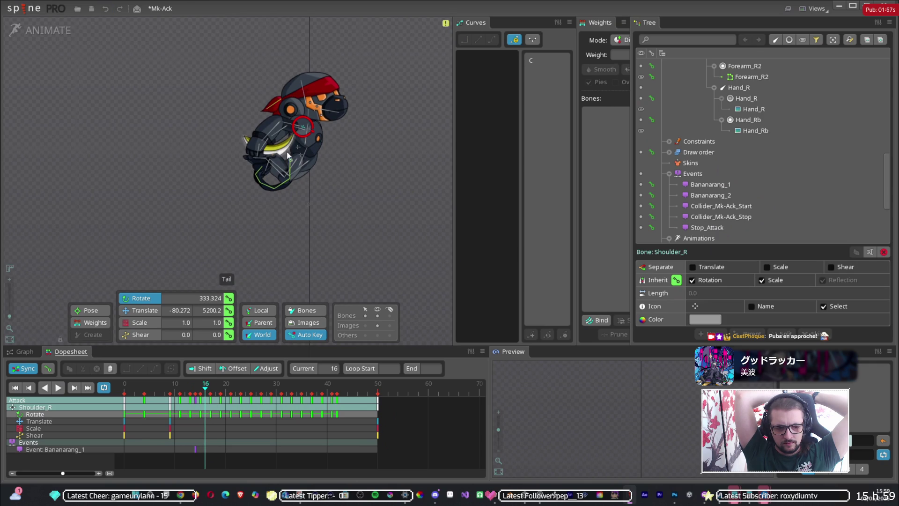
scroll("up", 3)
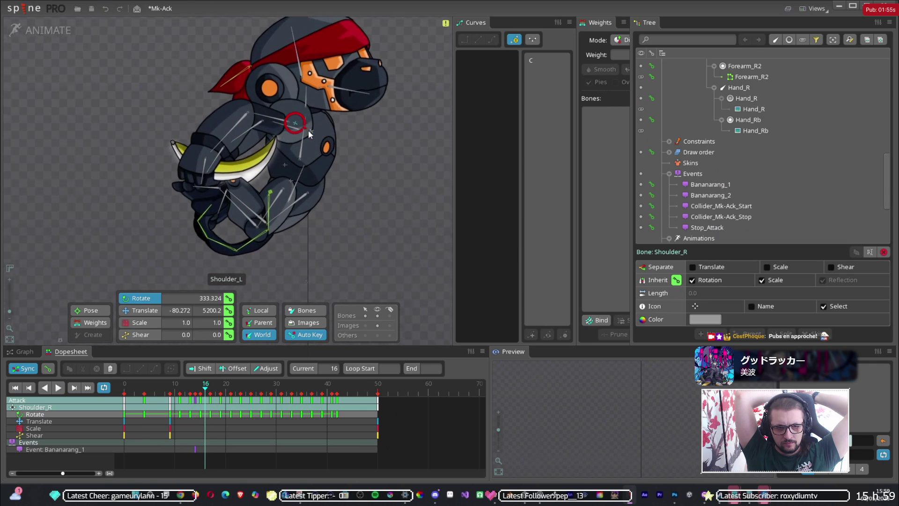
left_click(205, 228)
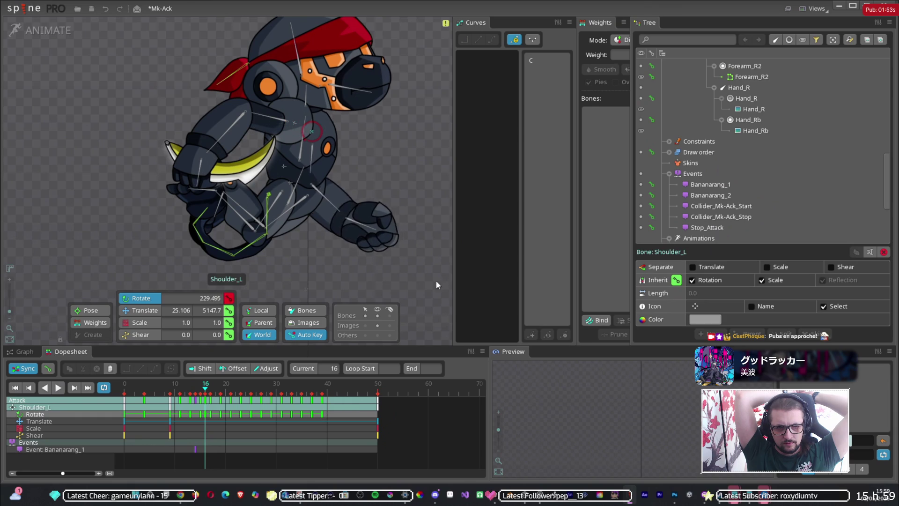
left_click_drag(295, 124, 356, 155)
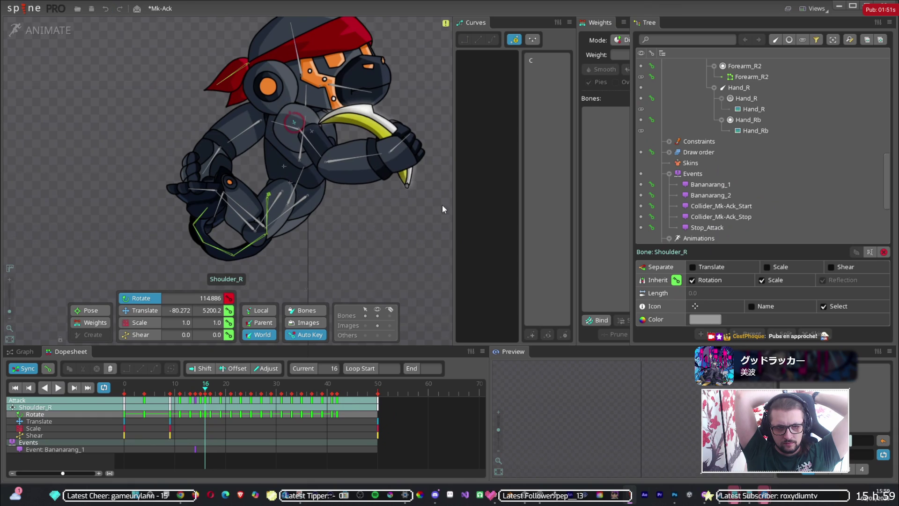
Step: Rotate Shoulder_R further to 41.456 at frame 17 and review the swing across frames 13–17
left_click_drag(208, 394, 213, 394)
scroll("down", 3)
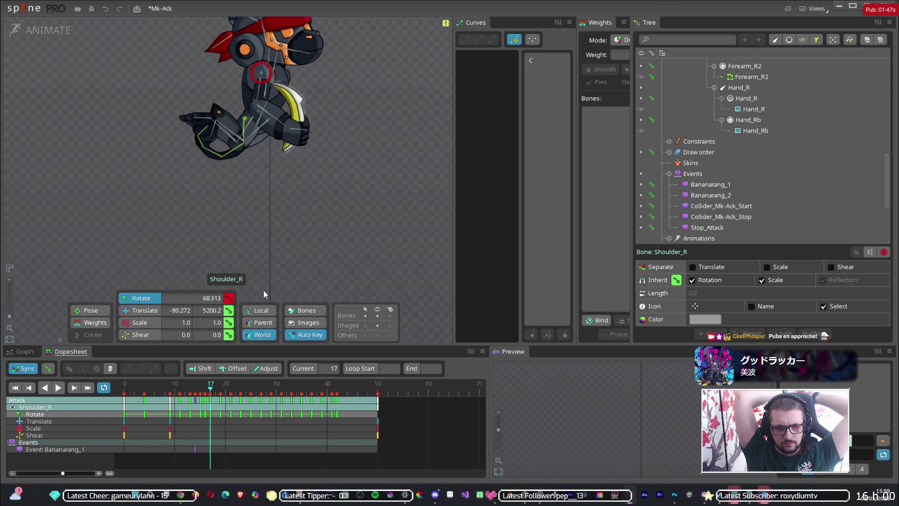
left_click_drag(211, 392, 211, 393)
left_click_drag(323, 220, 289, 245)
left_click_drag(209, 396, 215, 392)
left_click(196, 392)
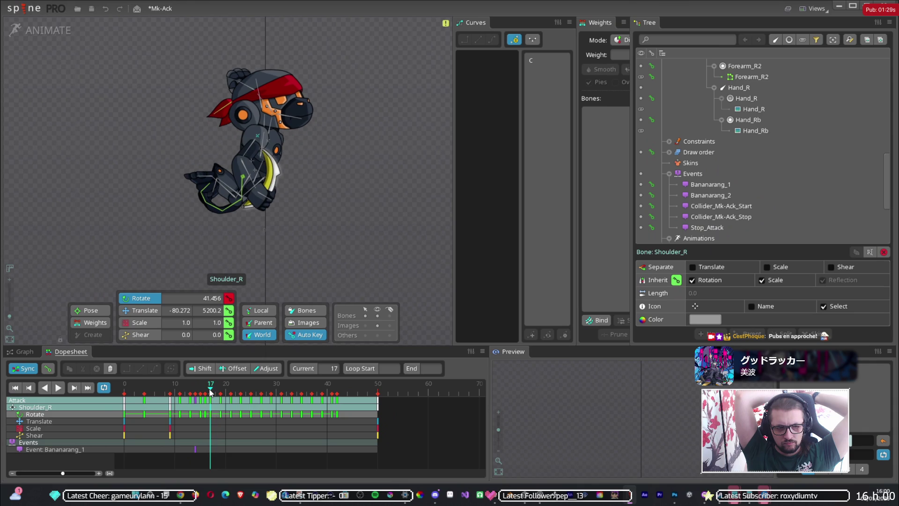
left_click_drag(211, 392, 205, 395)
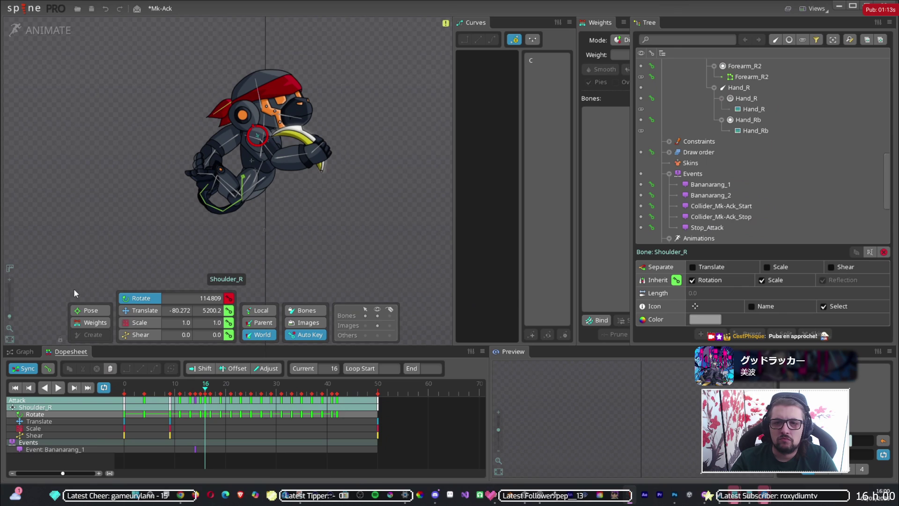
left_click_drag(206, 391, 198, 403)
left_click(198, 405)
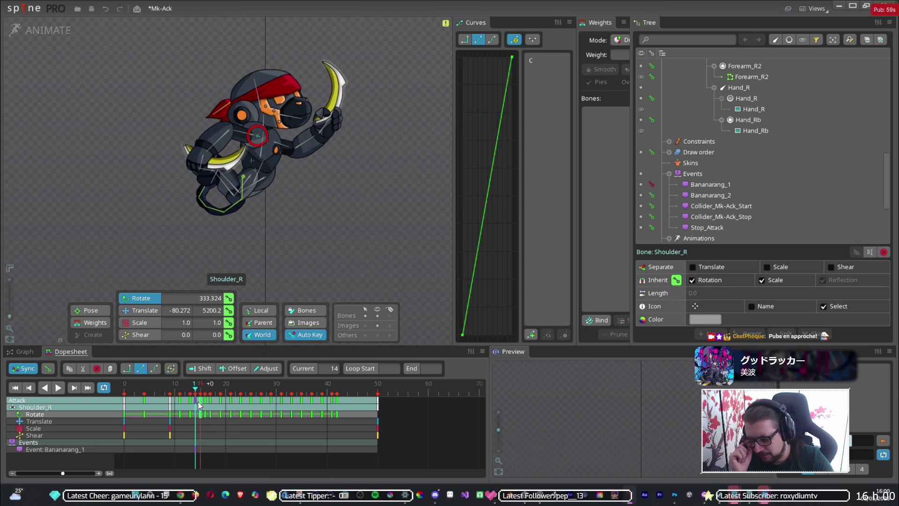
Step: Compare the throw poses at frames 16–17, then select Hand_R's colour keys at frame 17
left_click(196, 402)
left_click(200, 405)
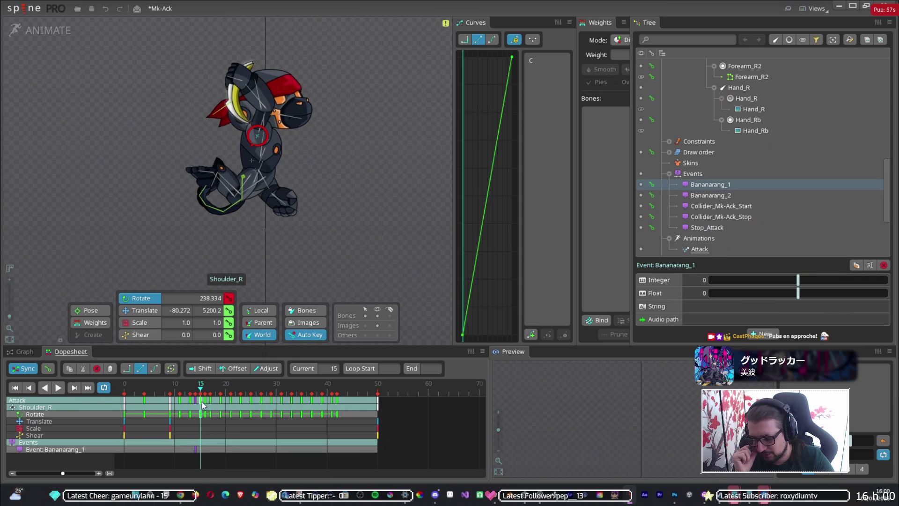
left_click(206, 405)
left_click(212, 405)
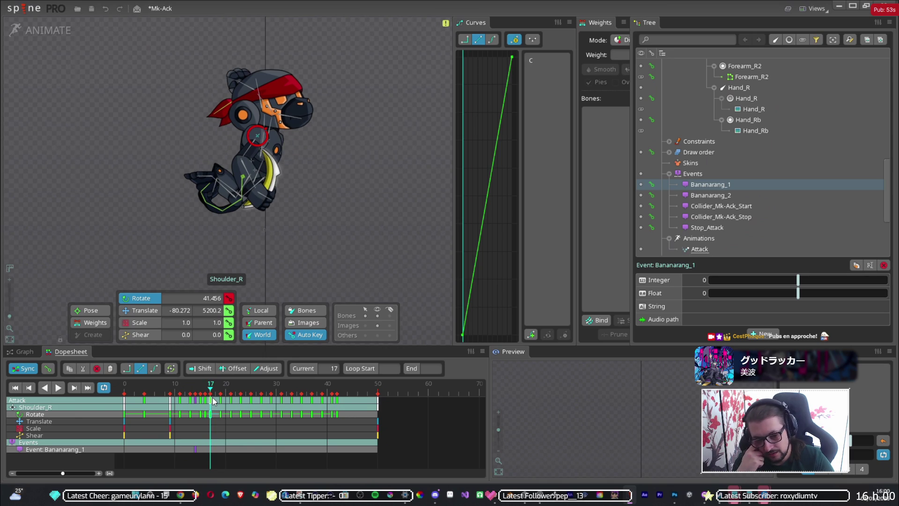
left_click_drag(212, 392, 212, 399)
left_click(260, 194)
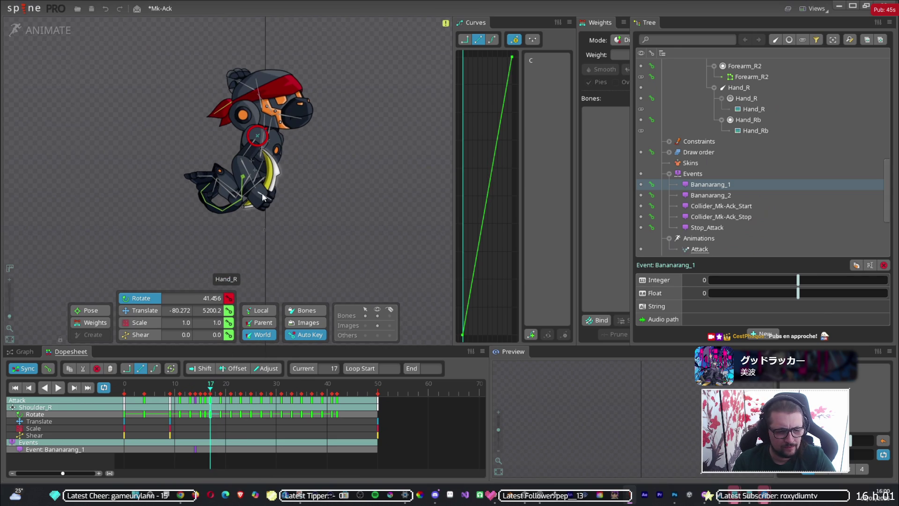
left_click(211, 442)
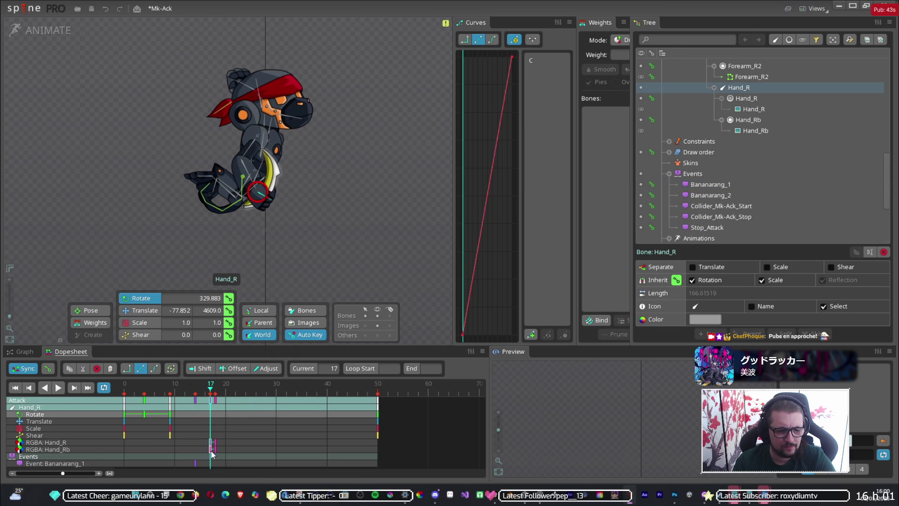
Step: Move the hand colour keys to frames 23–24, then back to frames 19–20, previewing the swap
left_click_drag(216, 446, 248, 453)
left_click_drag(210, 388, 223, 391)
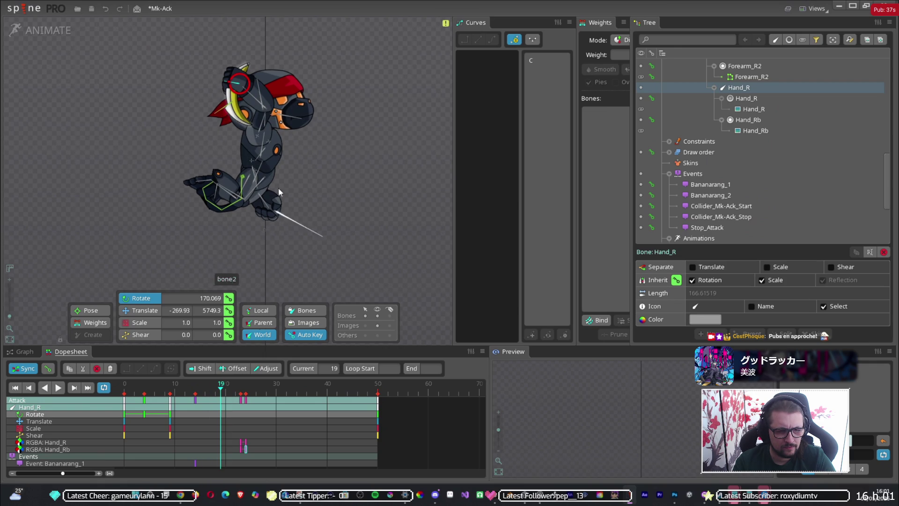
left_click(240, 401)
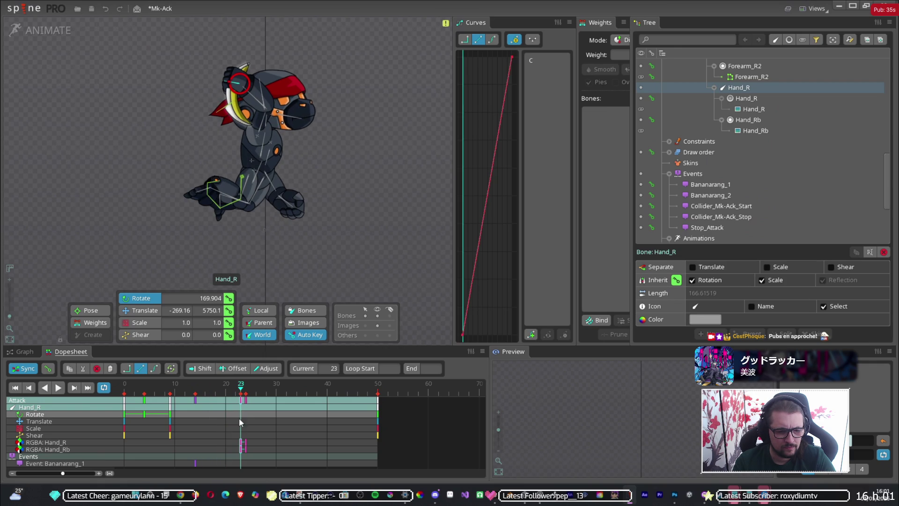
left_click(222, 393)
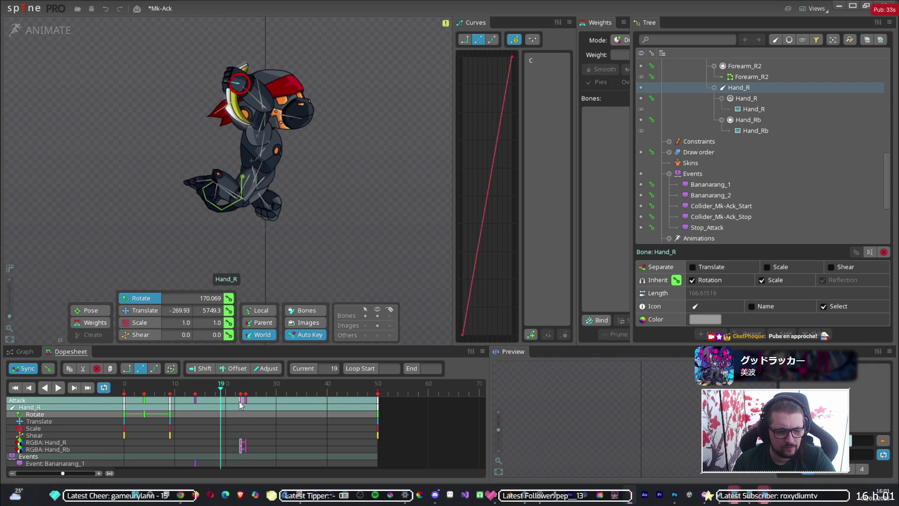
left_click_drag(241, 405, 224, 399)
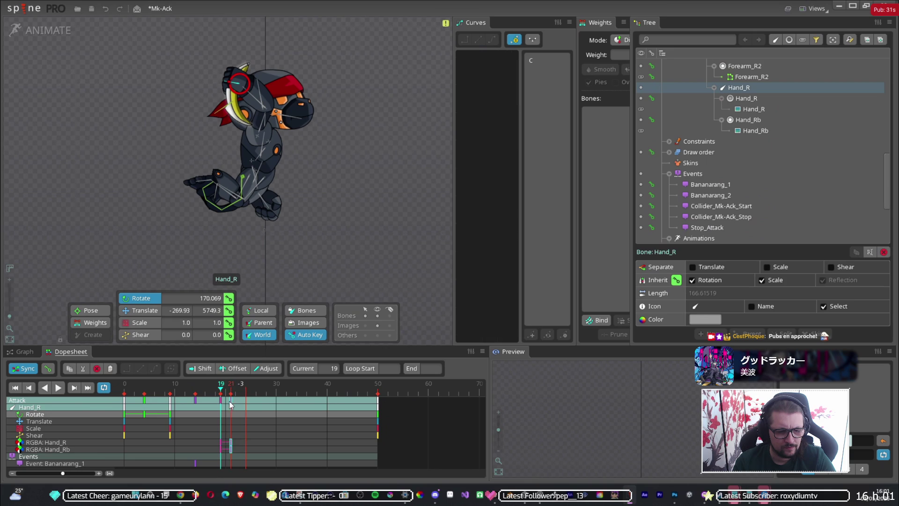
left_click(226, 391)
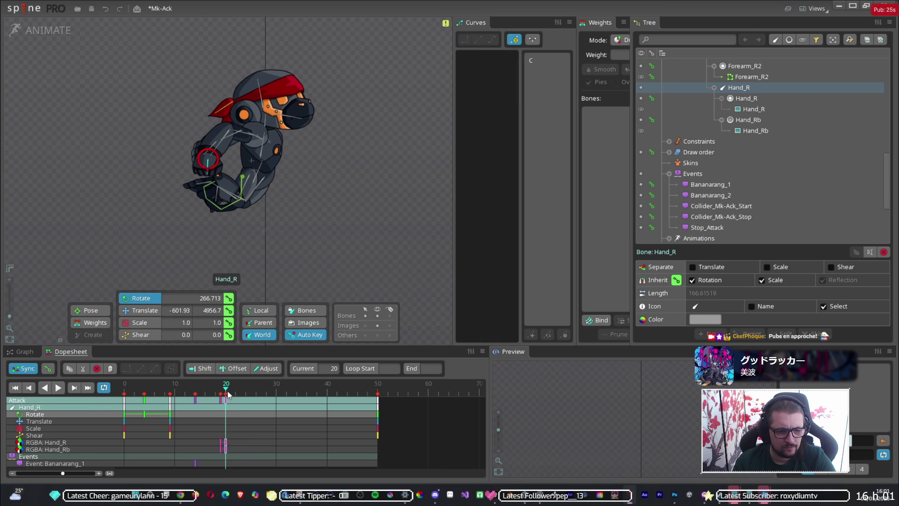
left_click(221, 391)
left_click_drag(223, 390, 226, 392)
Step: Check Shoulder_R's pose across frames 19–21 and switch to the curve graph
left_click(255, 136)
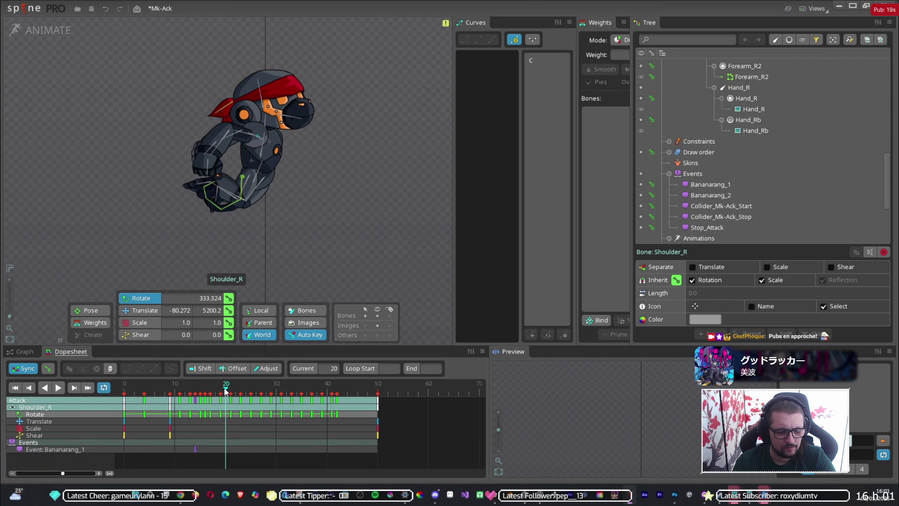
left_click(222, 391)
left_click(226, 391)
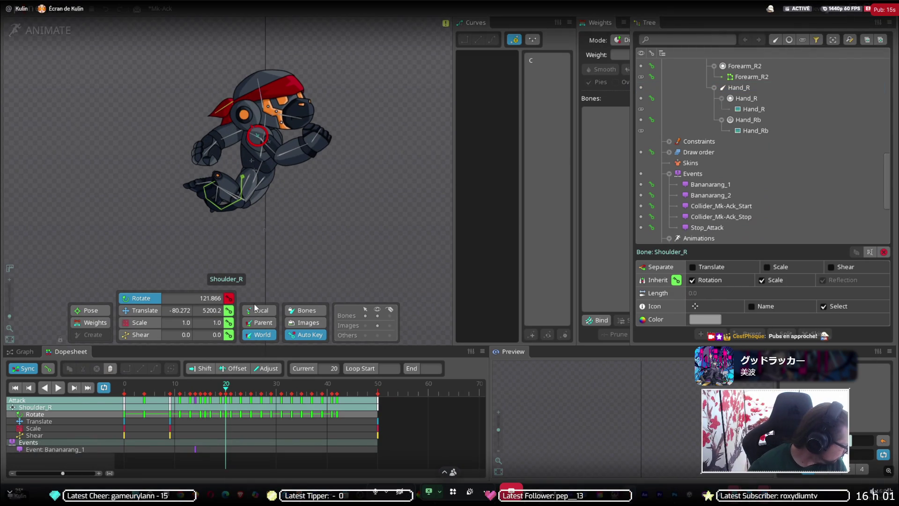
left_click(230, 398)
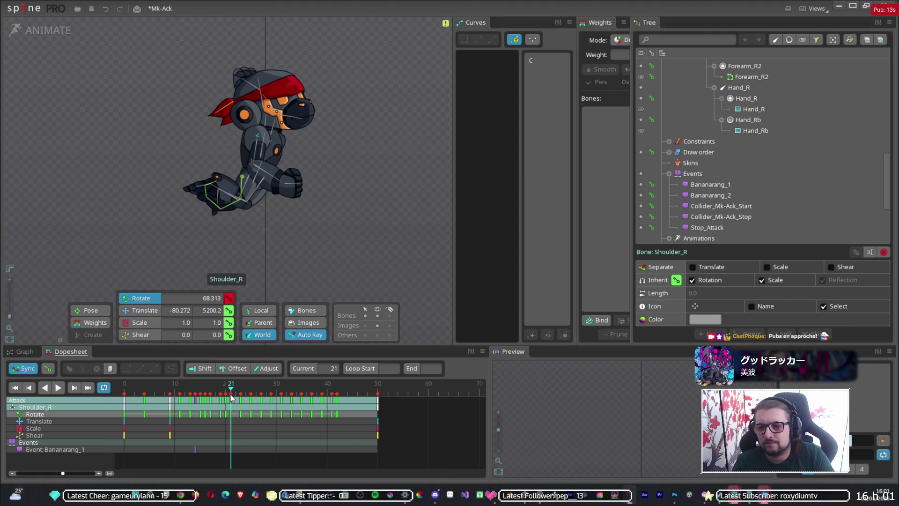
left_click(225, 398)
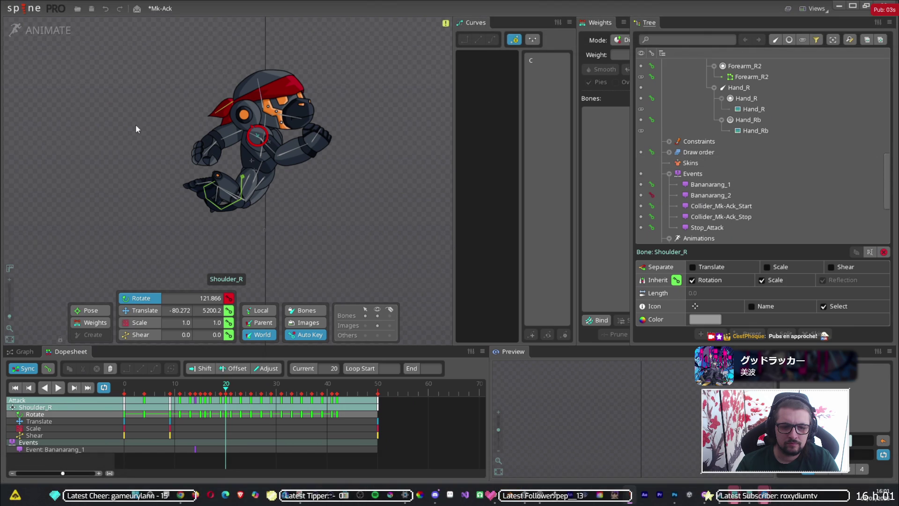
left_click(24, 352)
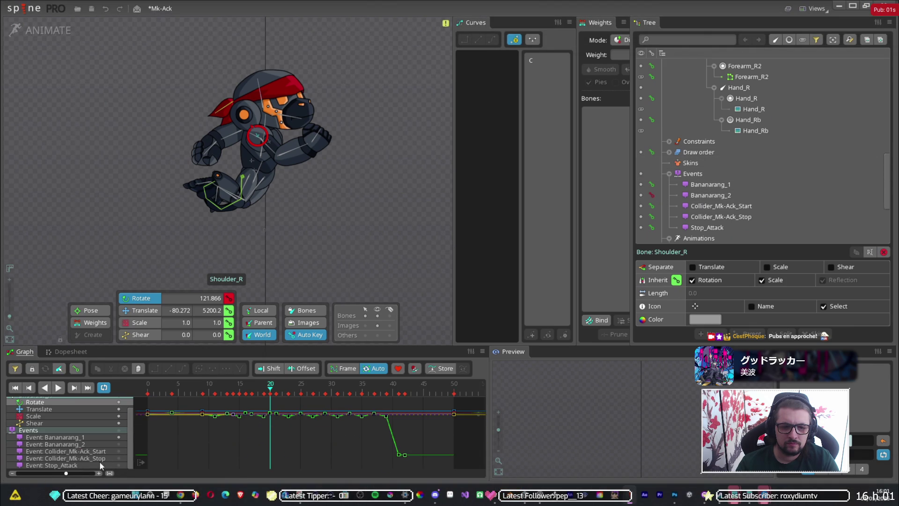
Step: Show only the Bananarang_2 event track, select its frame-20 key, and scrub through the throw
left_click(118, 442)
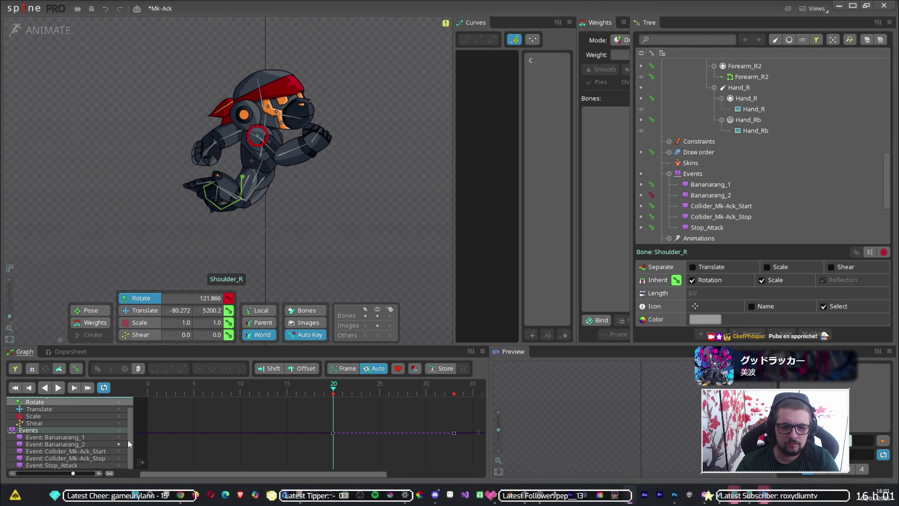
left_click(438, 431)
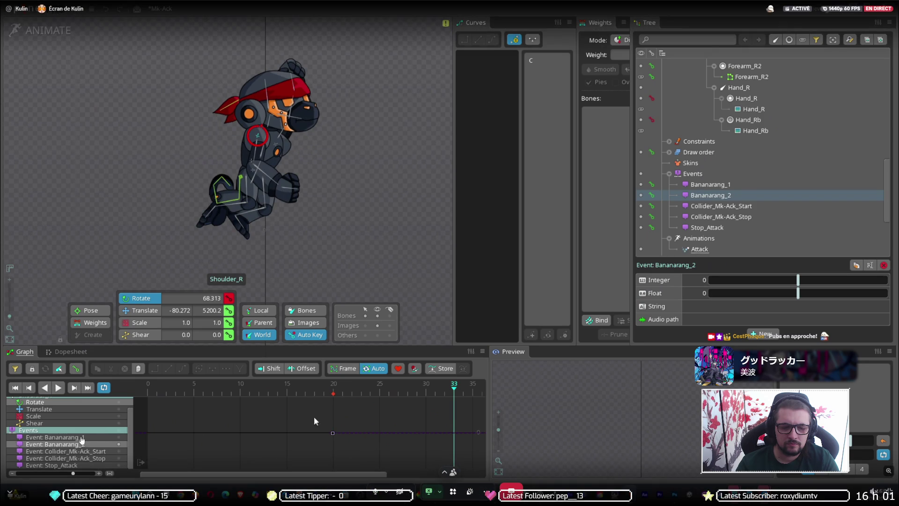
left_click_drag(300, 391, 366, 399)
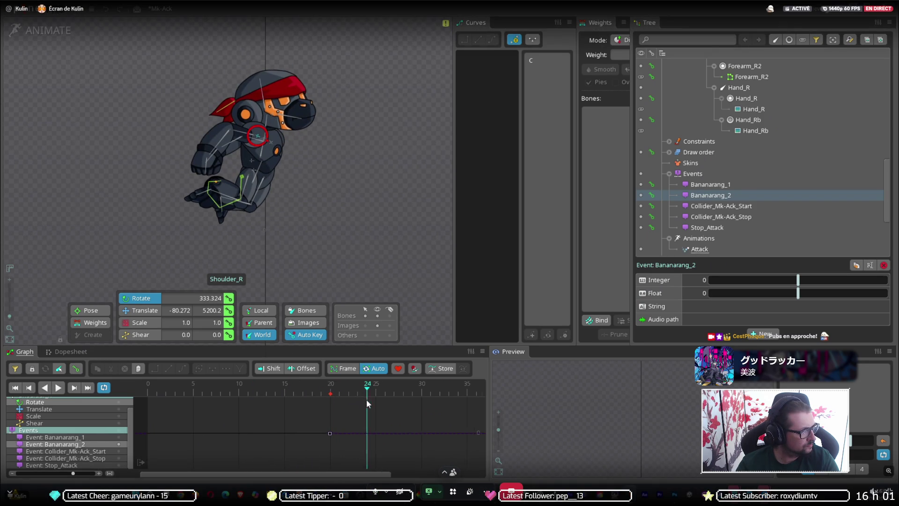
left_click_drag(267, 393, 140, 389)
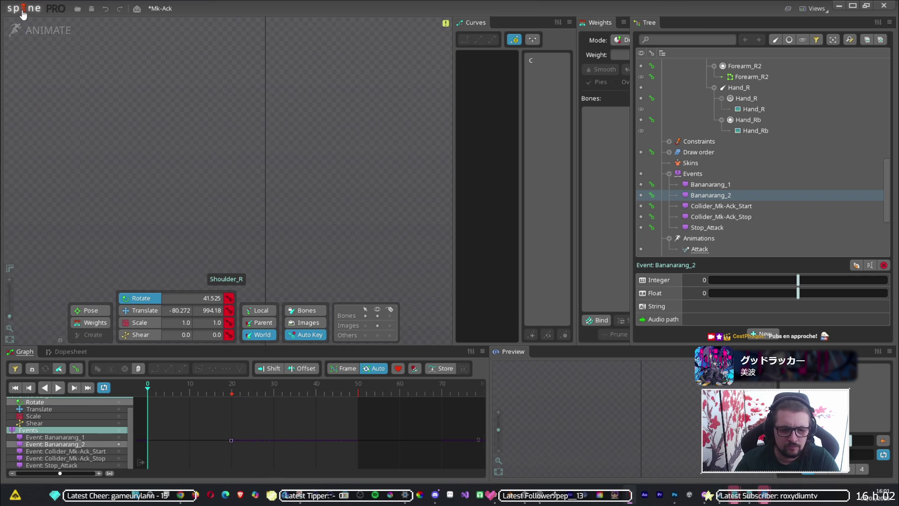
Step: Save the Mk-Ack Spine project and export its skeleton as JSON into the Mk-Ack-Ambusher animation folder
left_click(24, 9)
left_click(23, 62)
left_click(29, 14)
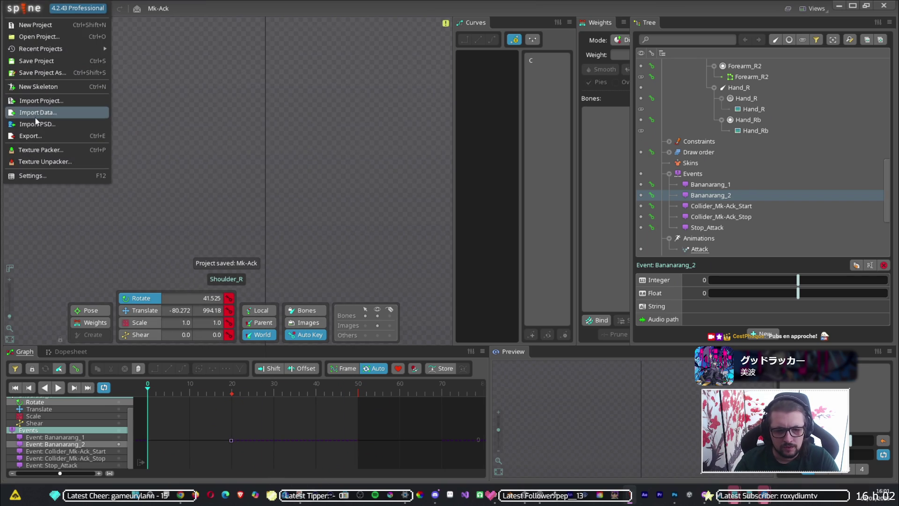
left_click(28, 132)
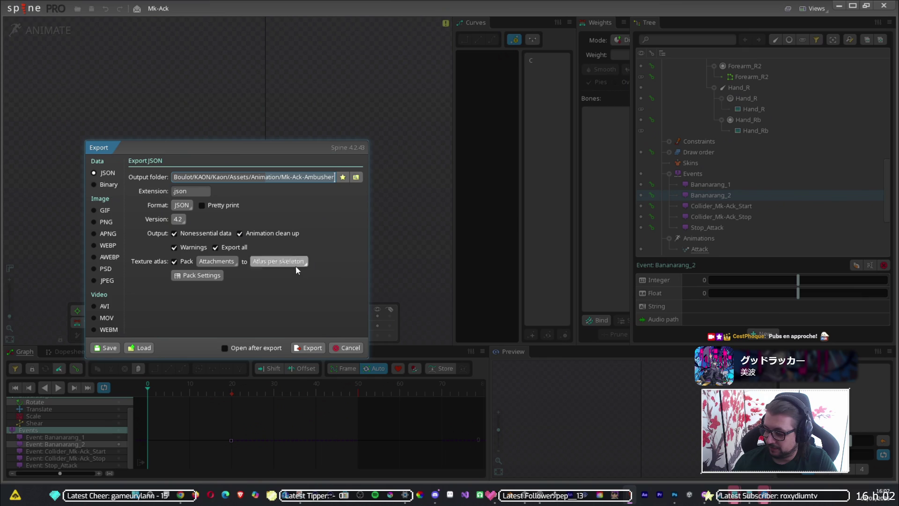
left_click(317, 350)
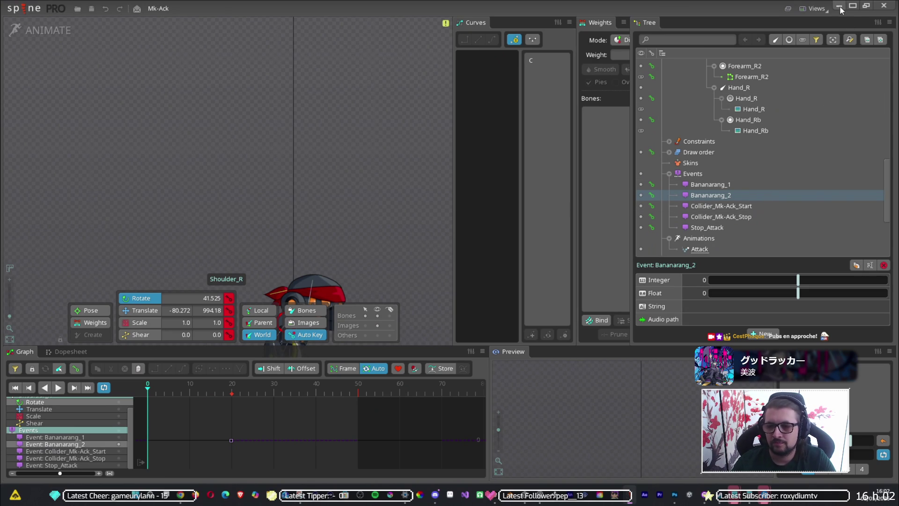
left_click(840, 7)
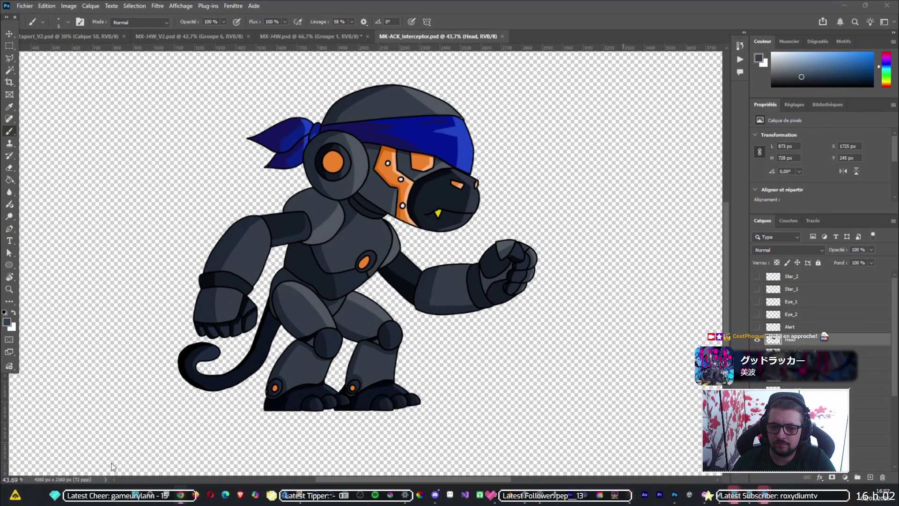
Step: Launch GitHub Desktop from the system search and maximize it on the Changes view
left_click(135, 495)
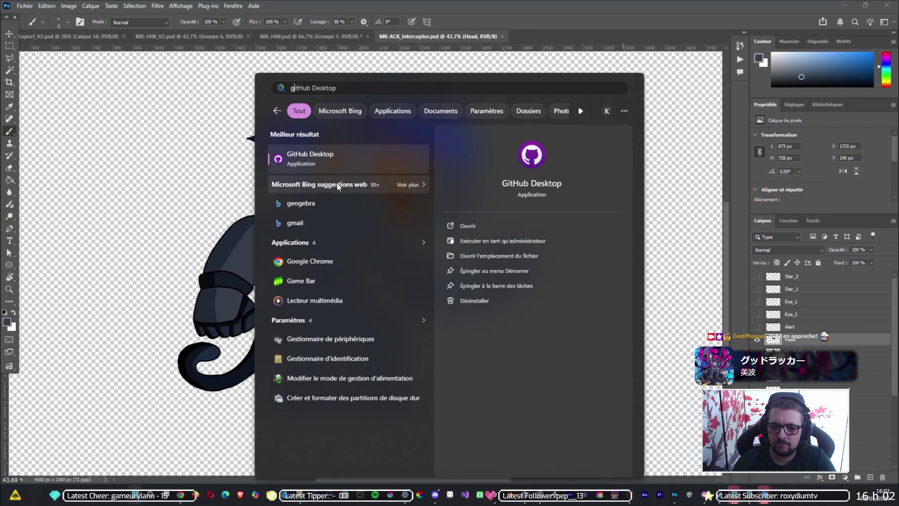
left_click(332, 164)
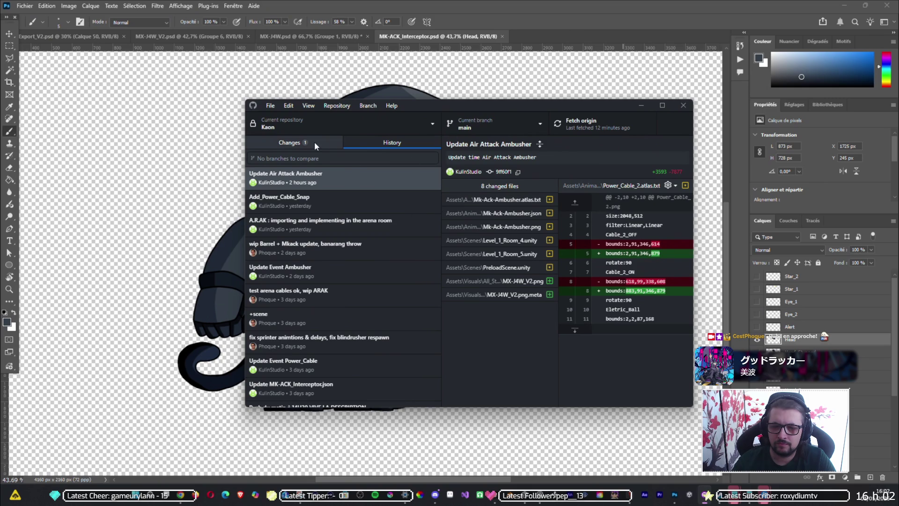
left_click(314, 142)
left_click(663, 106)
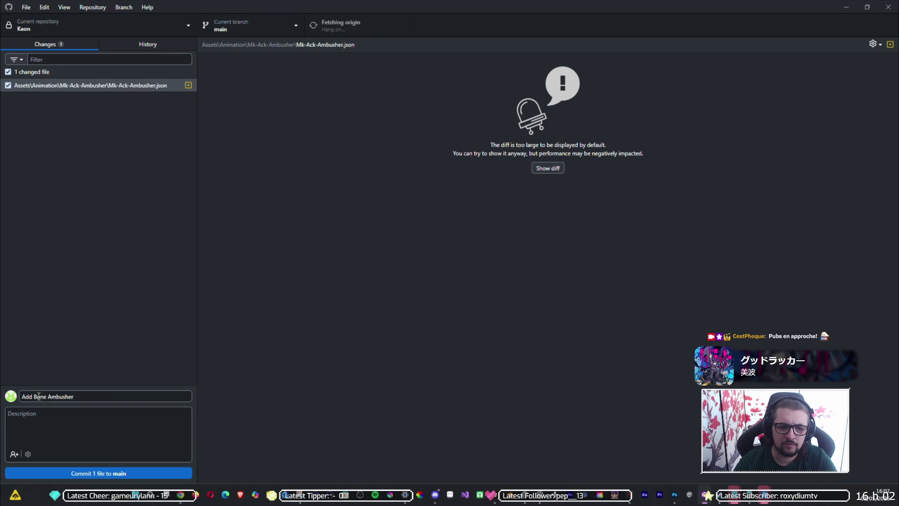
Step: Commit the Mk-Ack-Ambusher.json change to main as 'Change air time ambusher' and push to origin
triple_click(65, 395)
left_click_drag(22, 400, 40, 399)
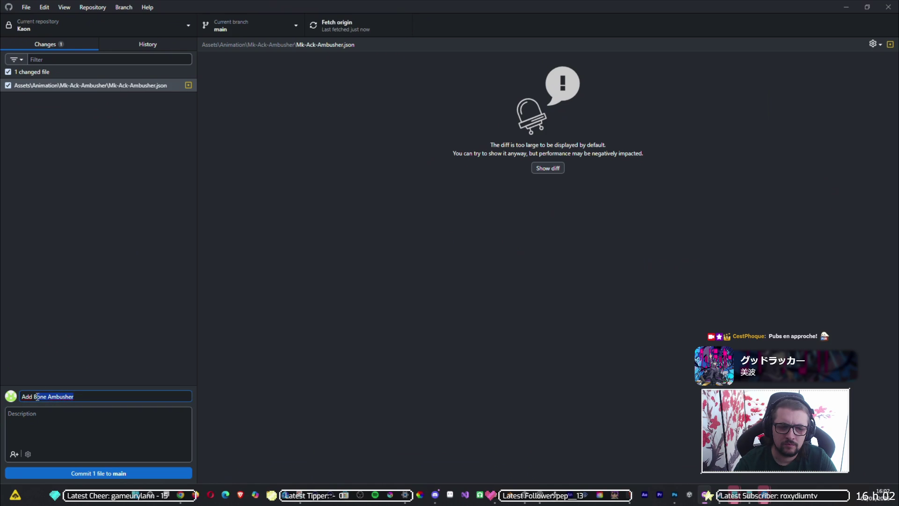
key("BackSpace")
type("Change air t")
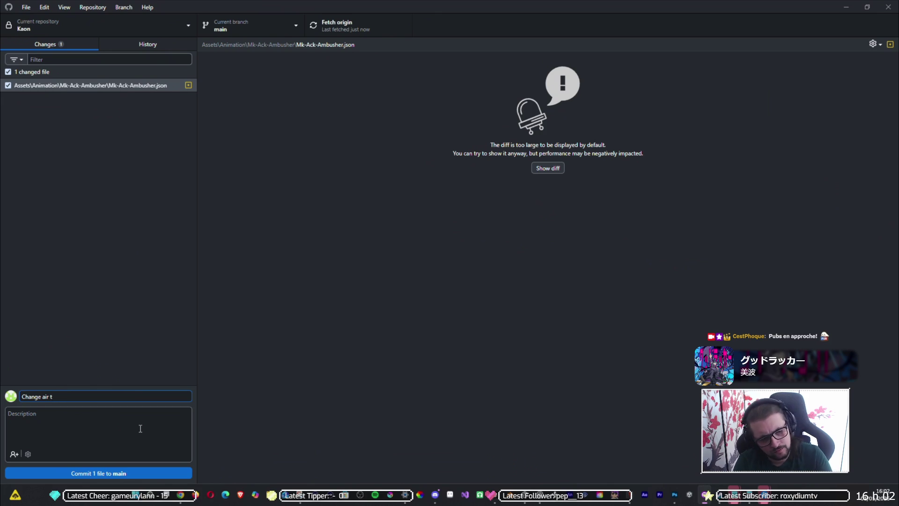
type("ime am")
type("busher")
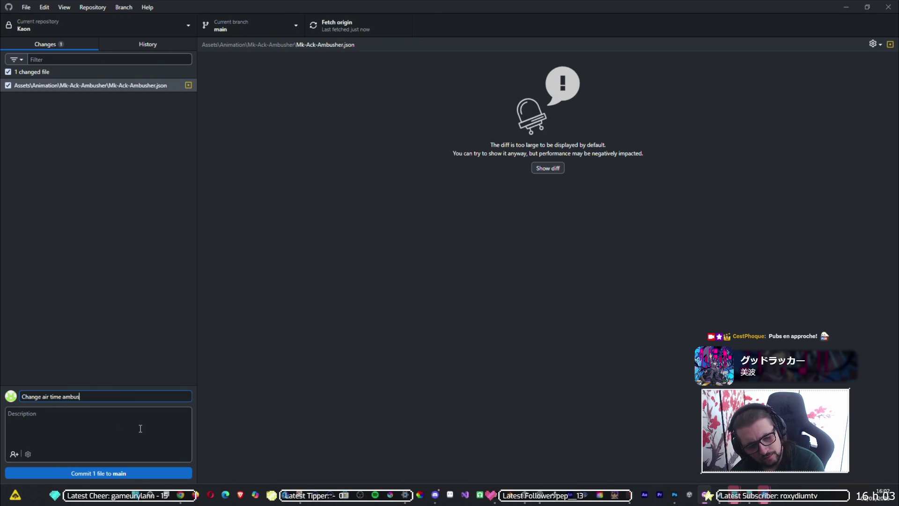
left_click(82, 474)
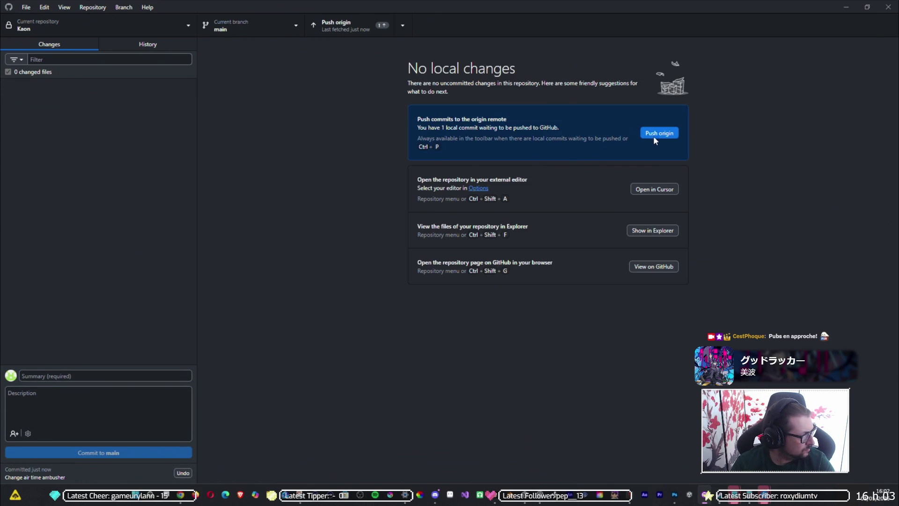
left_click(655, 140)
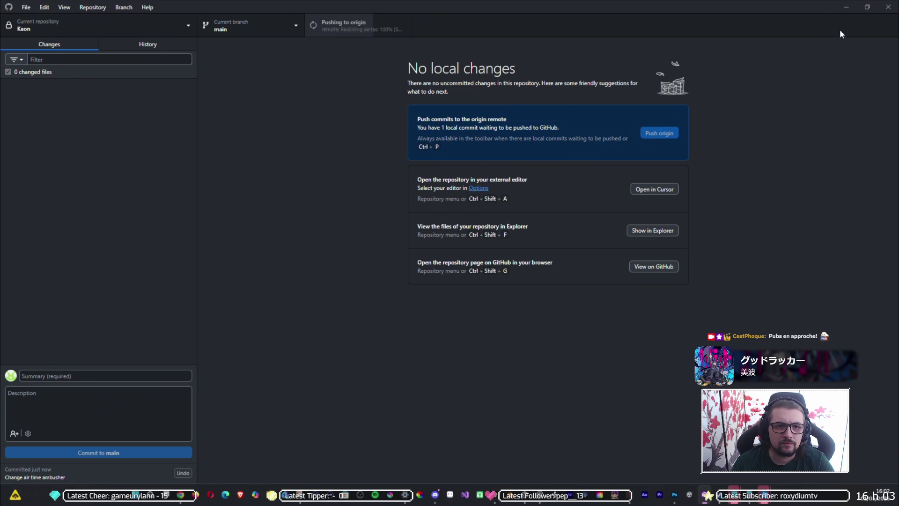
left_click(846, 8)
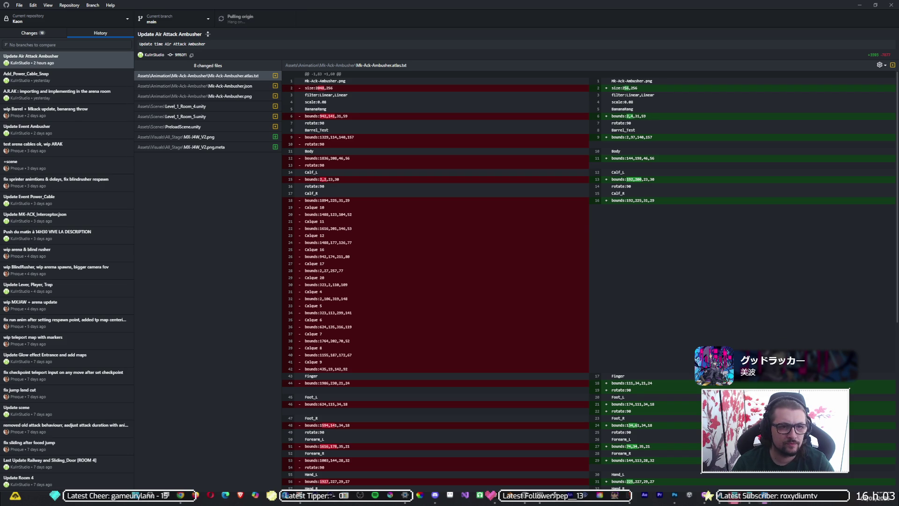
Step: Return to the Unity editor once the pull from origin has finished
key("alt+Tab")
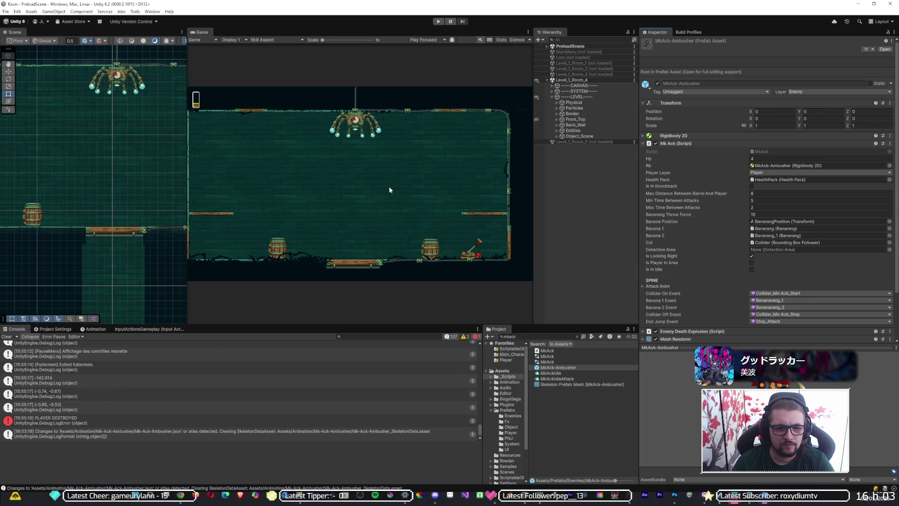
left_click(438, 21)
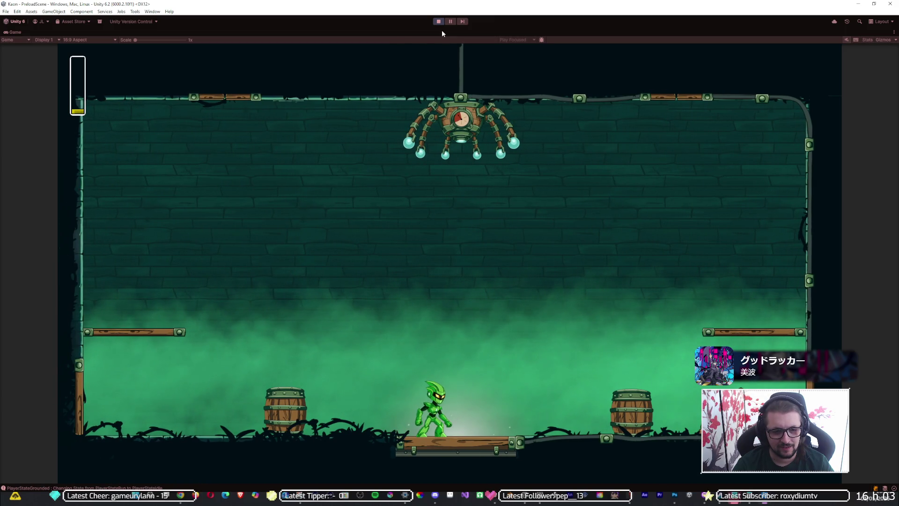
key("d")
key("a")
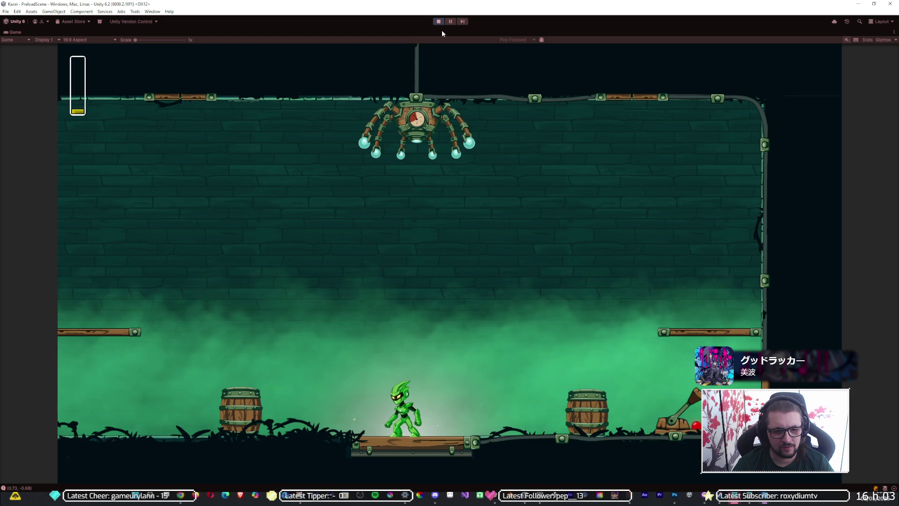
key("space")
key("d")
key("a")
key("a")
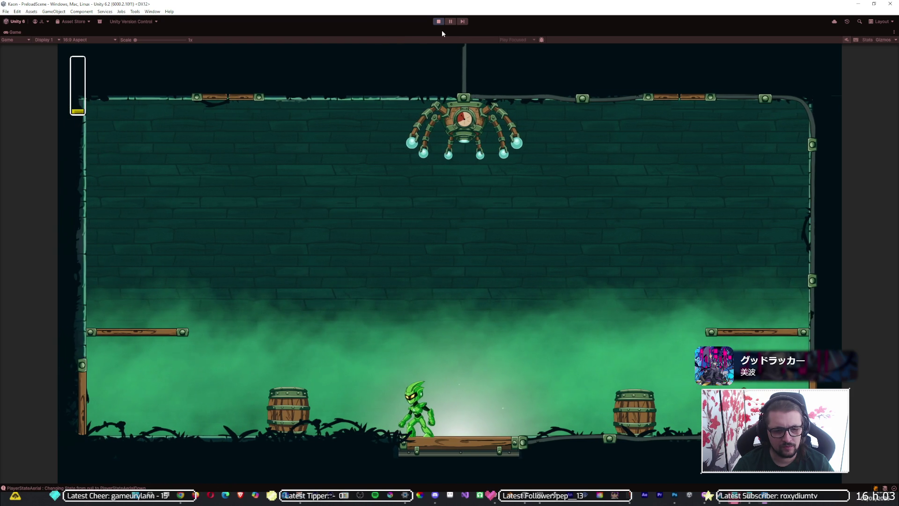
key("space")
key("space")
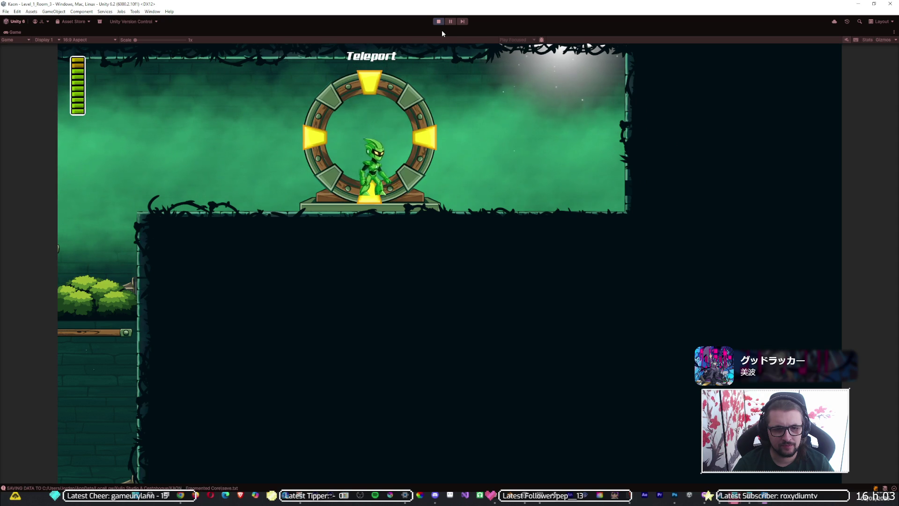
key("Right")
key("space")
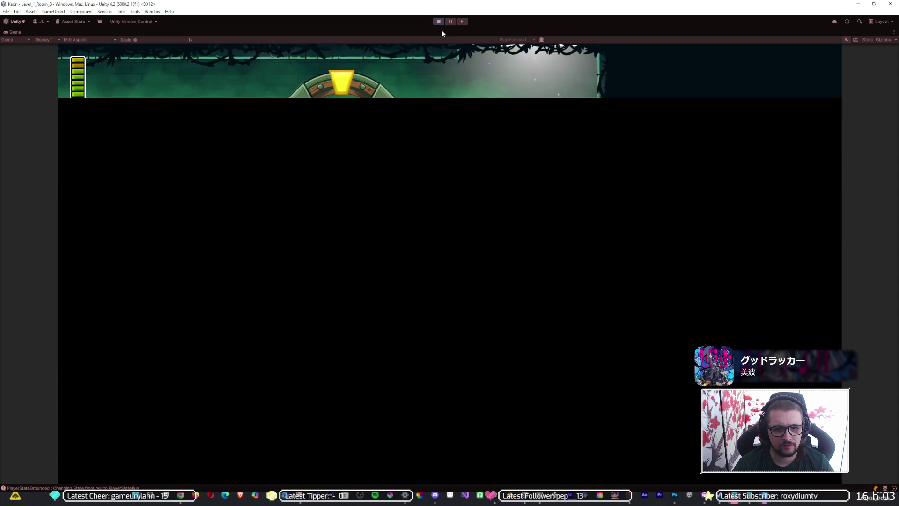
key("Left")
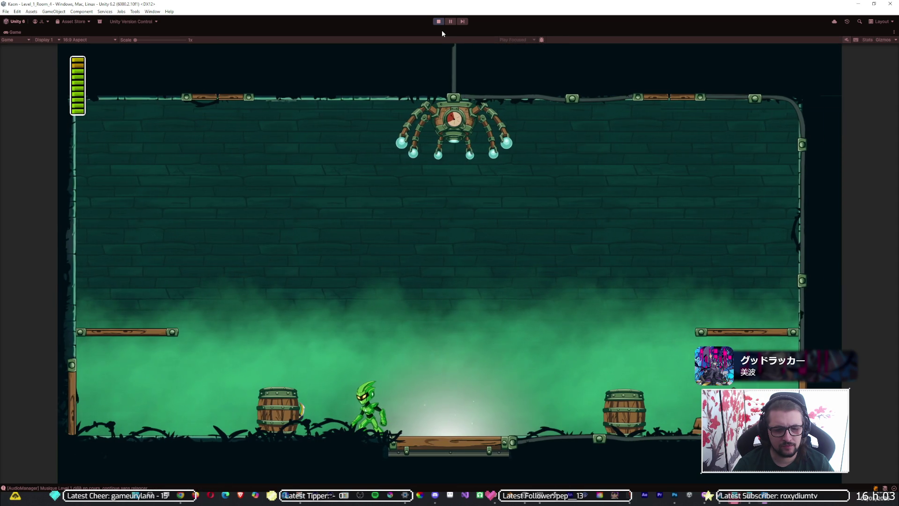
key("Right")
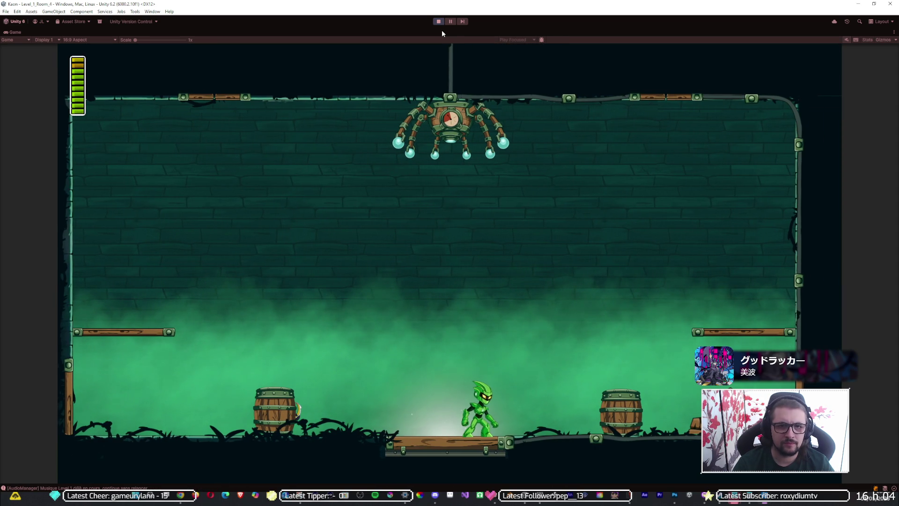
left_click(451, 22)
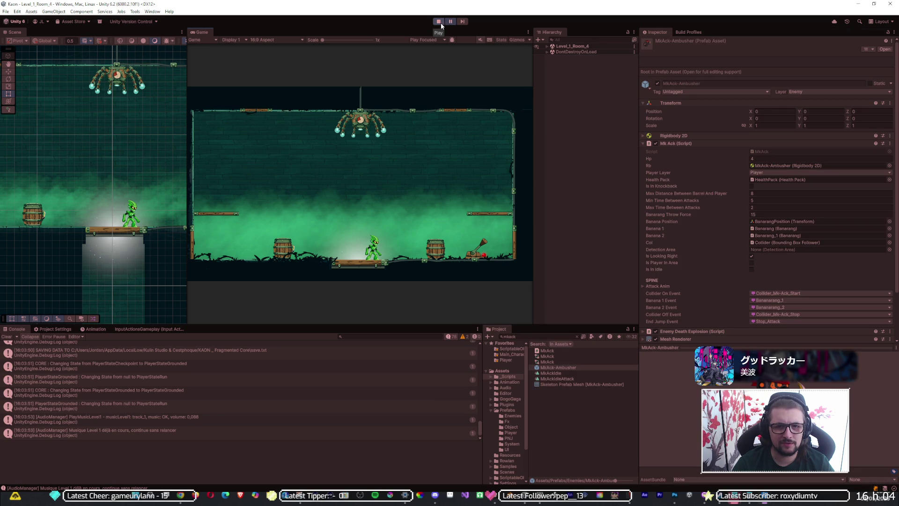
left_click(439, 22)
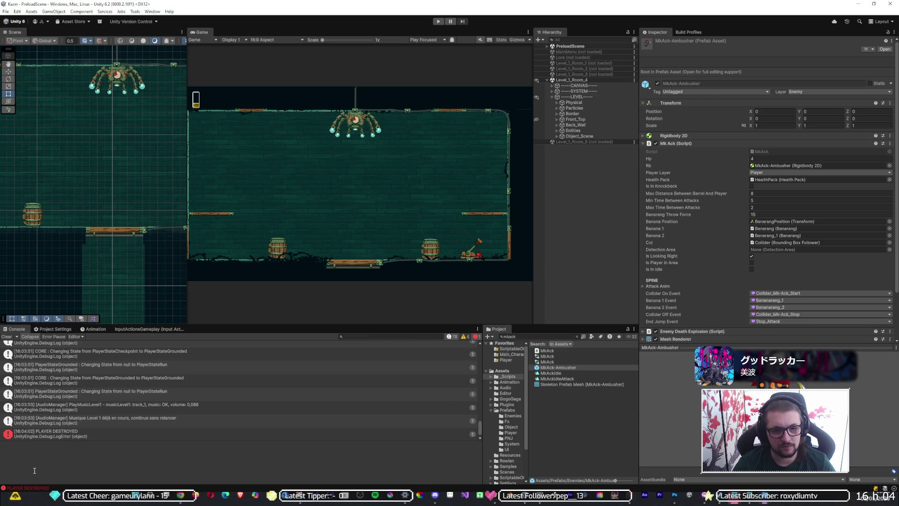
key("alt+Tab")
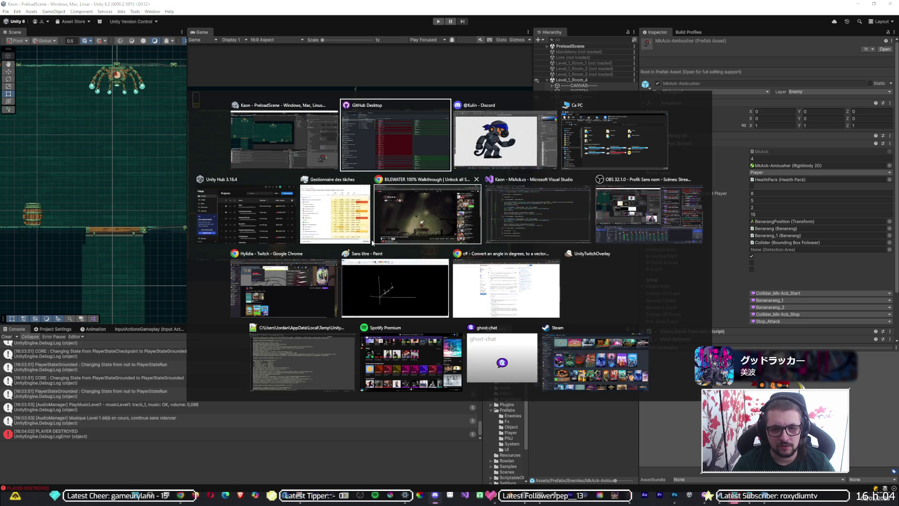
Step: Change both banana angle offsets in MkAck.cs (lines 89 and 98) from 5f to 2f and save
left_click(538, 213)
left_click(351, 287)
key("BackSpace")
type("2f) * Mathf.Deg2Rad;")
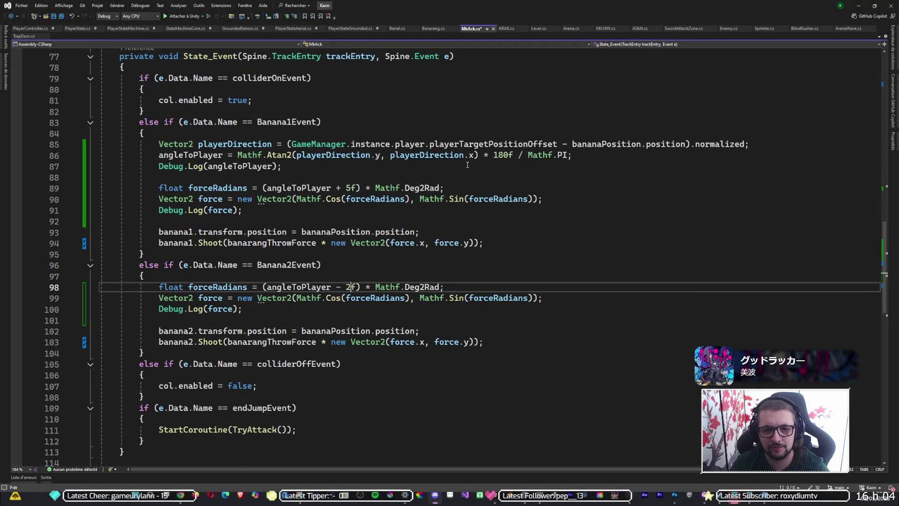
left_click(352, 188)
key("BackSpace")
type("2")
key("ctrl+s")
key("alt+Tab")
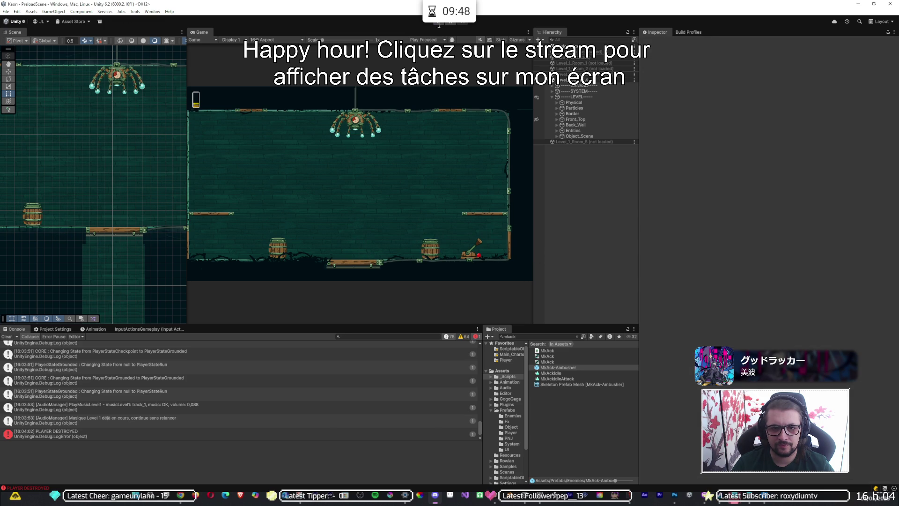
left_click(438, 23)
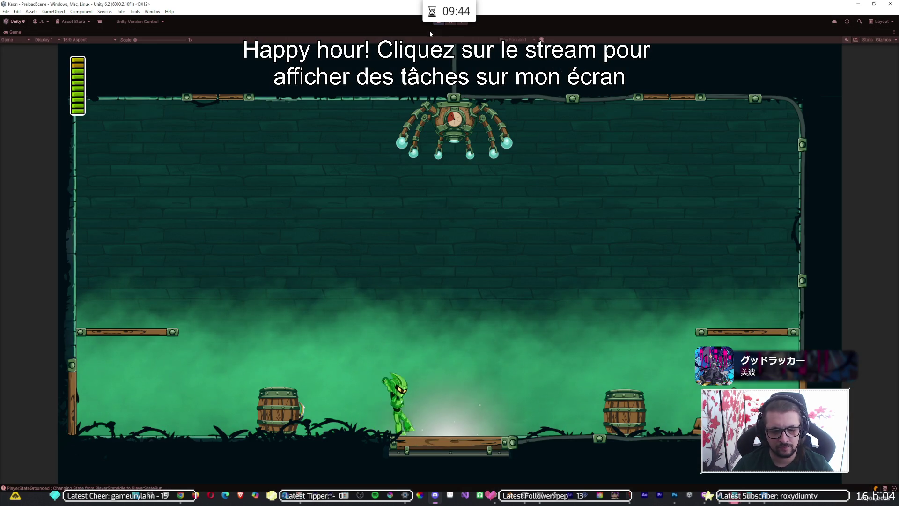
key("space")
key("a")
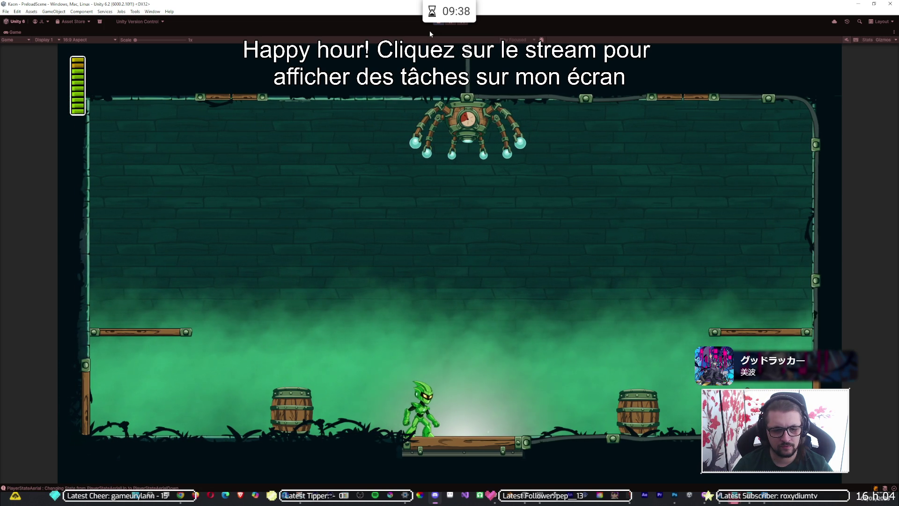
key("space")
key("d")
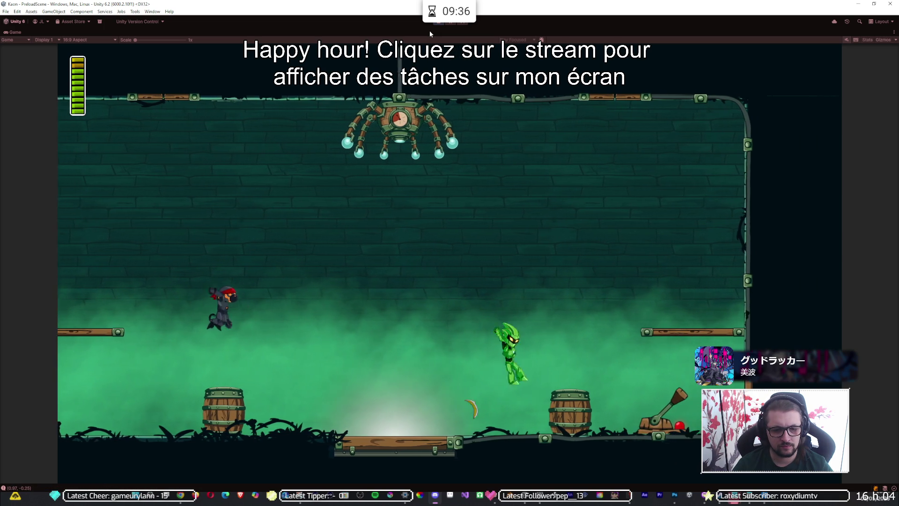
key("a")
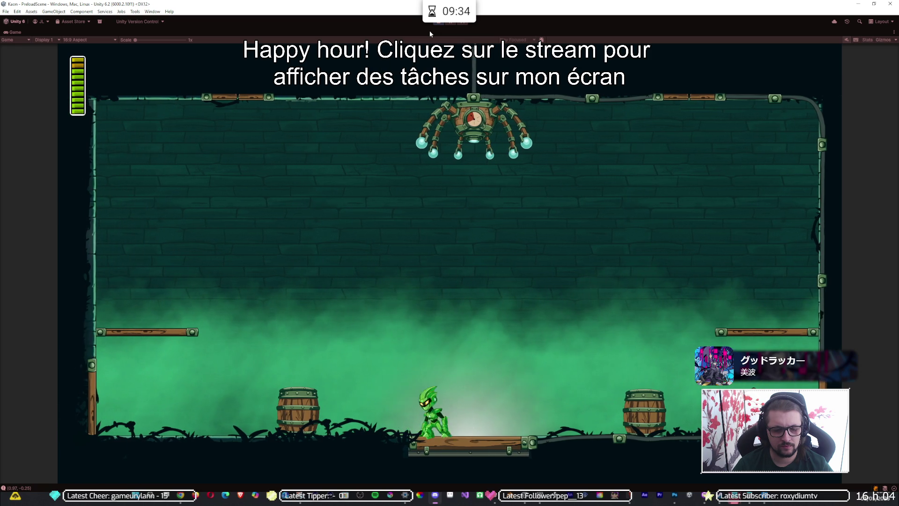
key("space")
key("d")
key("space")
key("space")
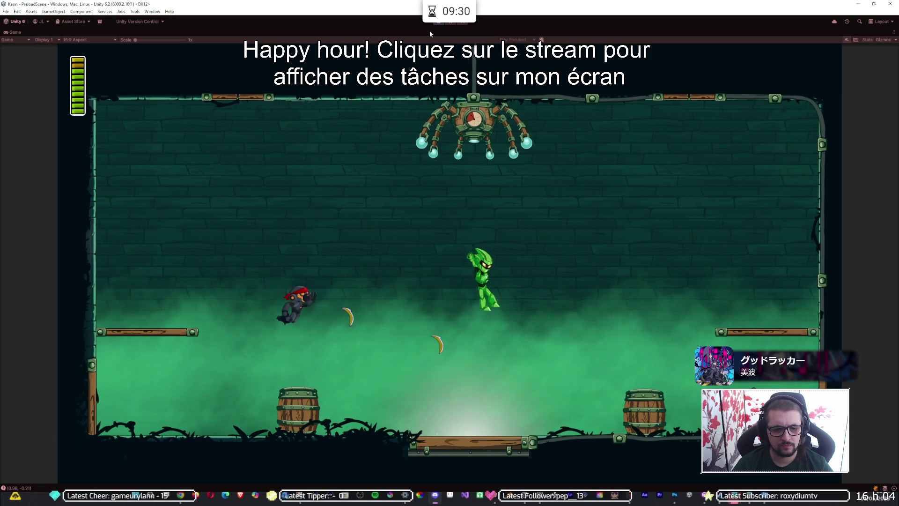
key("d")
key("a")
key("d")
key("space")
key("d")
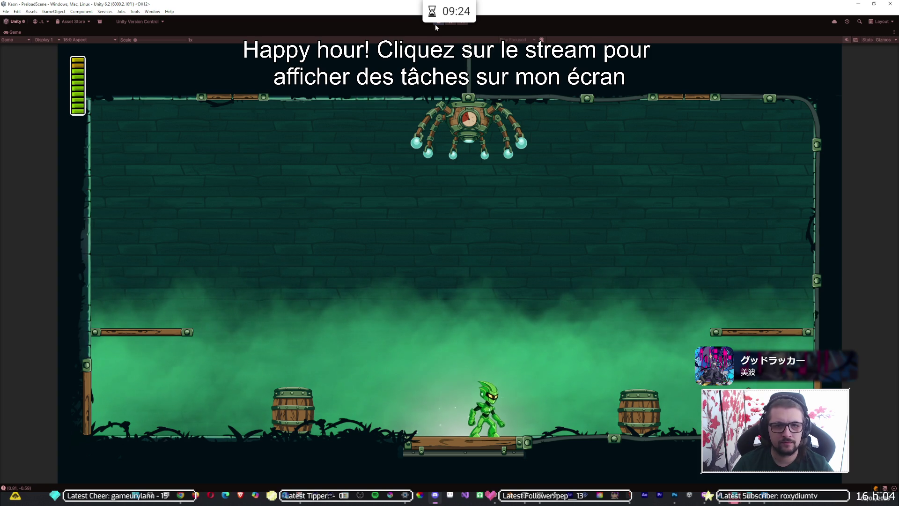
left_click(438, 24)
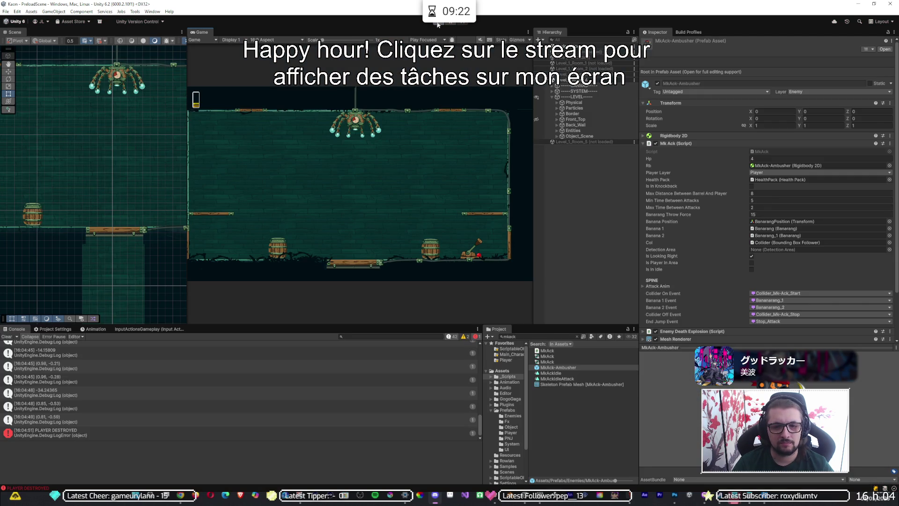
Step: Start play mode and run and jump around to dodge the thrown banarangs, enlarging the Game view
left_click(438, 25)
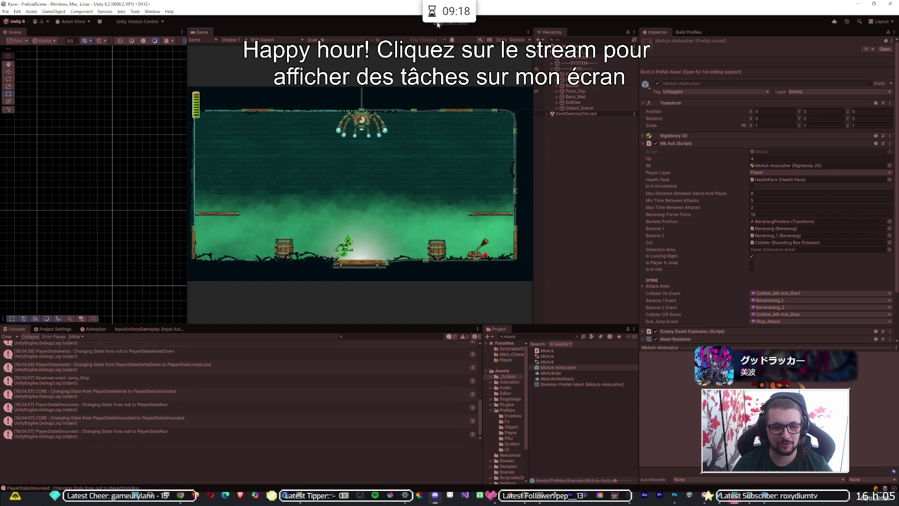
key("Right")
key("space")
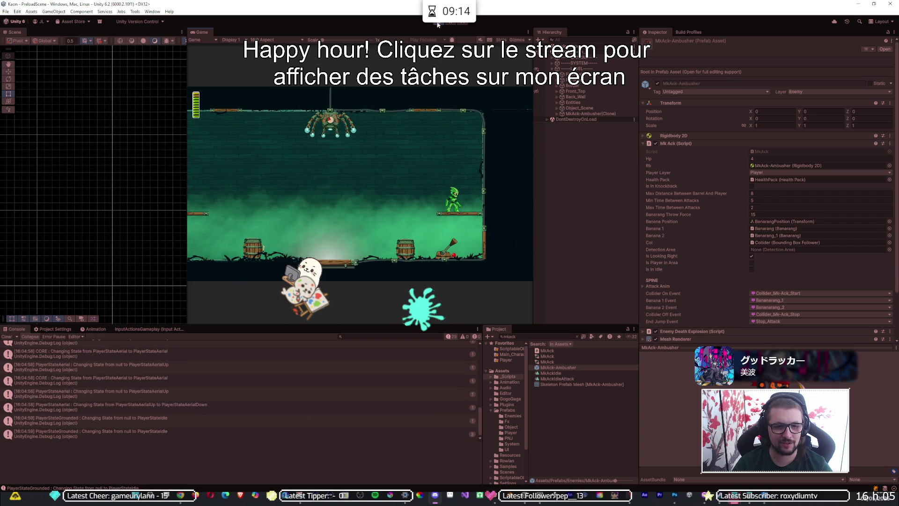
key("space")
key("Left")
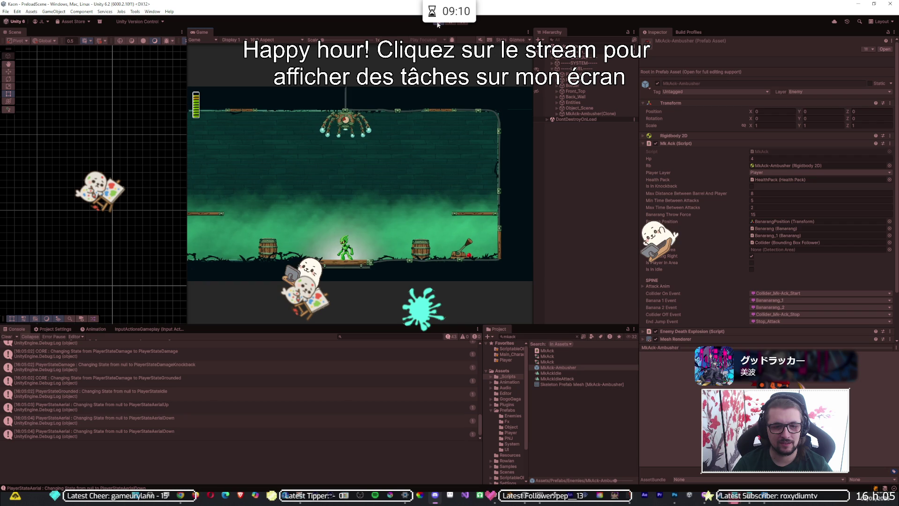
key("space")
key("Right")
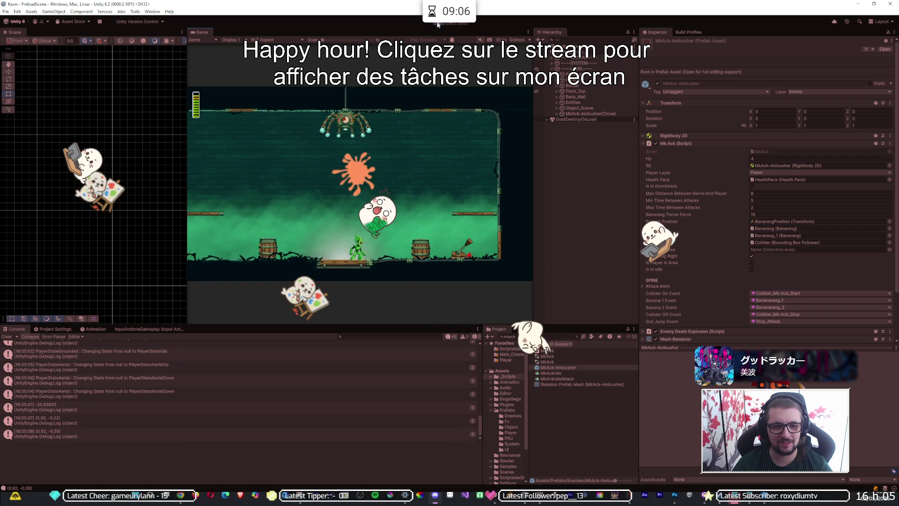
key("shift+space")
key("Left")
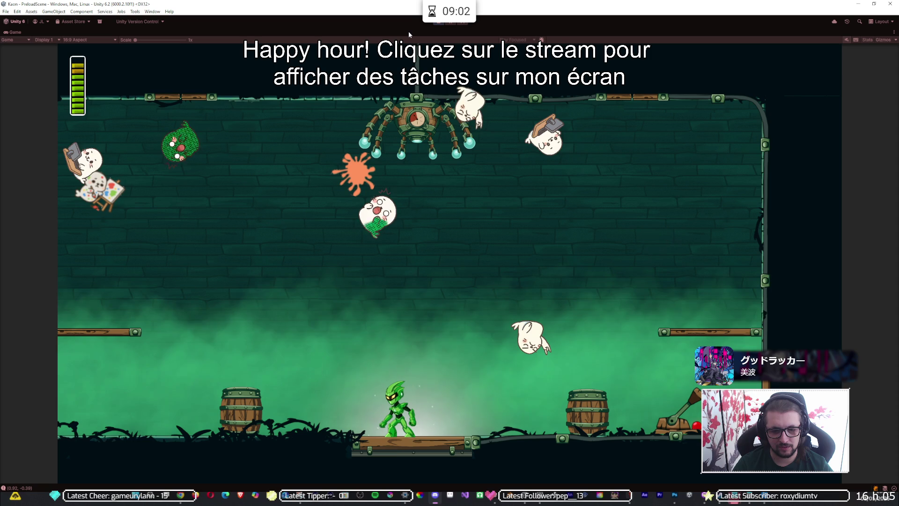
key("space")
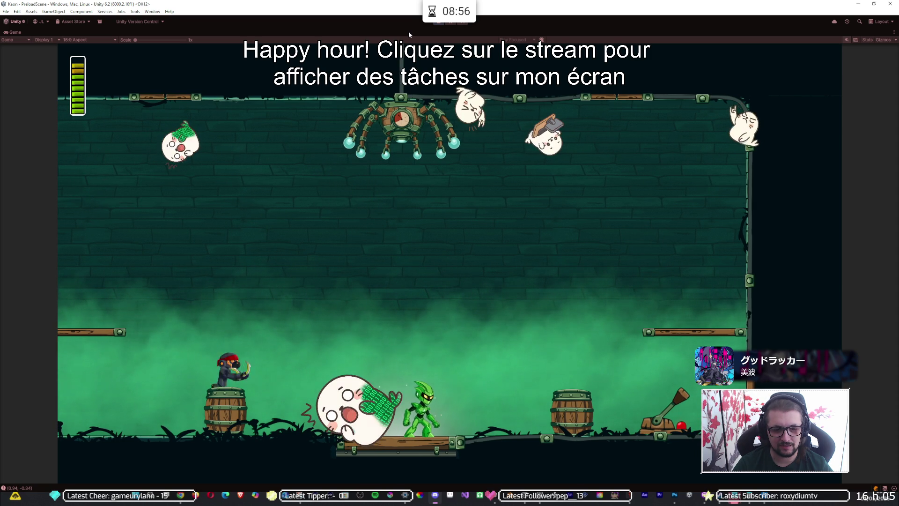
Step: Keep jumping, attacking and dashing near the Mk-Ack to draw its banana throws, then stop play mode
key("space")
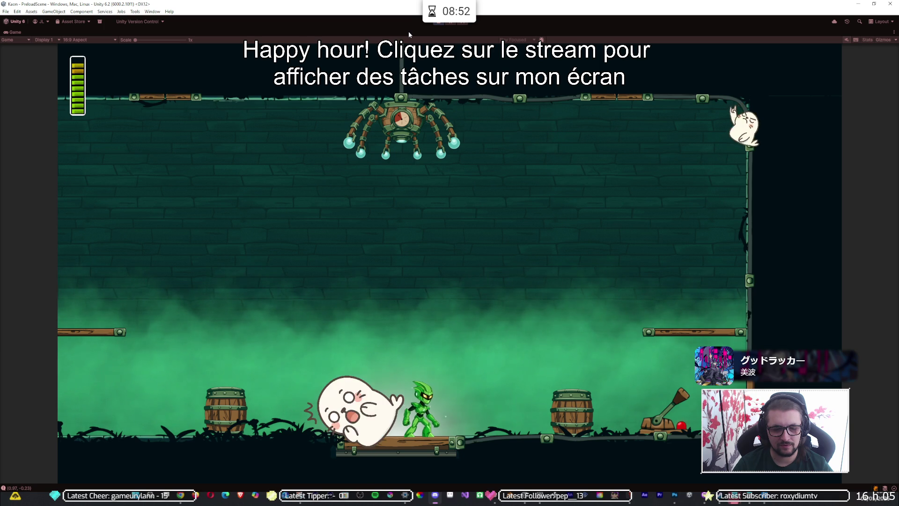
key("space")
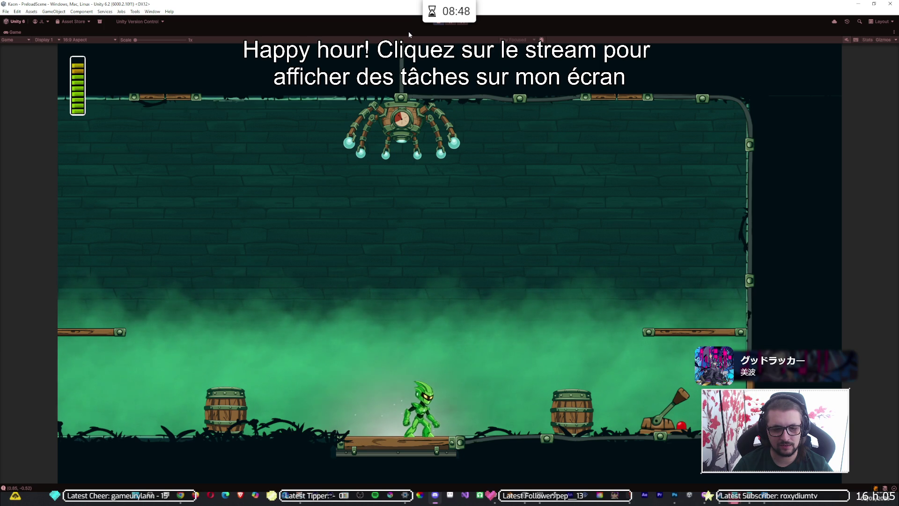
key("space")
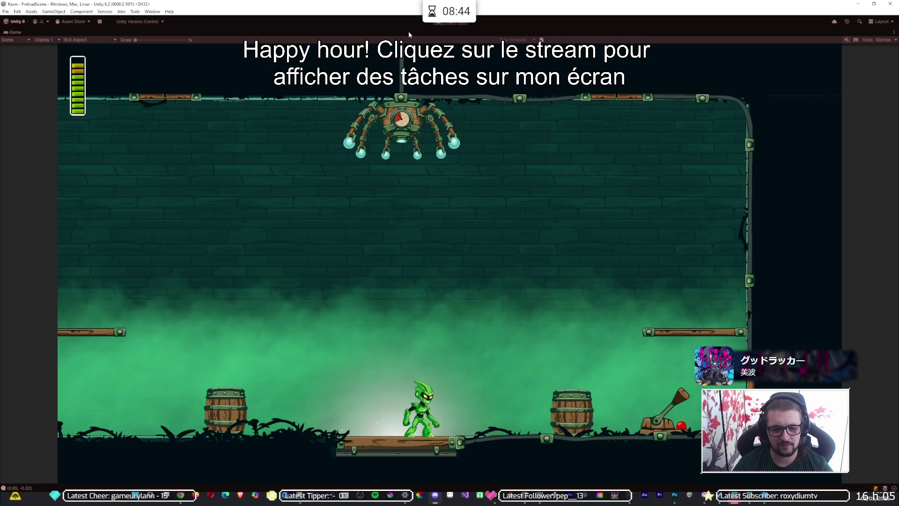
key("space")
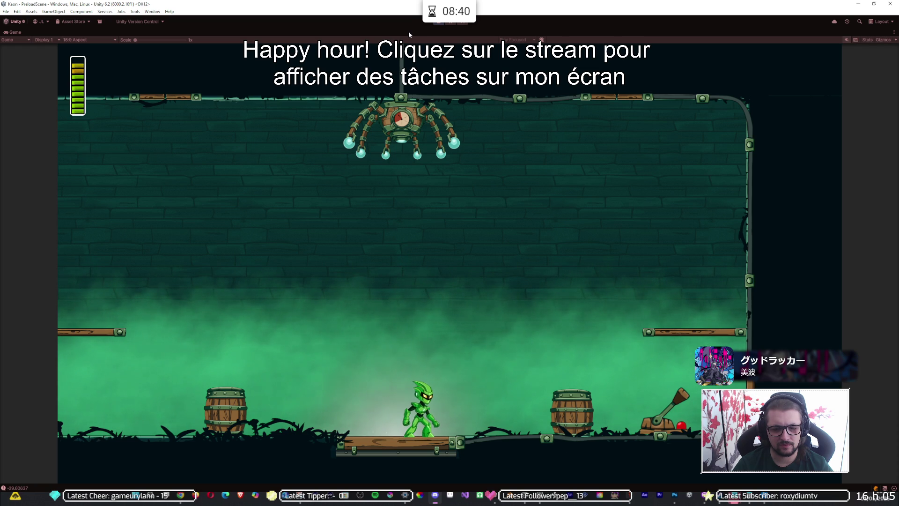
key("space")
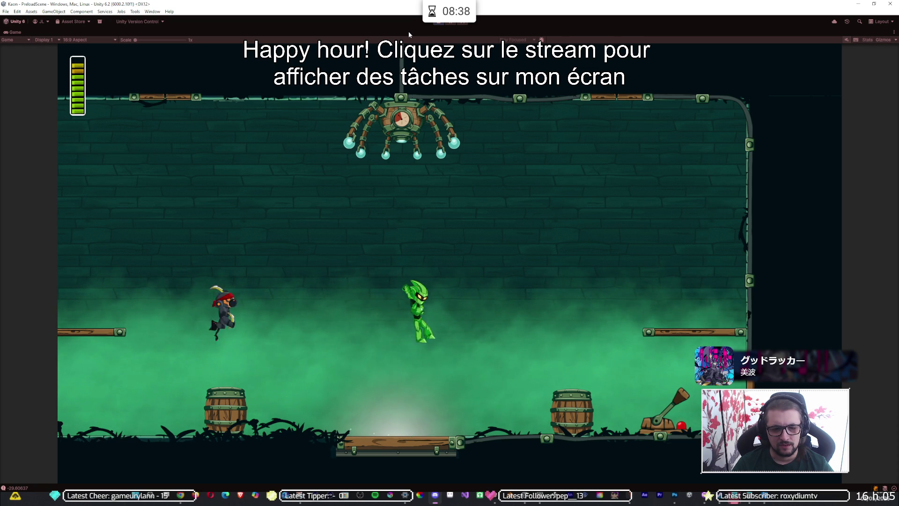
key("x")
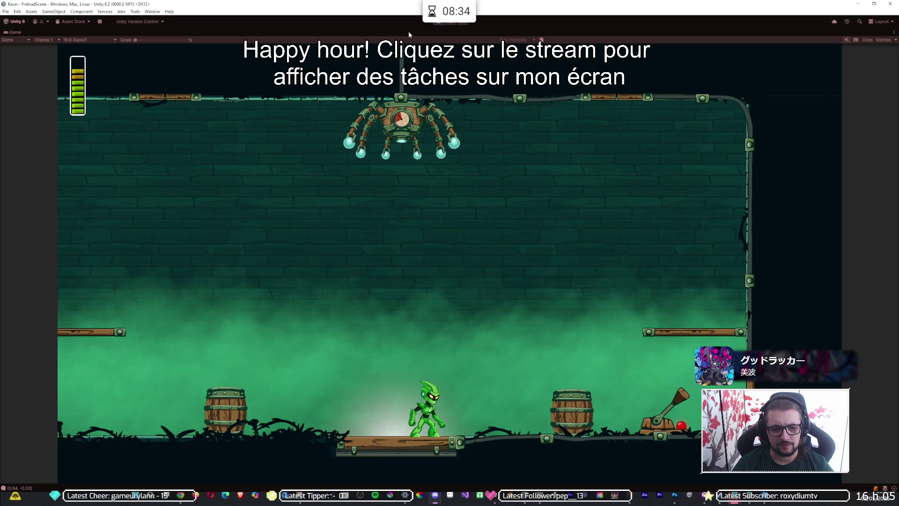
key("space")
key("space")
key("shift")
key("Left")
key("Left")
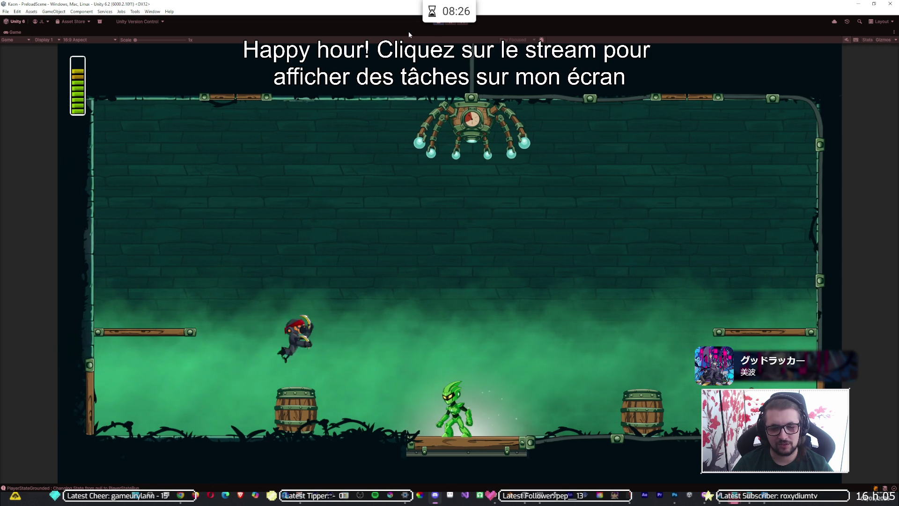
key("space")
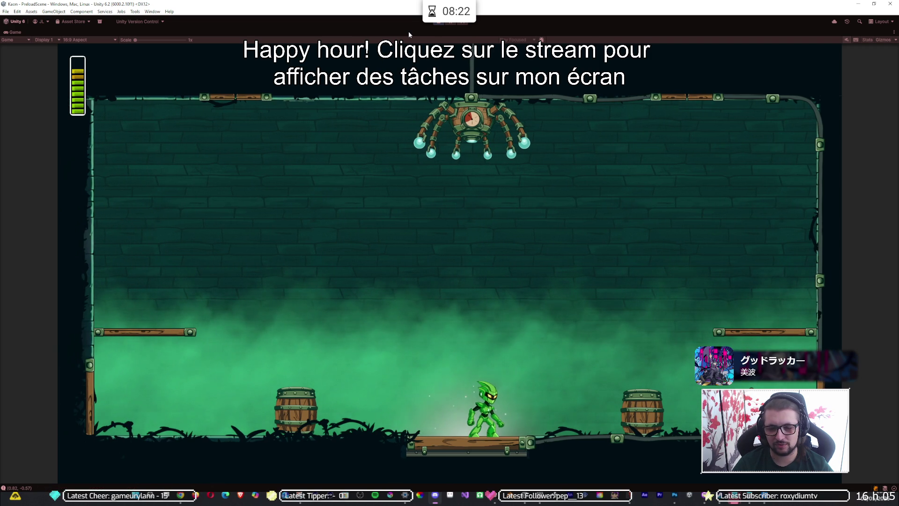
key("space")
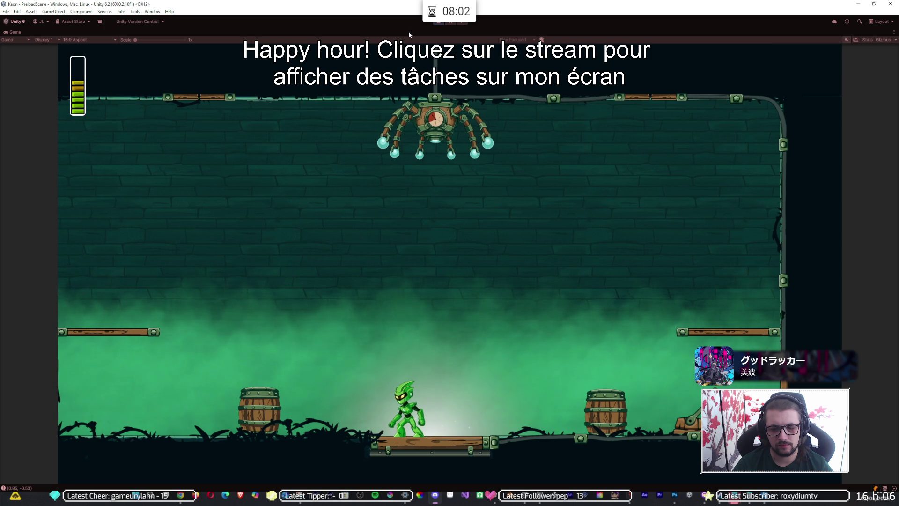
key("ctrl+p")
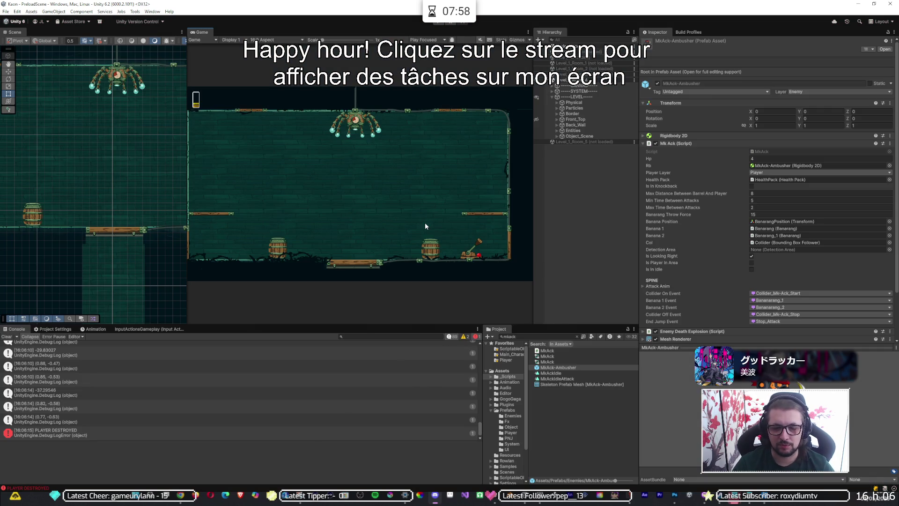
Step: In PlayerController.cs, set the target offset to transform.position + Vector3.up * 1.2f and save
key("alt+Tab")
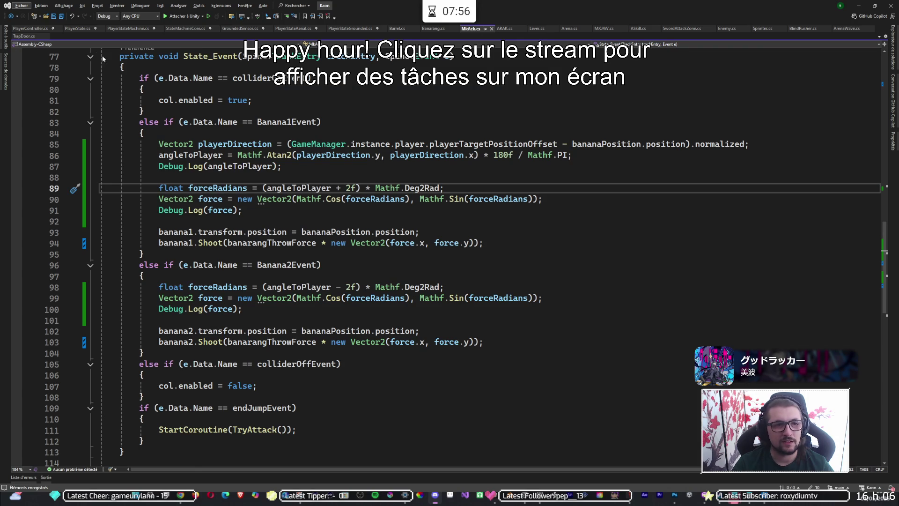
left_click(35, 27)
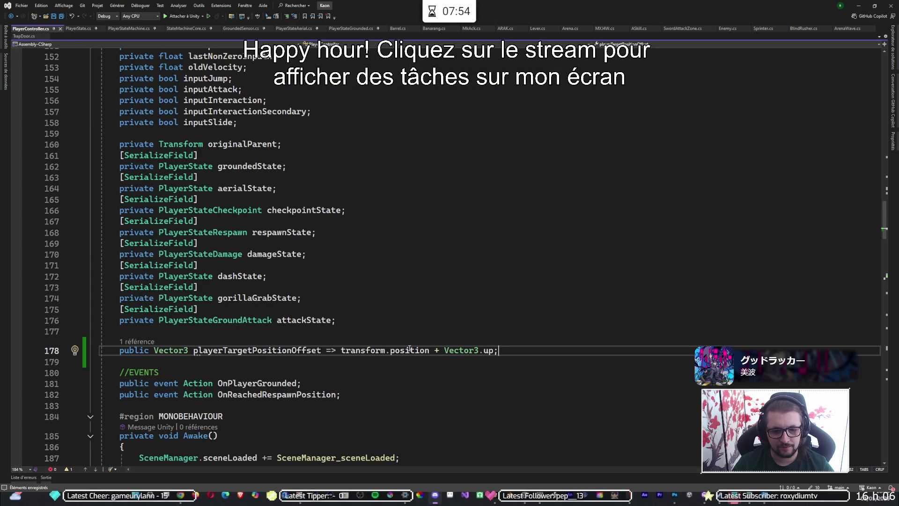
type("*")
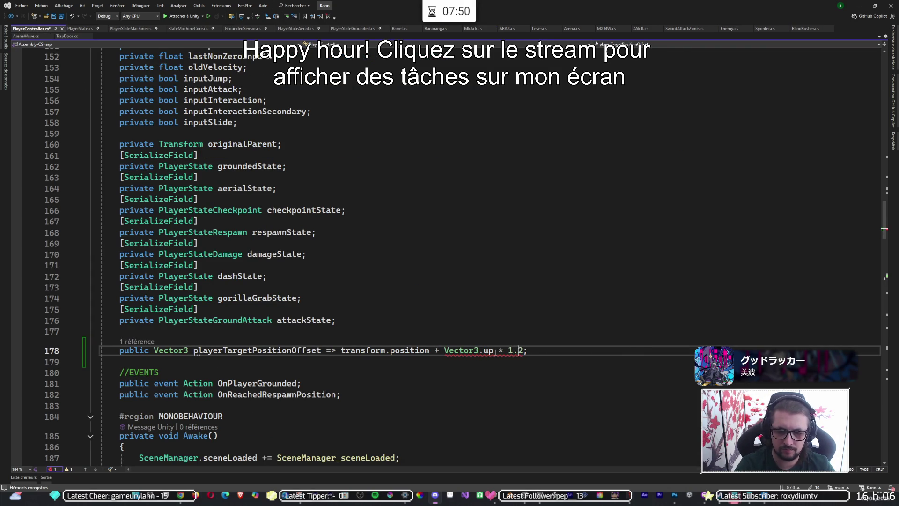
key("ctrl+s")
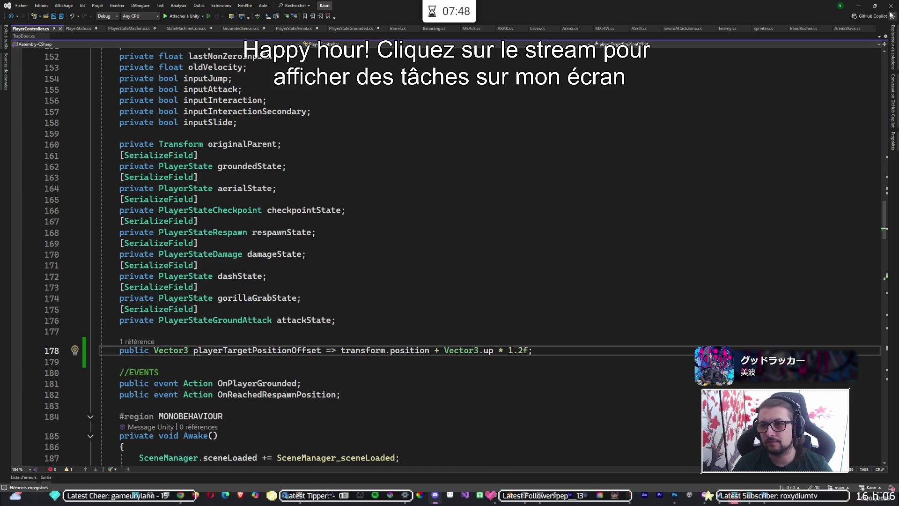
left_click(867, 6)
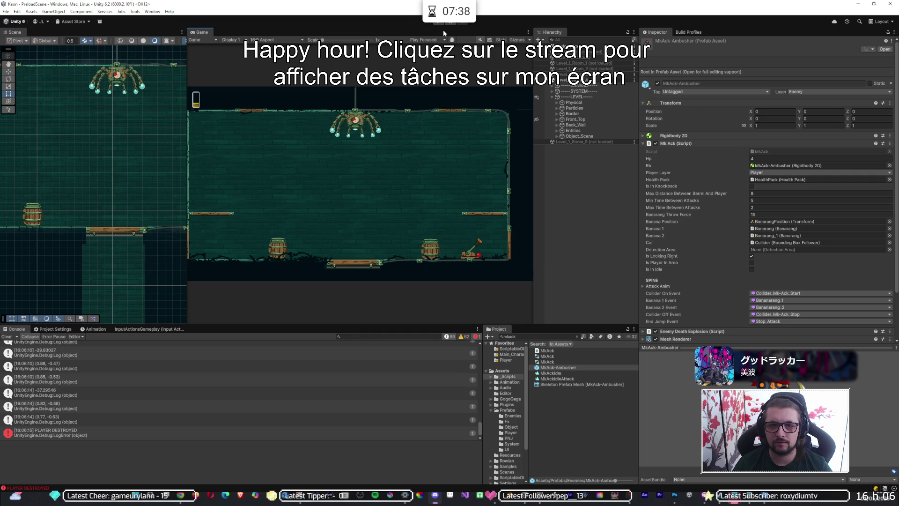
Step: Start a playtest of the new target offset, running left and right and dashing past the barrel
key("ctrl+p")
key("Left")
key("Right")
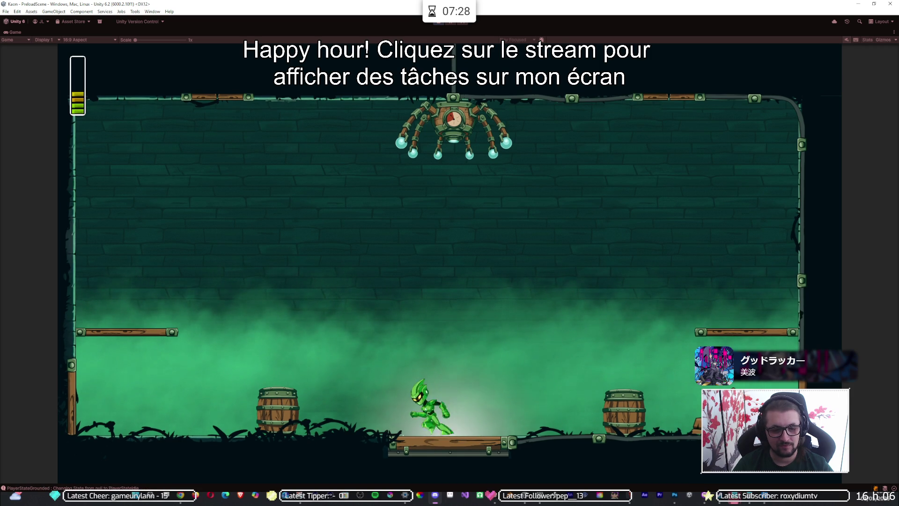
key("Left")
key("Right")
key("space")
key("shift")
key("Left")
key("Right")
key("Left")
key("Right")
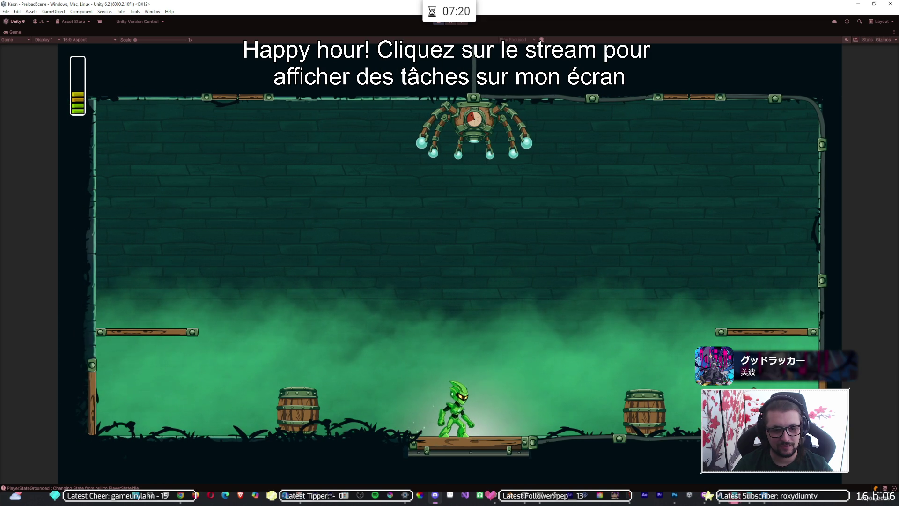
Step: Jump repeatedly to watch the Mk-Ack's banana throws, ending with a double jump and dash right
key("space")
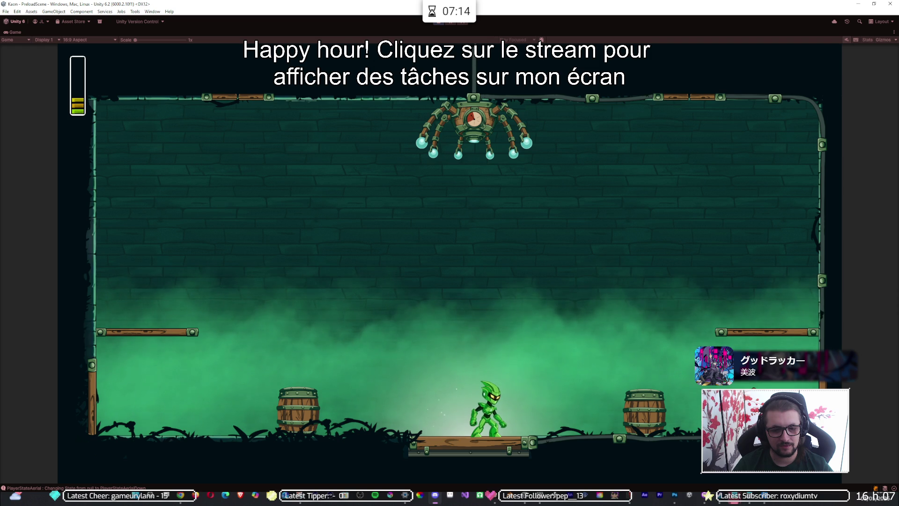
key("space")
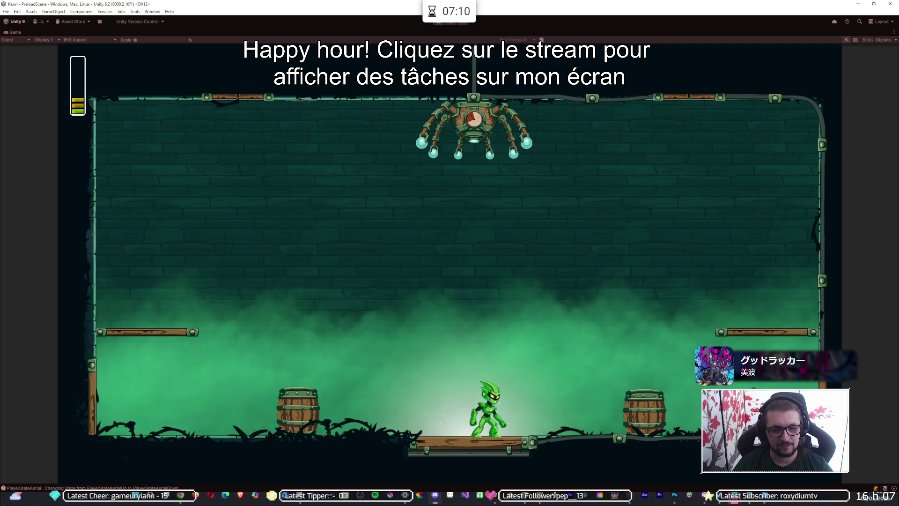
key("space")
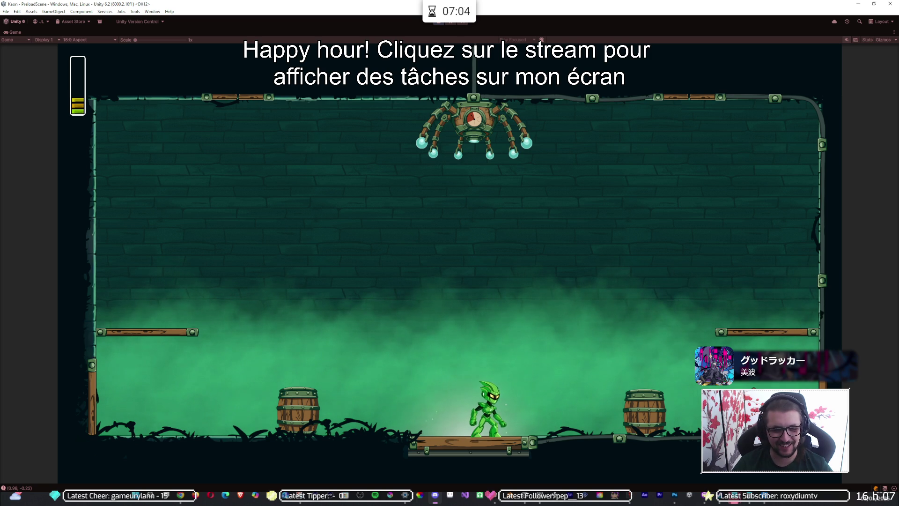
key("space")
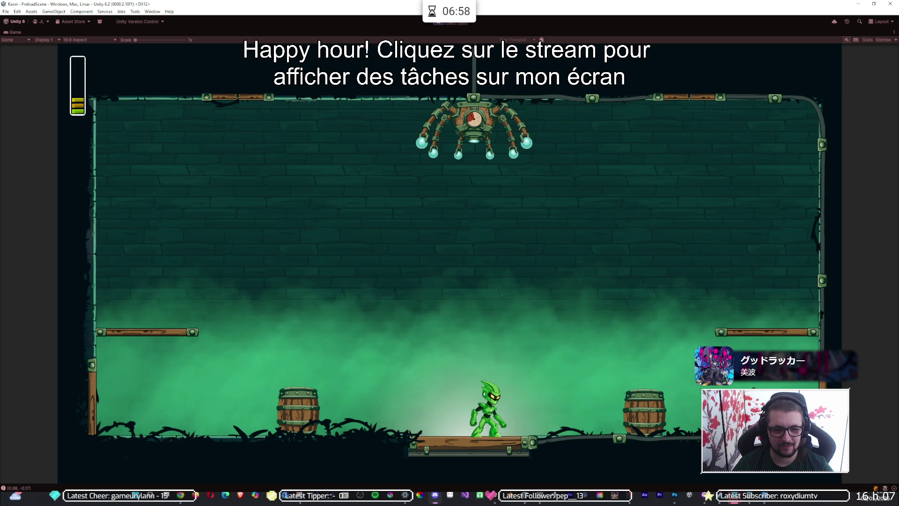
key("space")
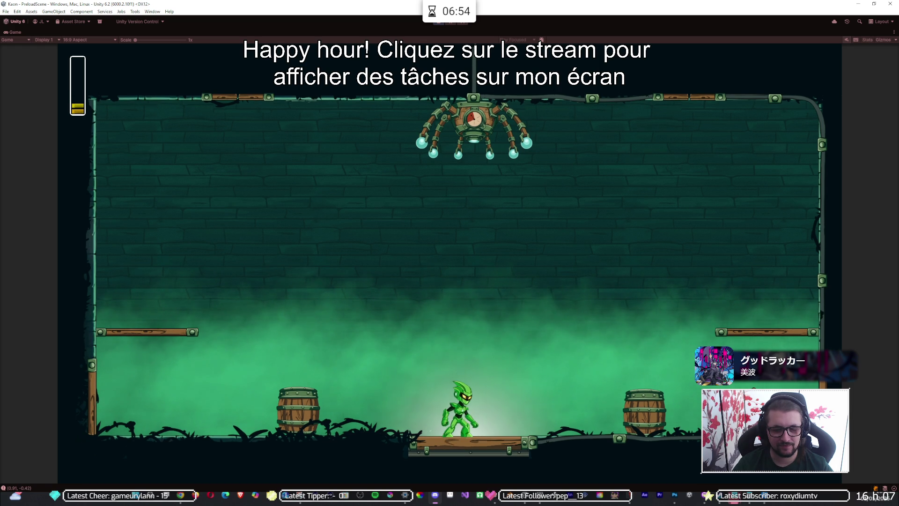
key("space")
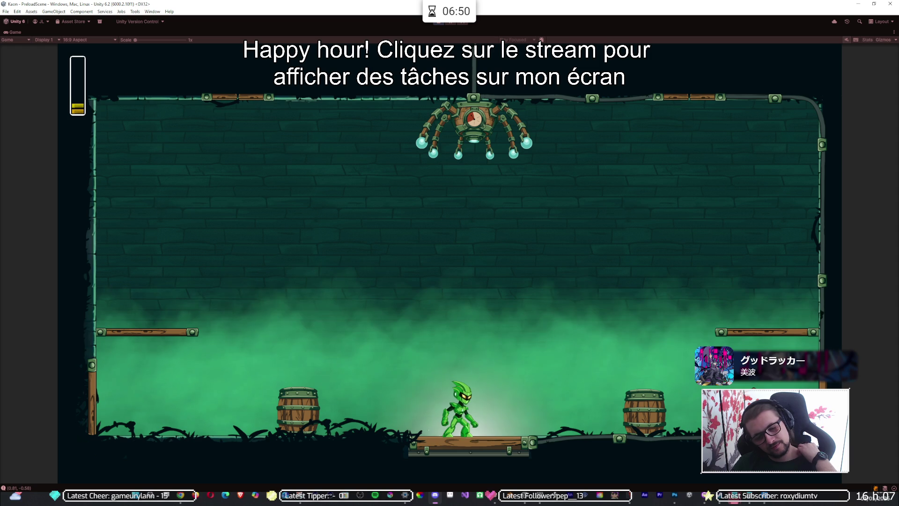
key("space")
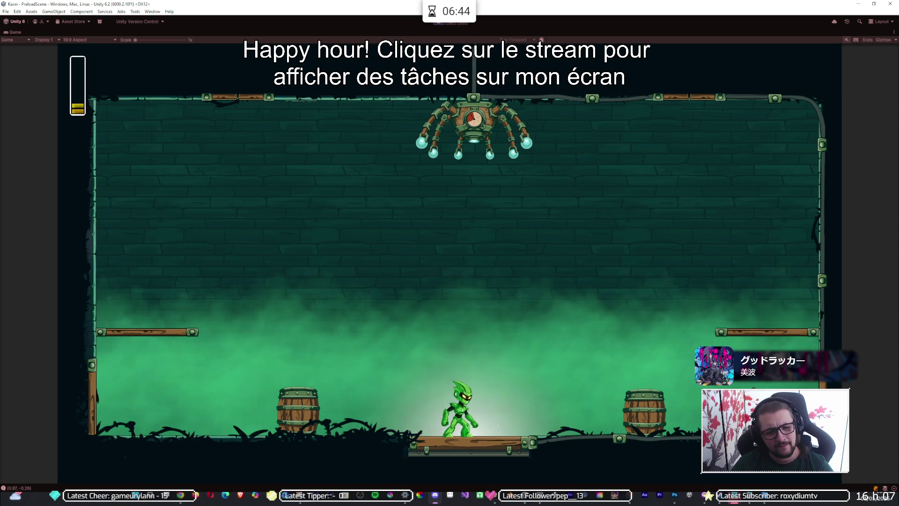
key("space")
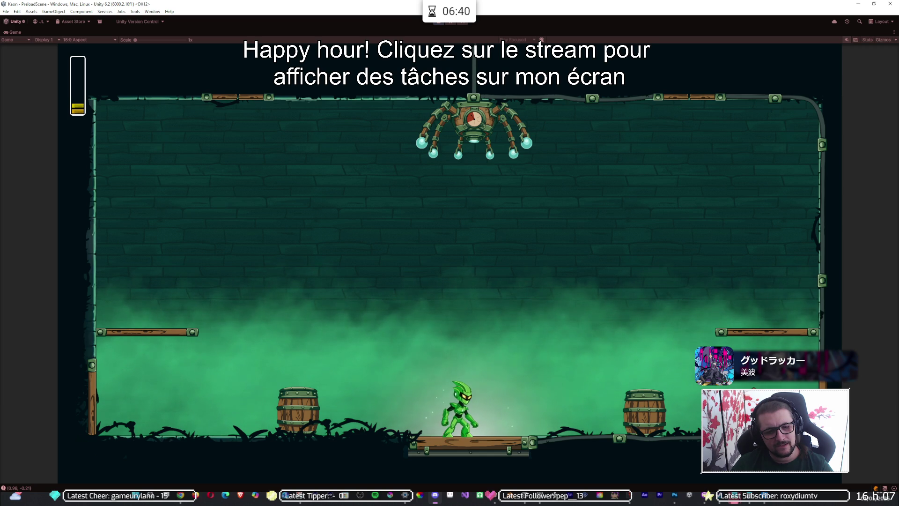
key("space")
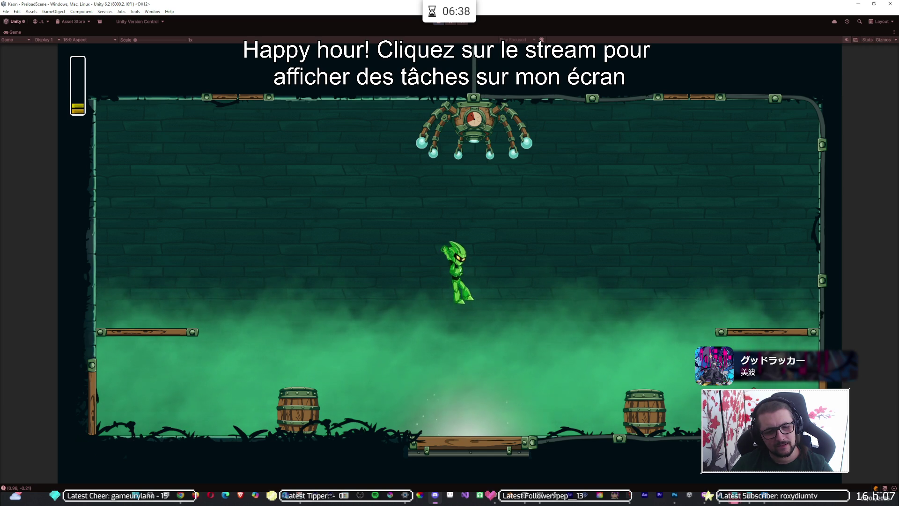
key("space")
key("Right")
Step: Run and jump a little more, open and close the pause menu, stop play mode, and bring up the window switcher
key("Left")
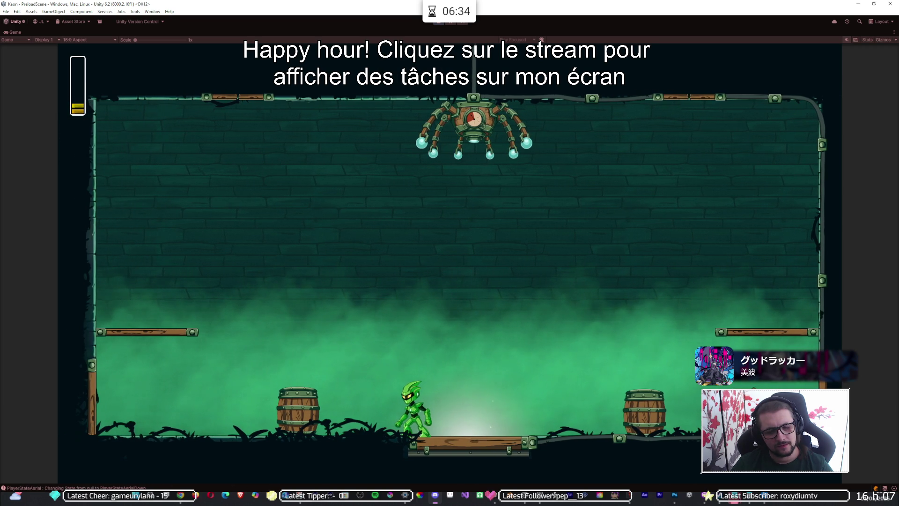
key("Right")
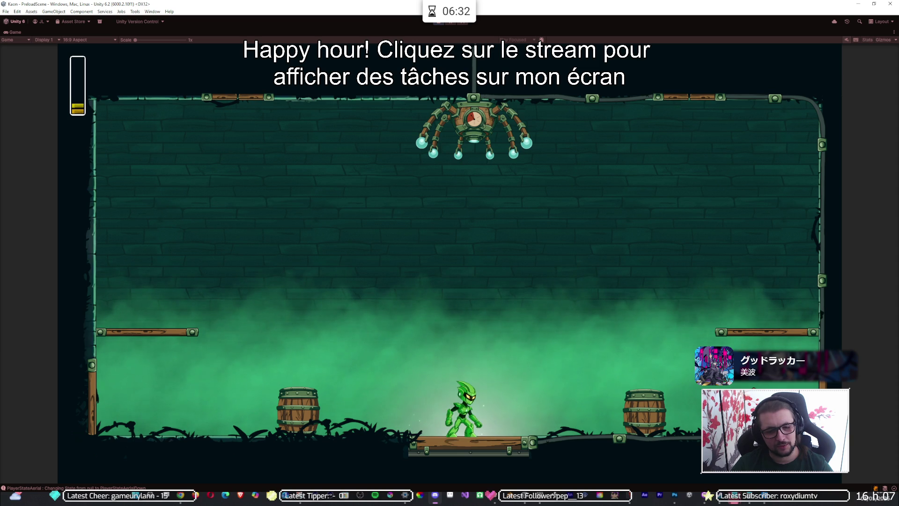
key("space")
key("space")
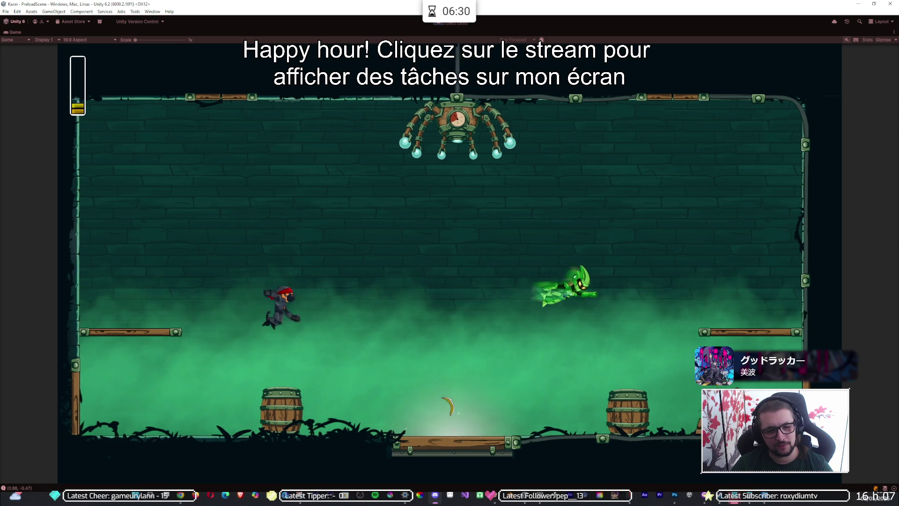
key("Left")
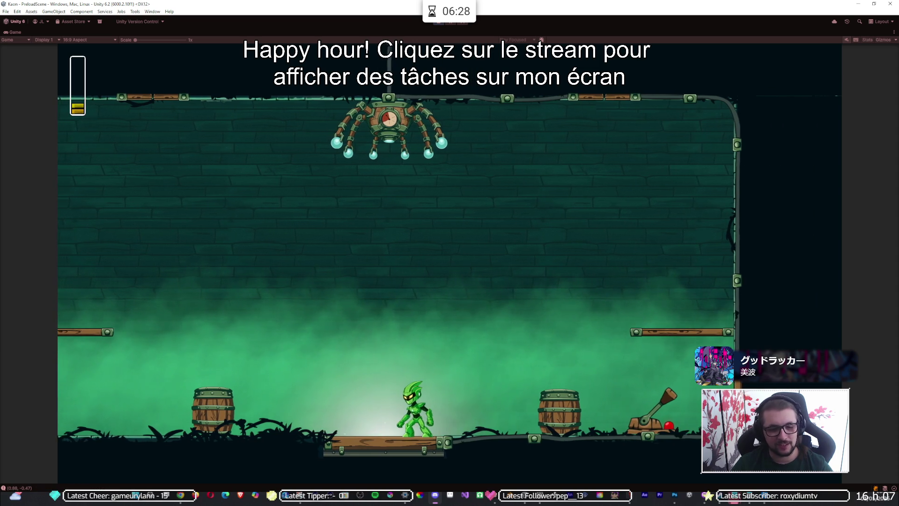
key("Escape")
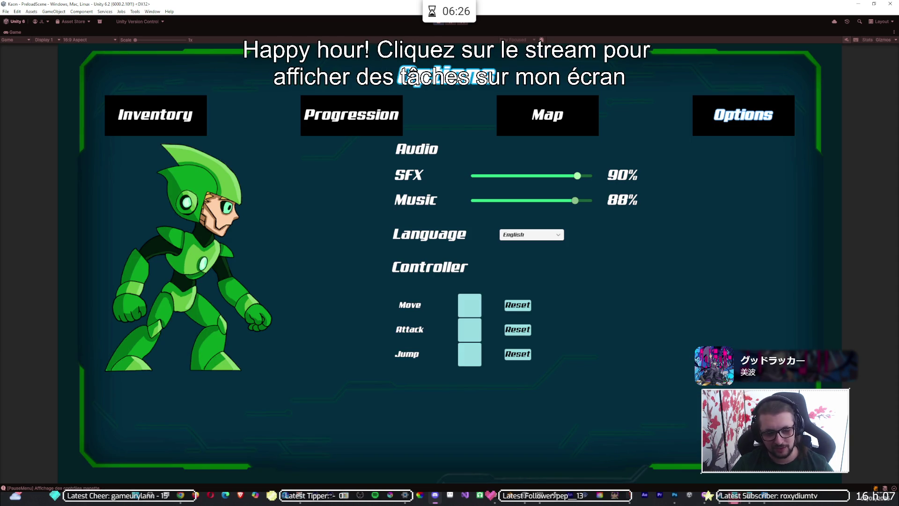
key("Escape")
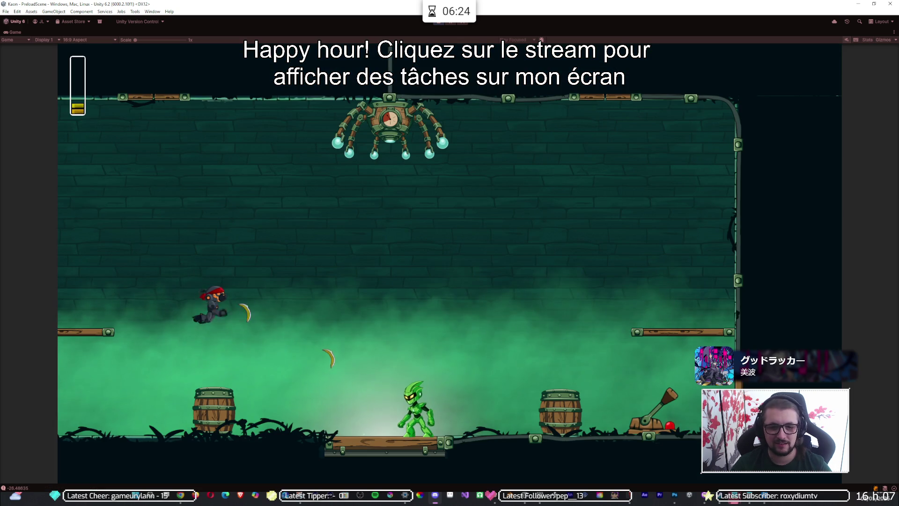
key("ctrl+p")
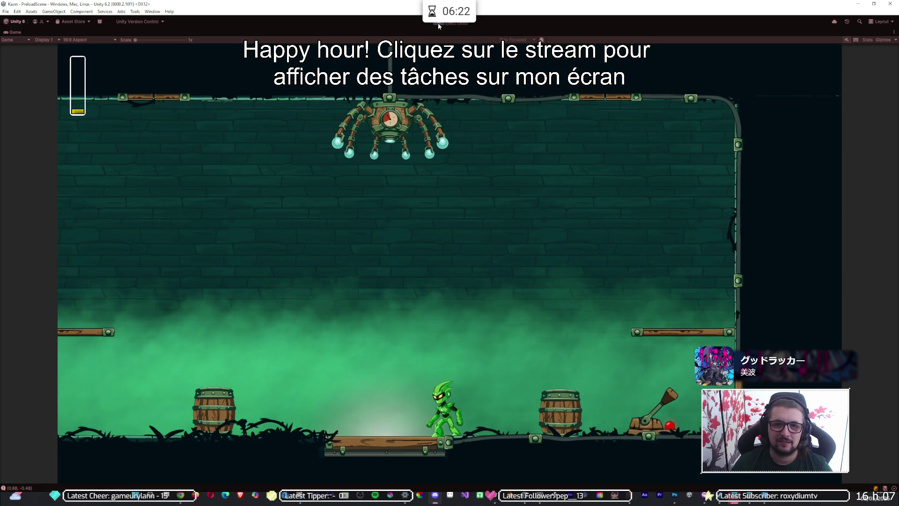
key("alt+Tab")
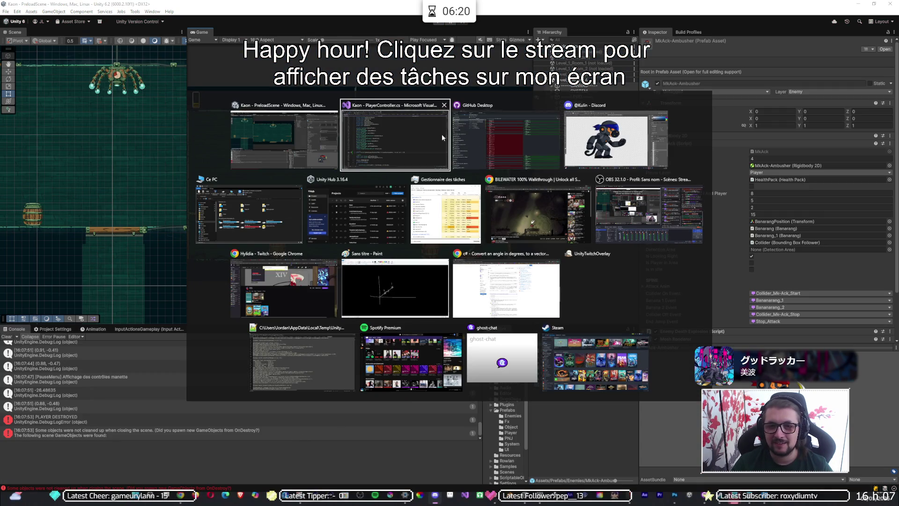
Step: Open Banarang.cs in Visual Studio and insert an Update() method just above OnTriggerEnter2D
left_click(395, 136)
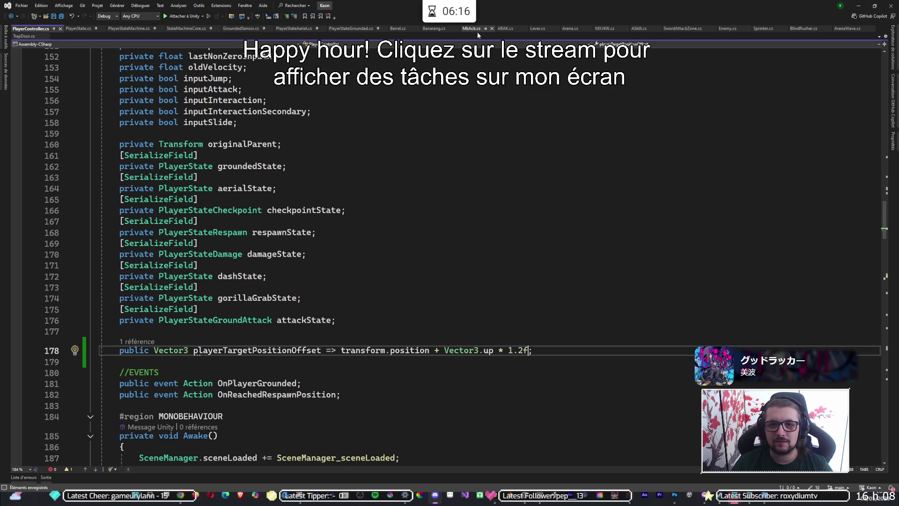
left_click(428, 29)
left_click(277, 261)
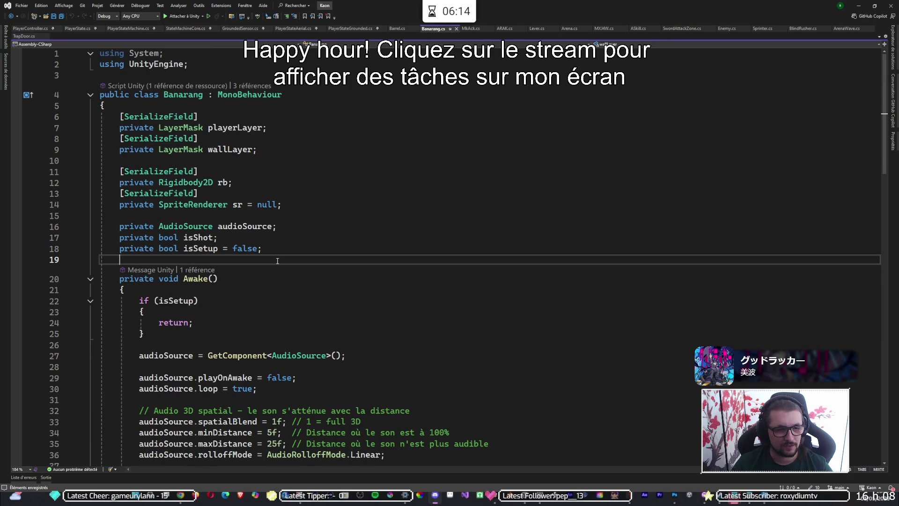
scroll("down", 3)
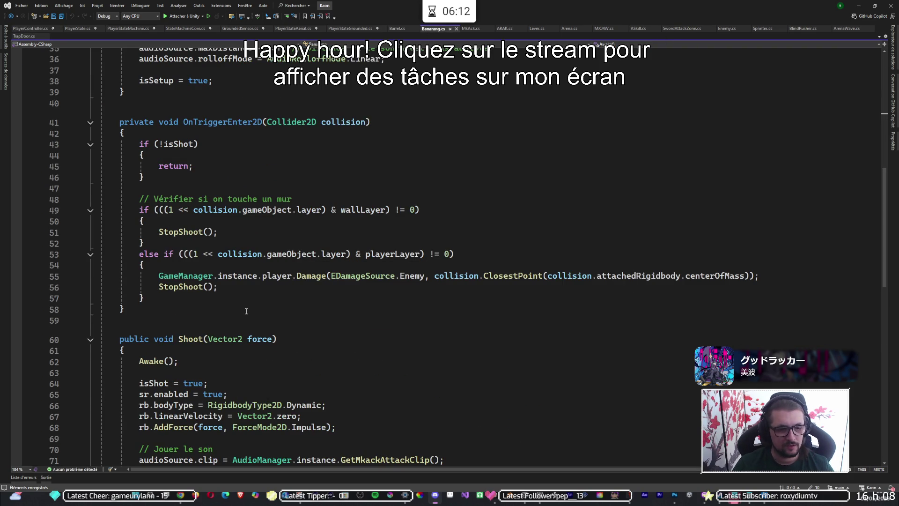
left_click(246, 311)
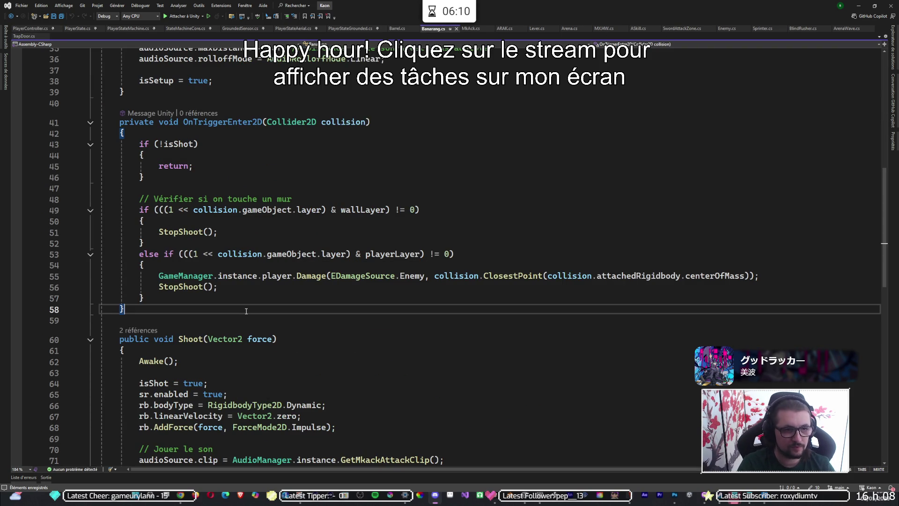
key("Up")
key("Up")
key("Up")
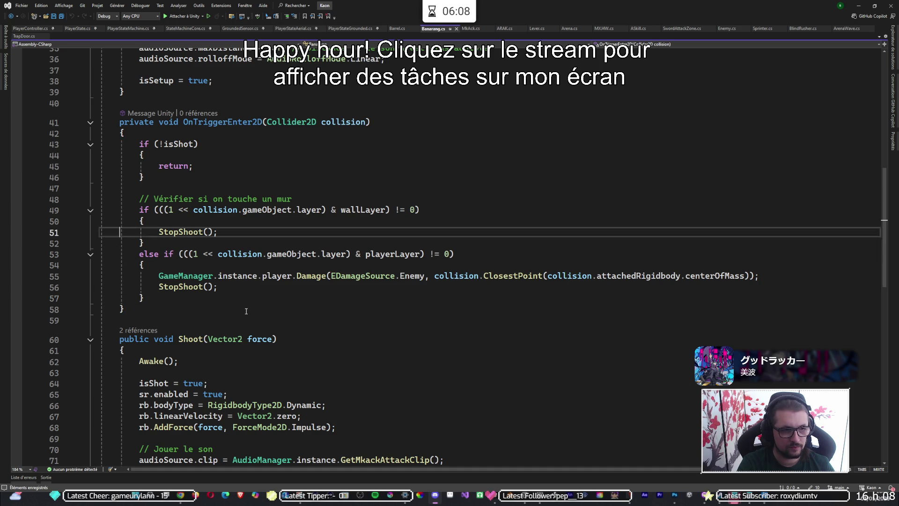
key("Down")
key("Return")
key("Return")
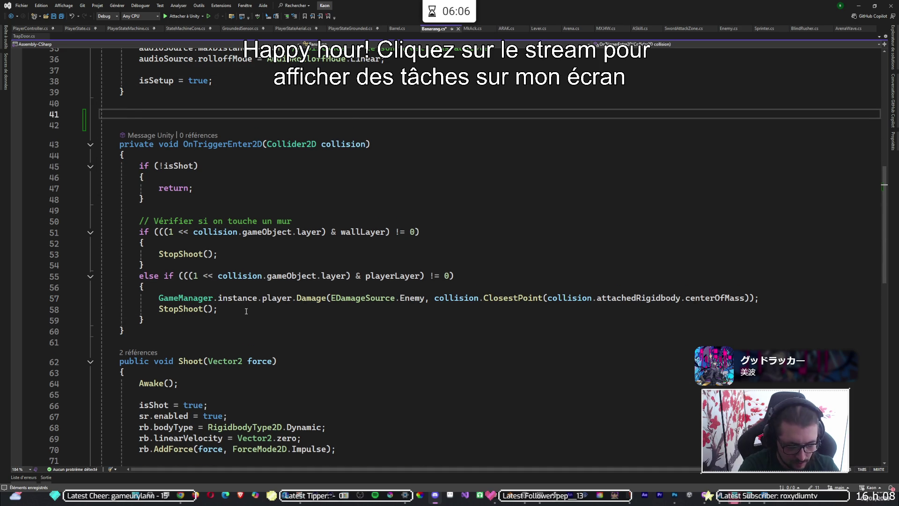
type("uppdate")
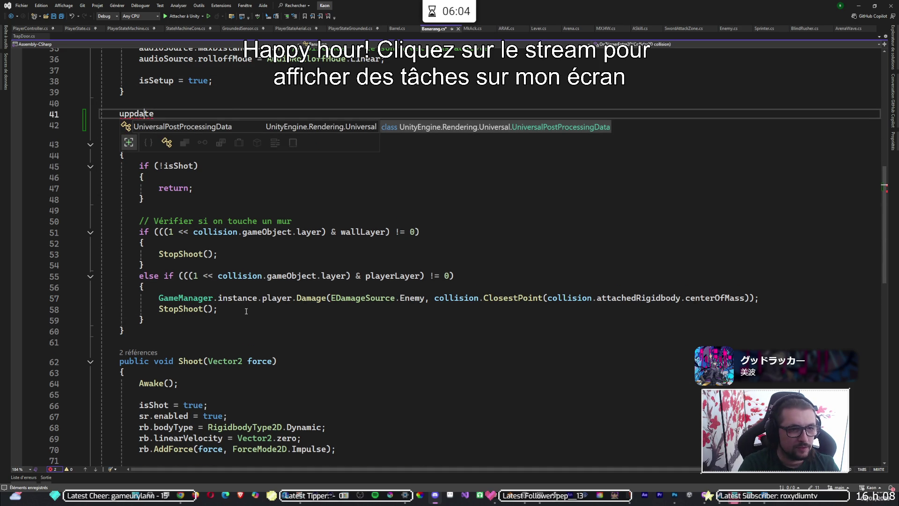
key("BackSpace")
key("Tab")
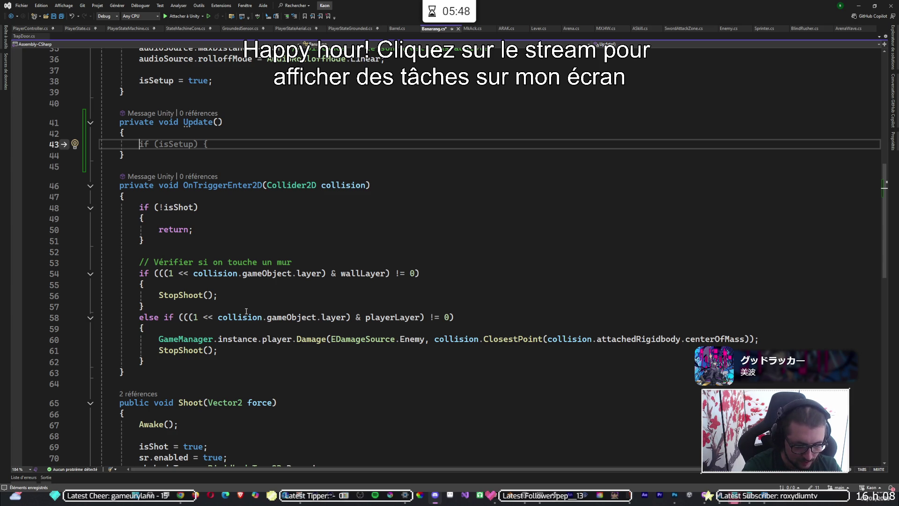
Step: Start the Update body with a transform.Rotate call chosen from IntelliSense
type("transform.p")
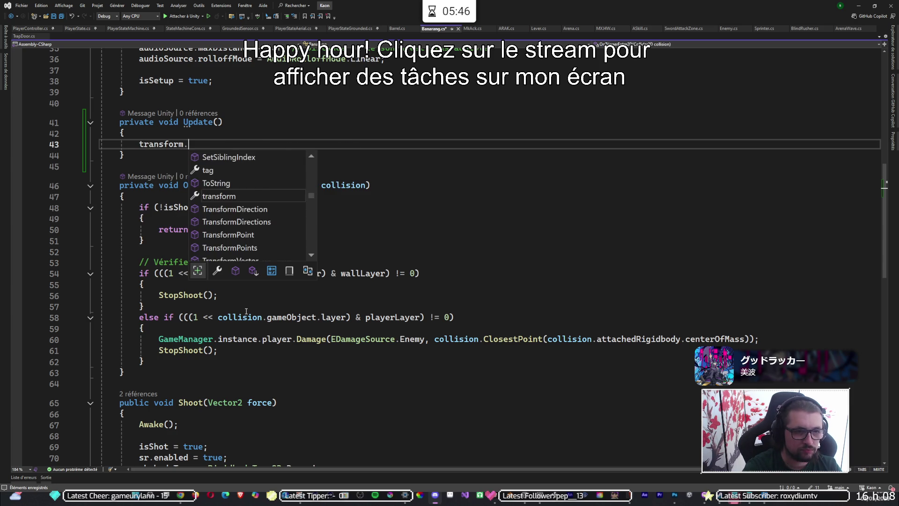
key("BackSpace")
type("ro")
key("Down")
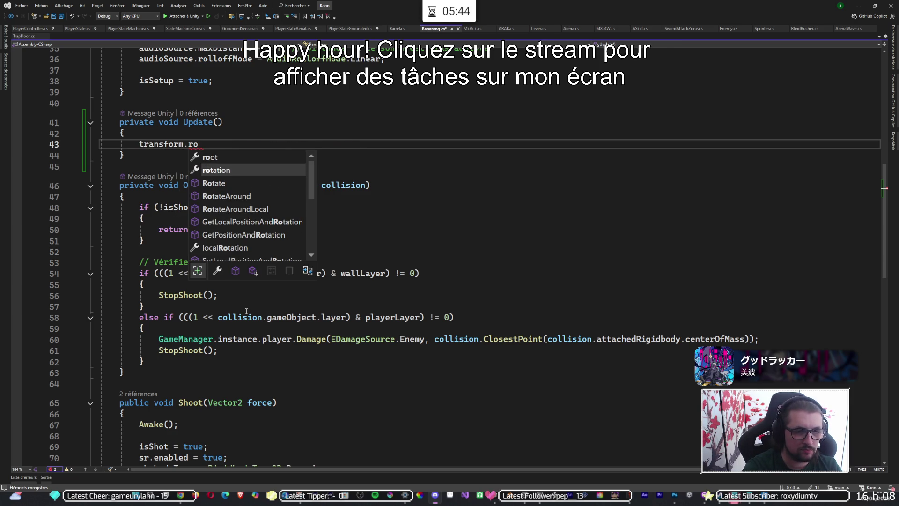
key("Tab")
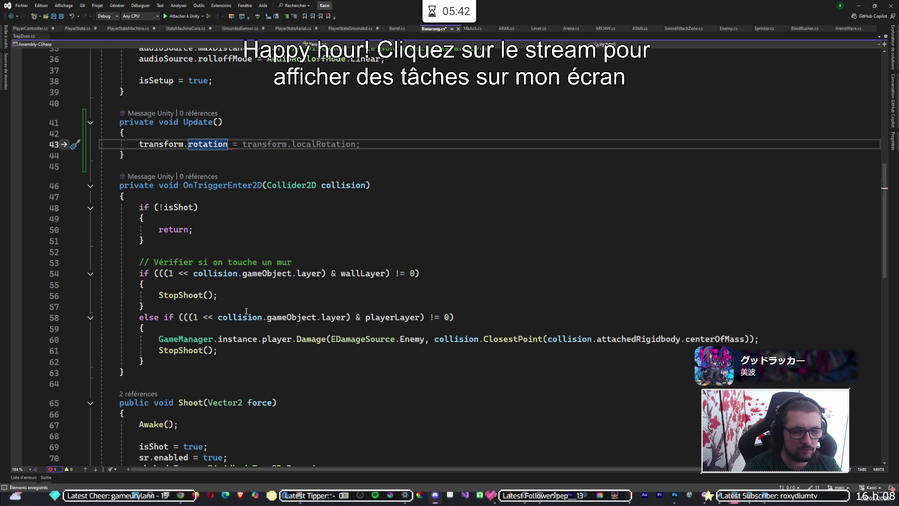
key("BackSpace")
key("BackSpace")
key("BackSpace")
type("ro")
type("t")
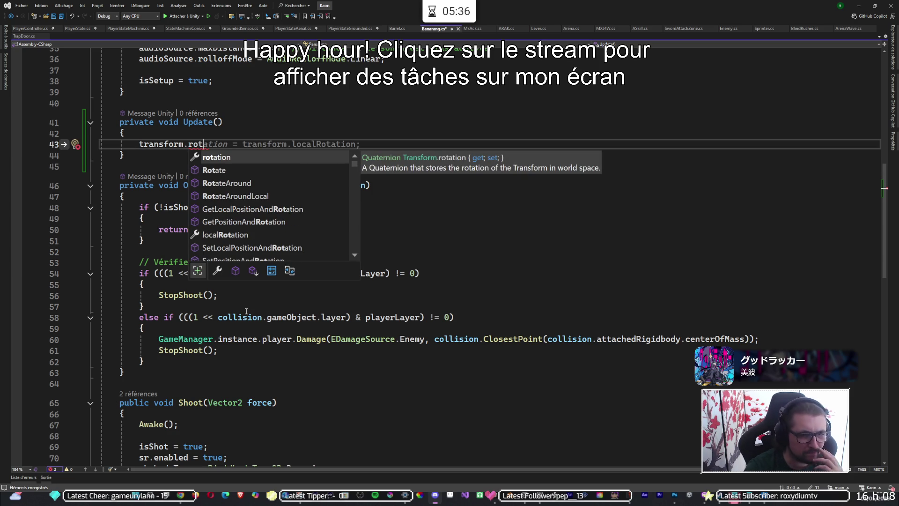
key("Down")
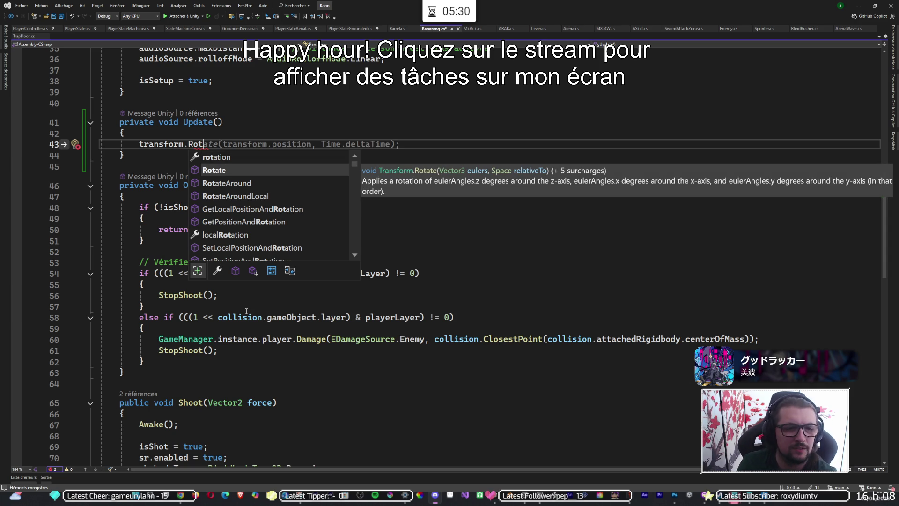
key("Tab")
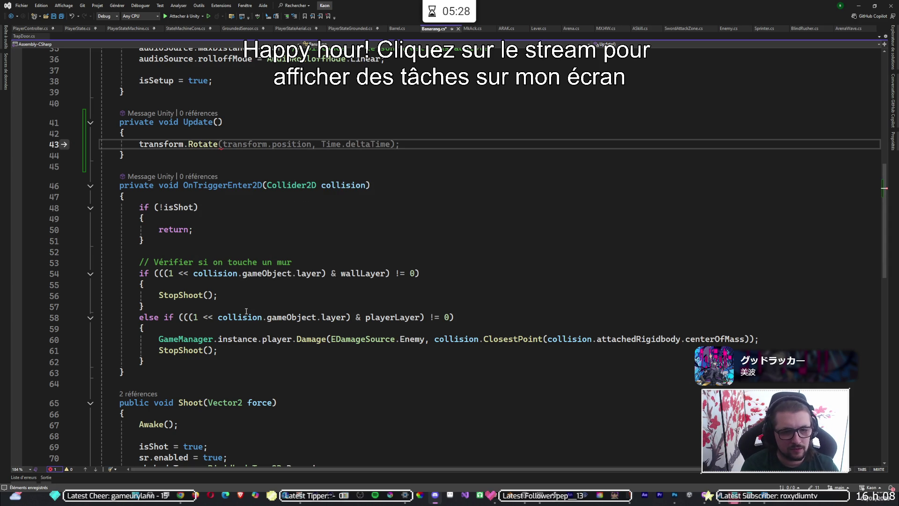
Step: Give Rotate the arguments 0f, 0f, transform.rotation.eulerAngles.z + as the start of the z angle
type("(")
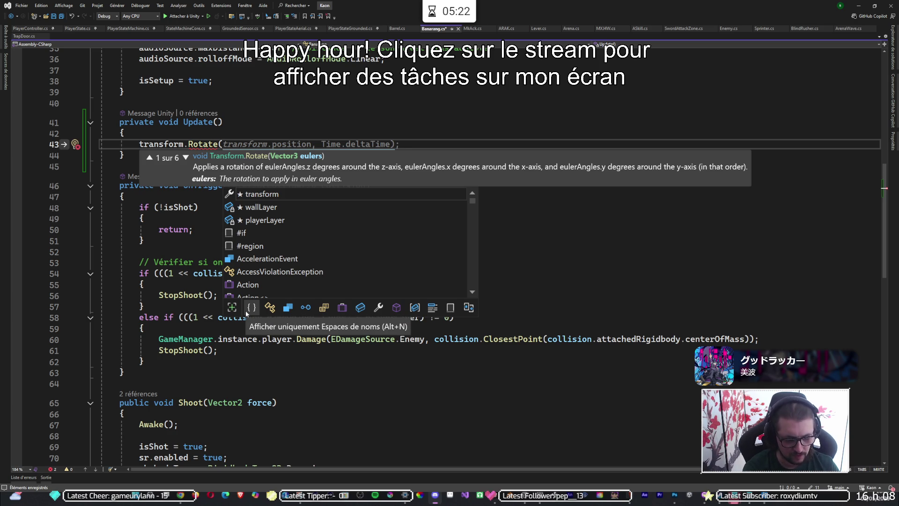
type("transform.r")
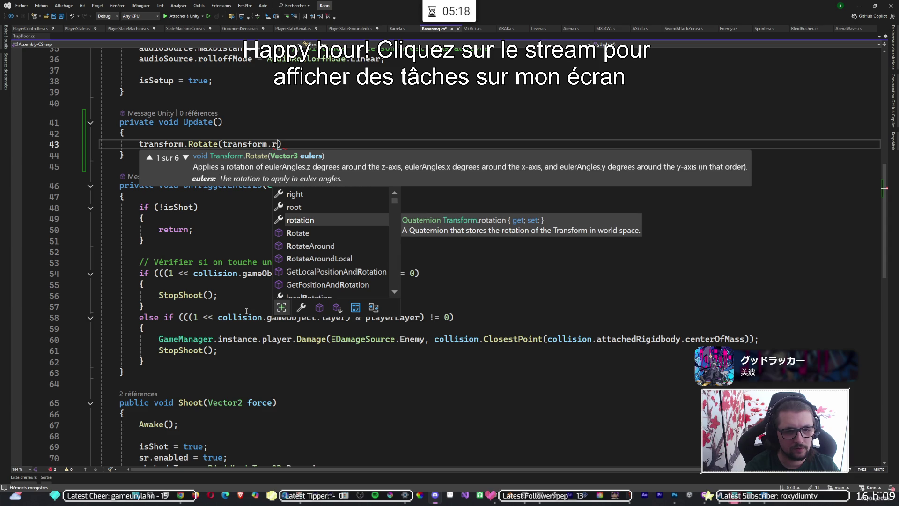
key("BackSpace")
key("BackSpace")
key("BackSpace")
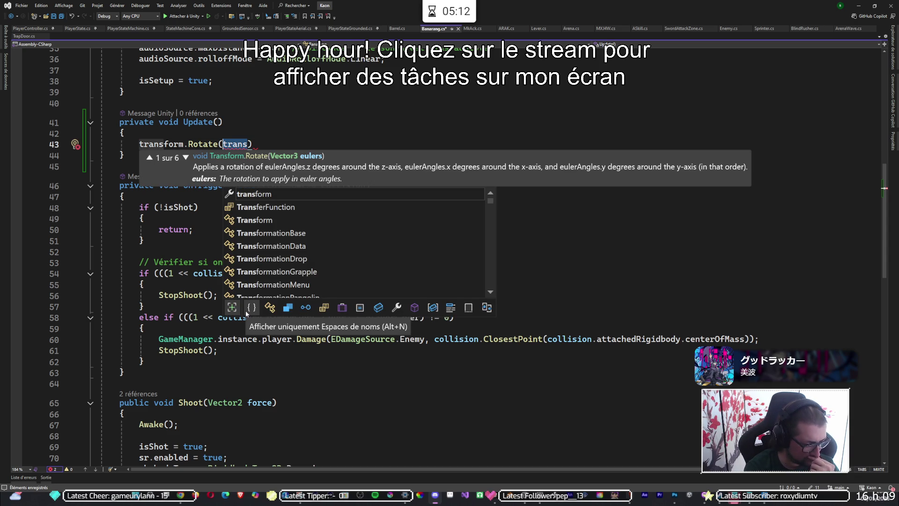
key("BackSpace")
key("BackSpace")
key("BackSpace")
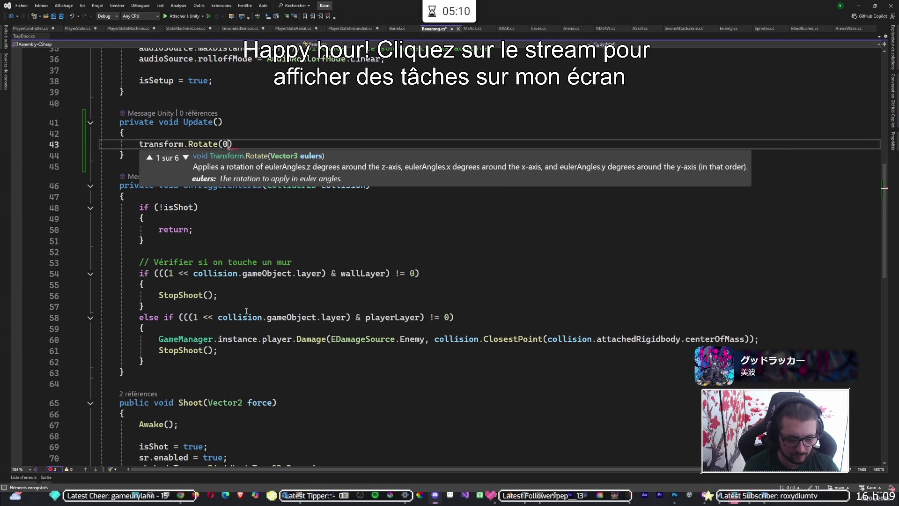
type("0f,0f")
type(",")
type("transform.rotation")
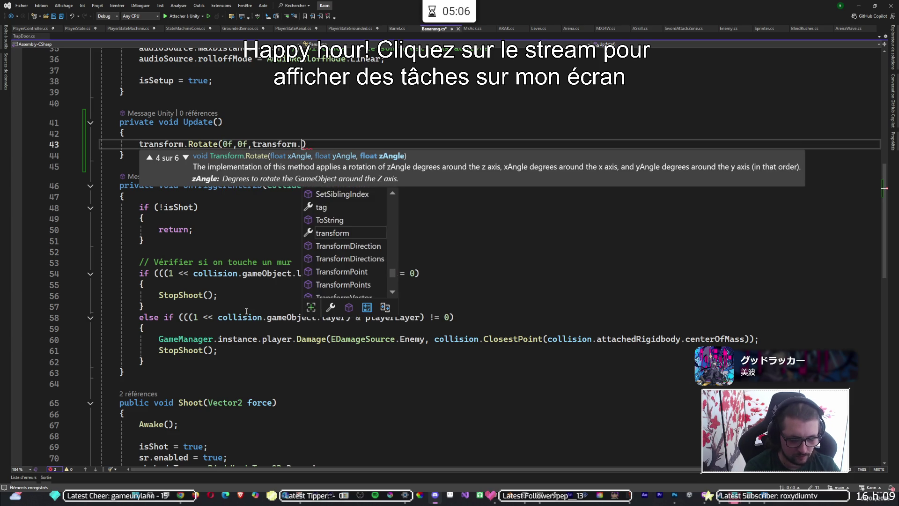
type(".eu")
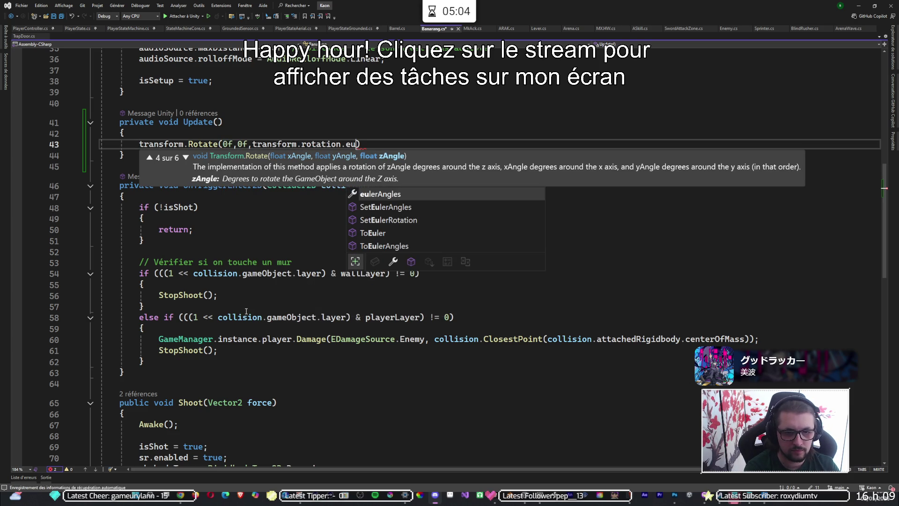
key("Tab")
type(".z")
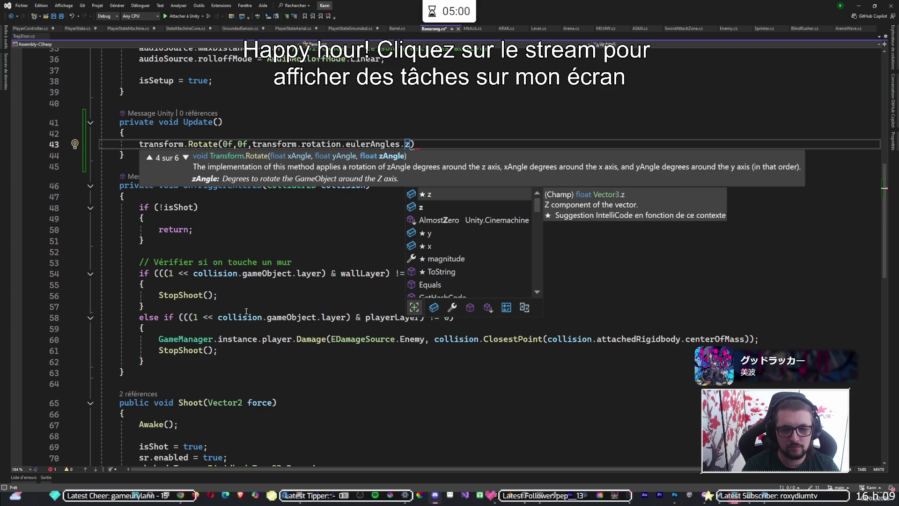
type(" +")
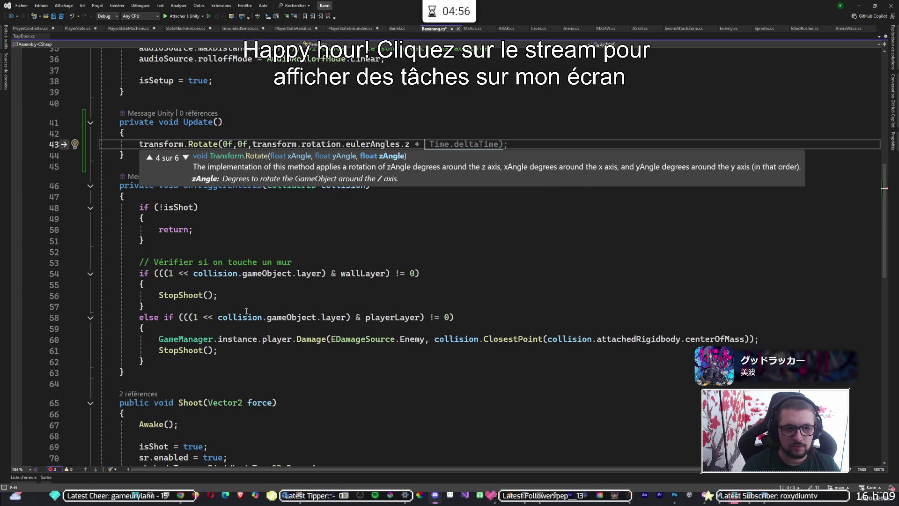
Step: Add a serialized private float rotationSpeed field among the declarations near the top
scroll("up", 3)
left_click(323, 204)
key("Up")
key("Up")
key("Up")
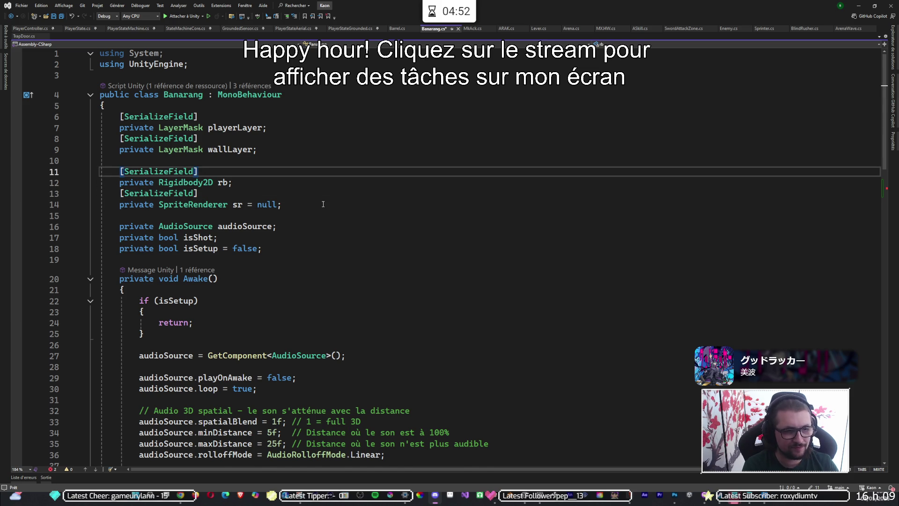
key("ctrl+d")
key("ctrl+Return")
type("private ")
type("float ")
type("rrotationSpee")
type("d;")
key("ctrl+Left")
key("ctrl+Left")
key("ctrl+Left")
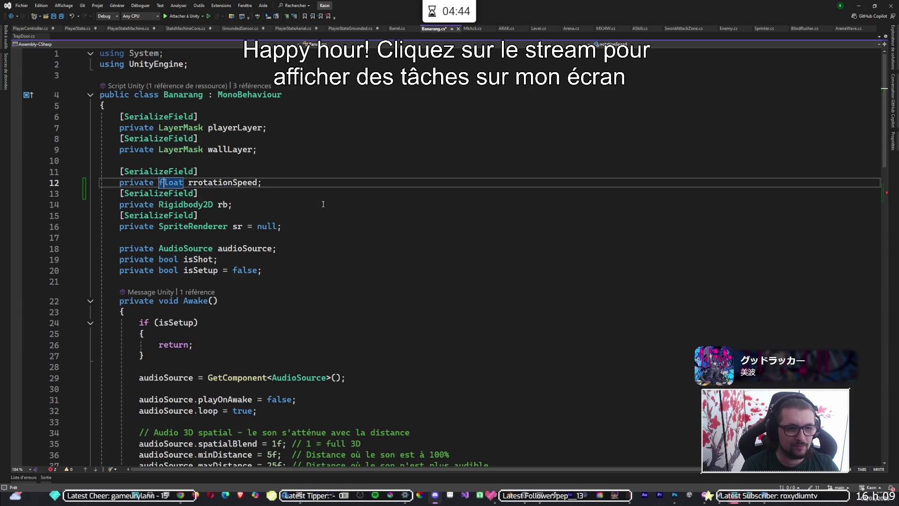
key("ctrl+Right")
key("Delete")
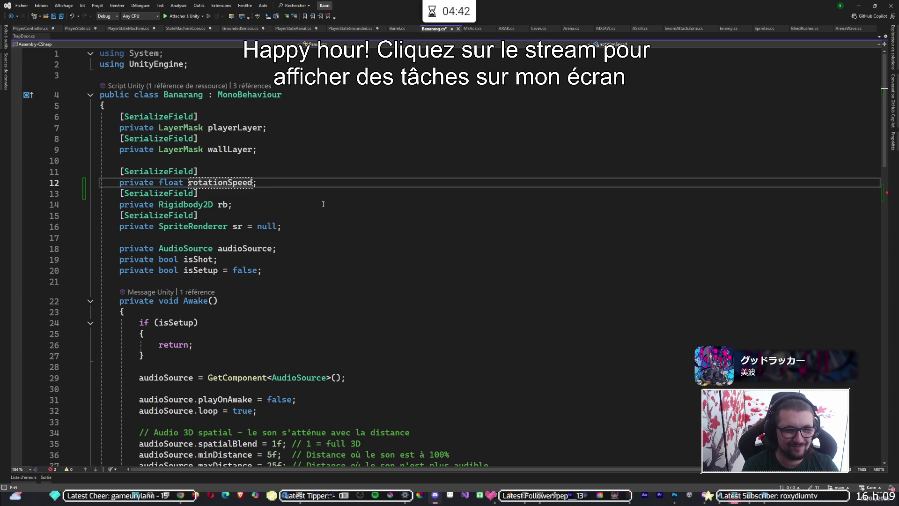
Step: Finish the Rotate line with Time.deltaTime * rotationSpeed; and save the script
scroll("down", 3)
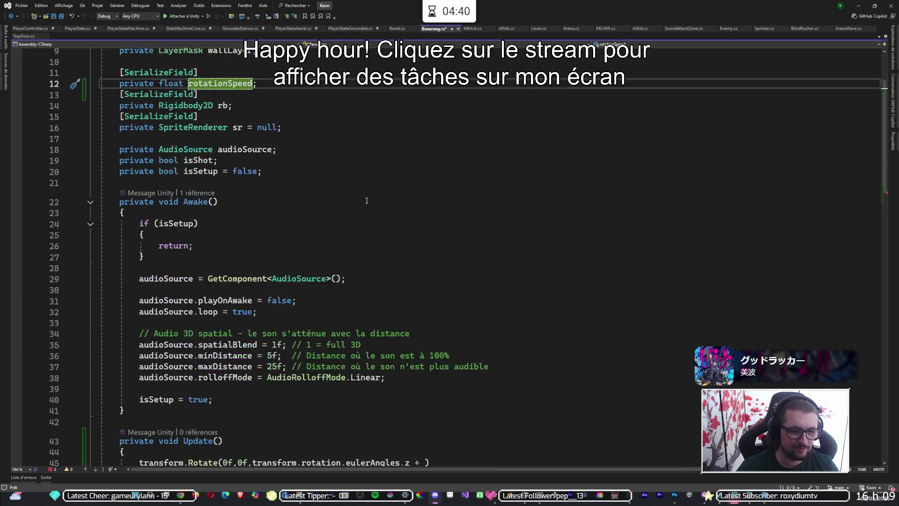
left_click(426, 232)
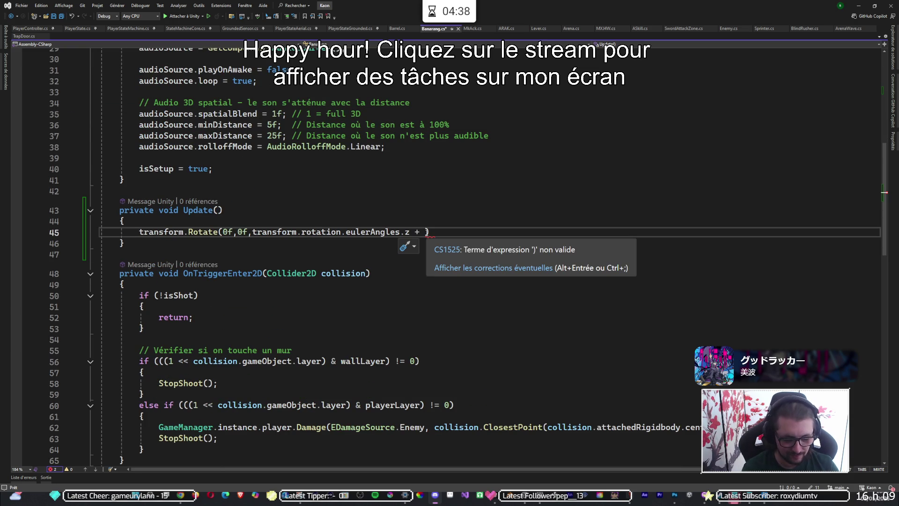
type("Time.de")
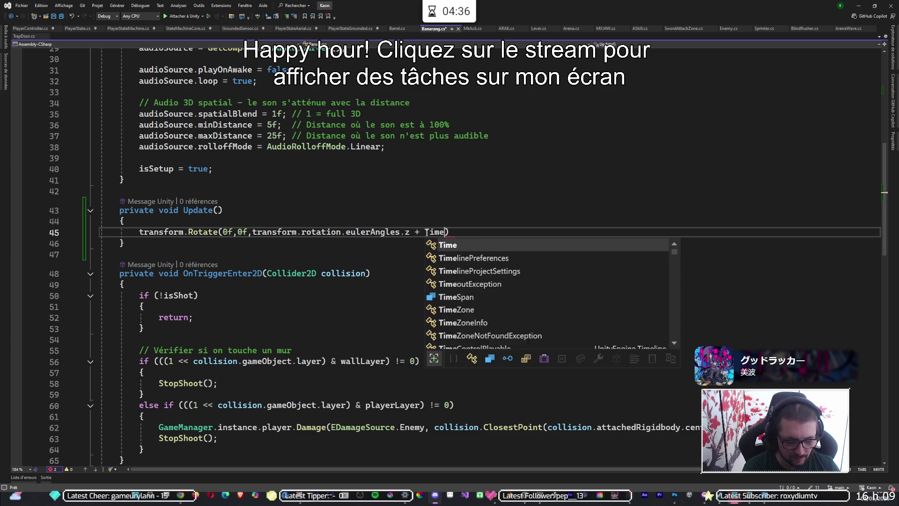
key("Tab")
type("* ")
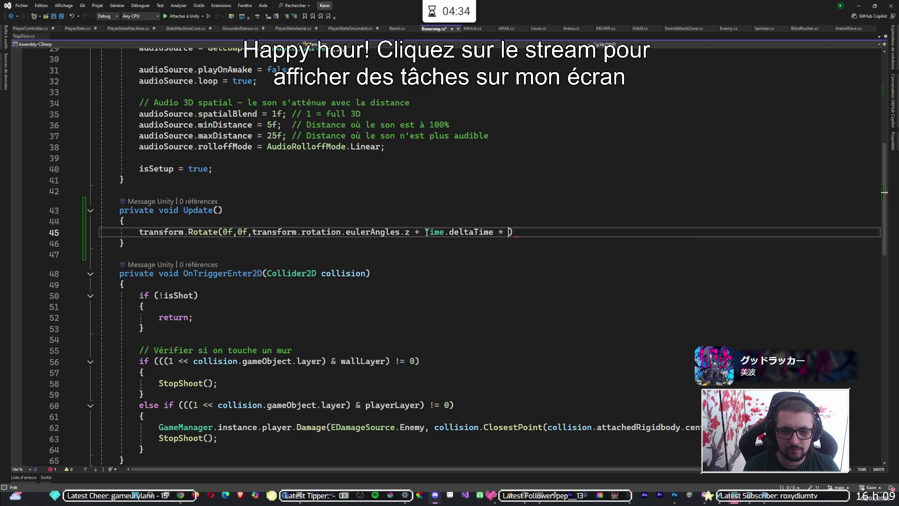
type("rota")
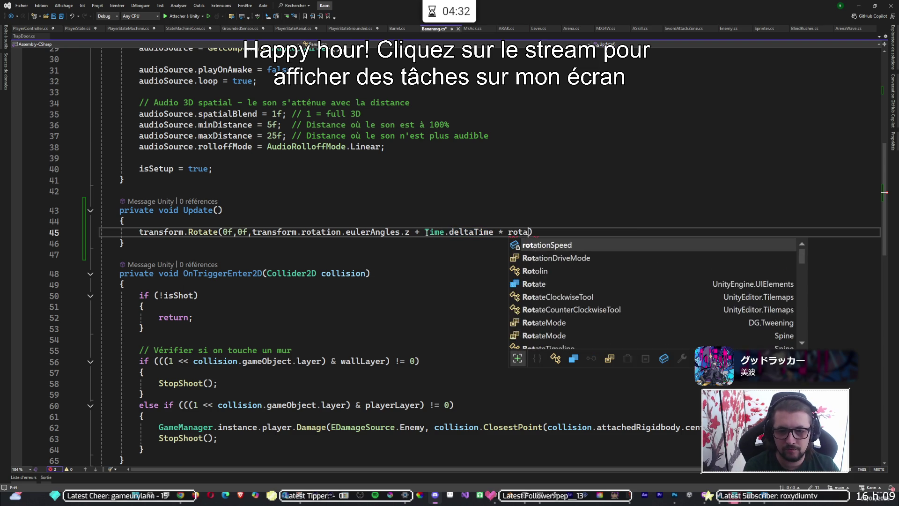
key("Tab")
type(";")
key("ctrl+s")
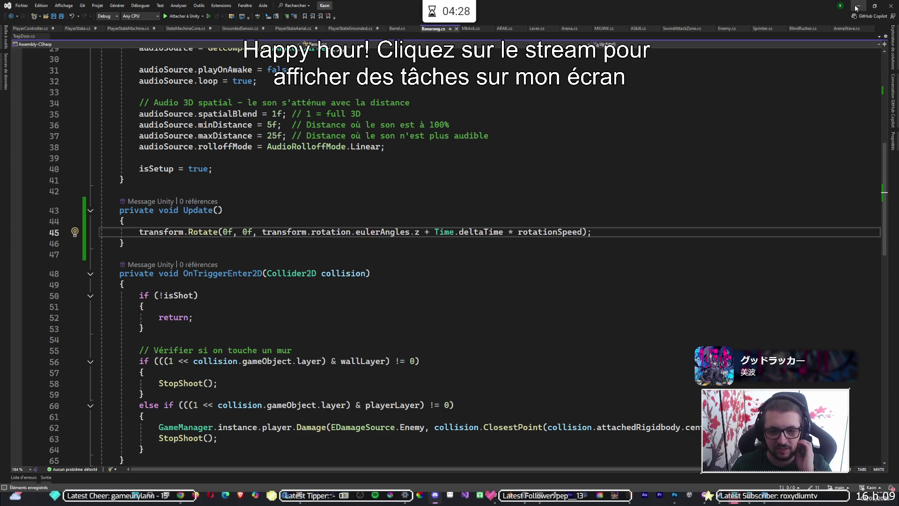
left_click(857, 8)
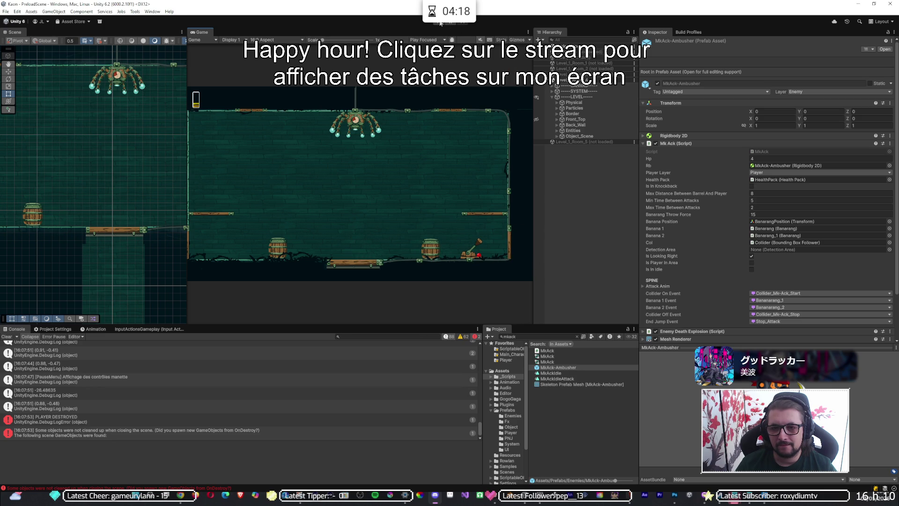
Step: Playtest the ambusher and inspect the spawned Banarang_1's Rotation Speed, then stop playing
left_click(441, 22)
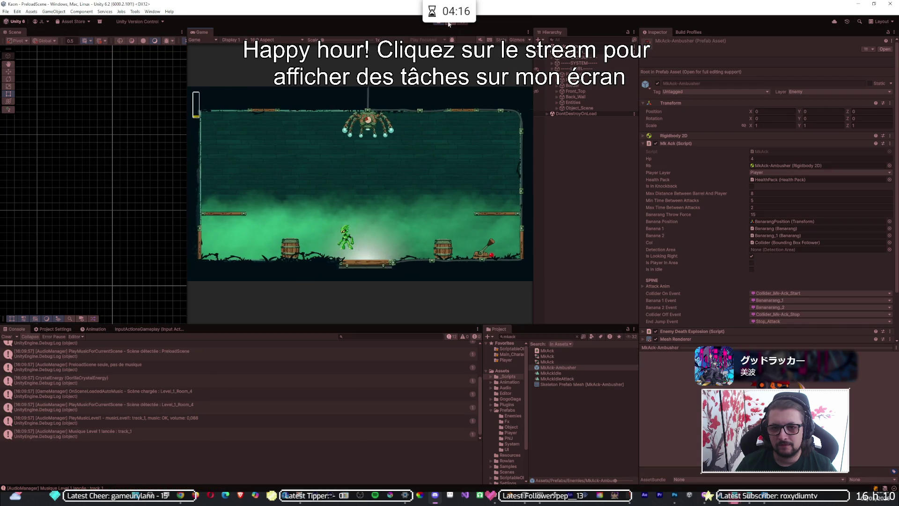
key("d")
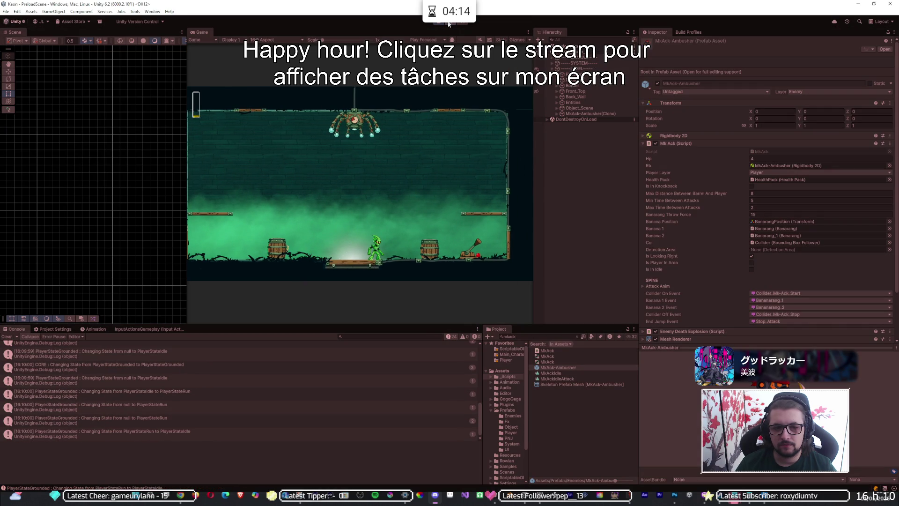
left_click(556, 114)
left_click(584, 136)
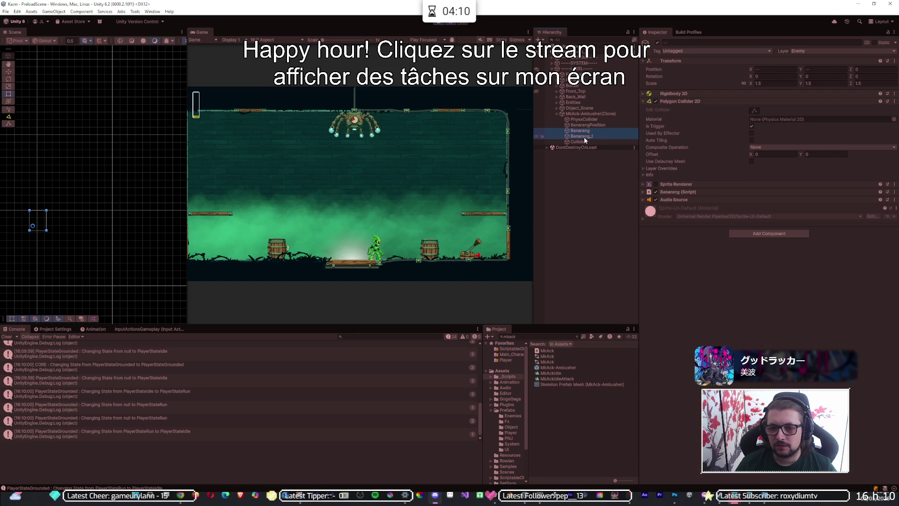
left_click(673, 104)
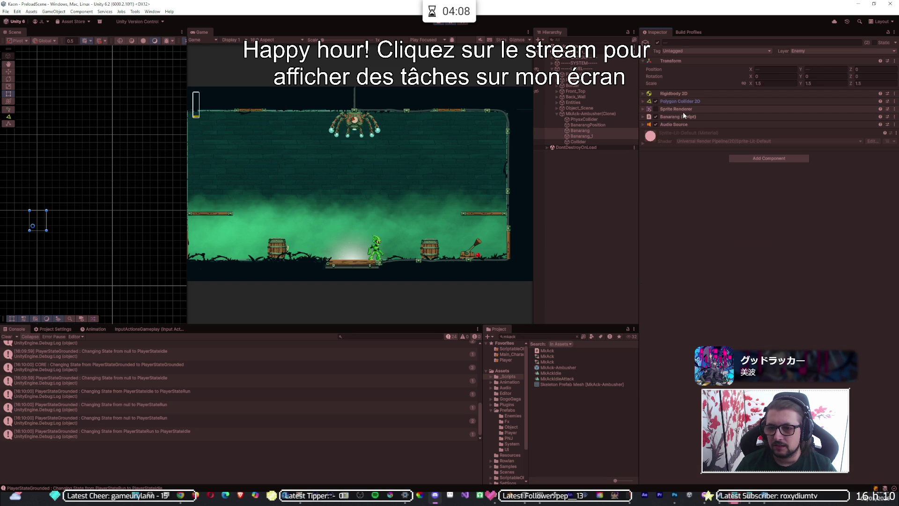
left_click(688, 117)
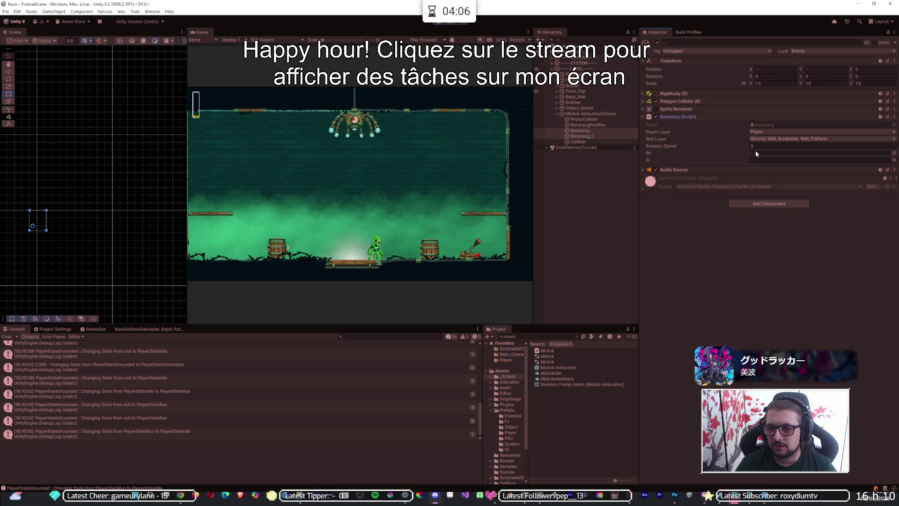
left_click(762, 147)
type("5")
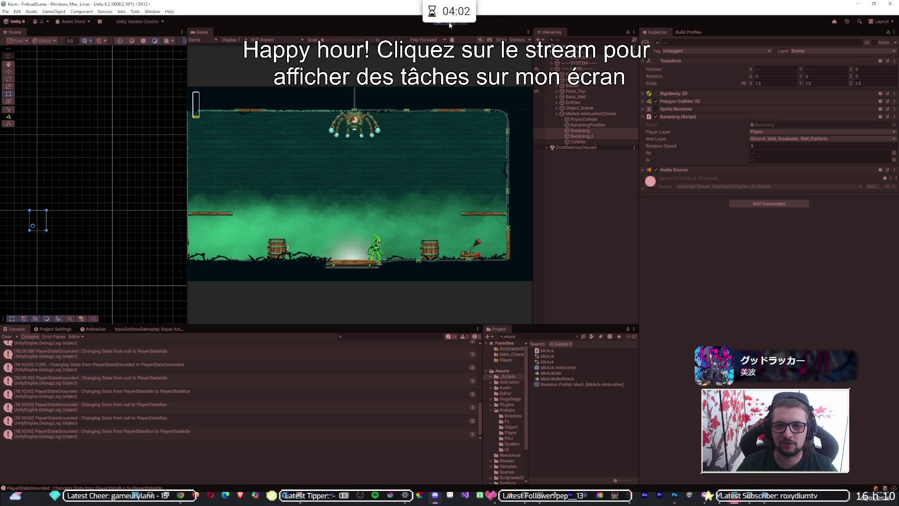
key("shift+space")
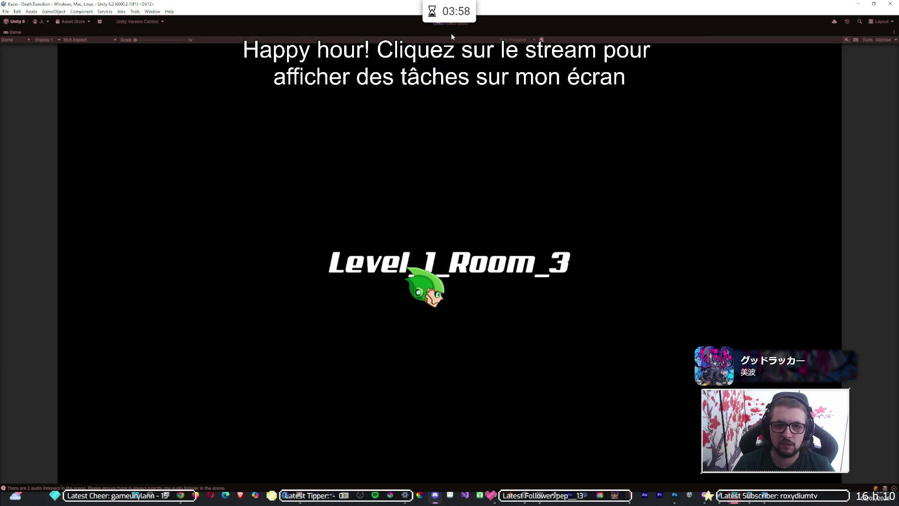
left_click(443, 26)
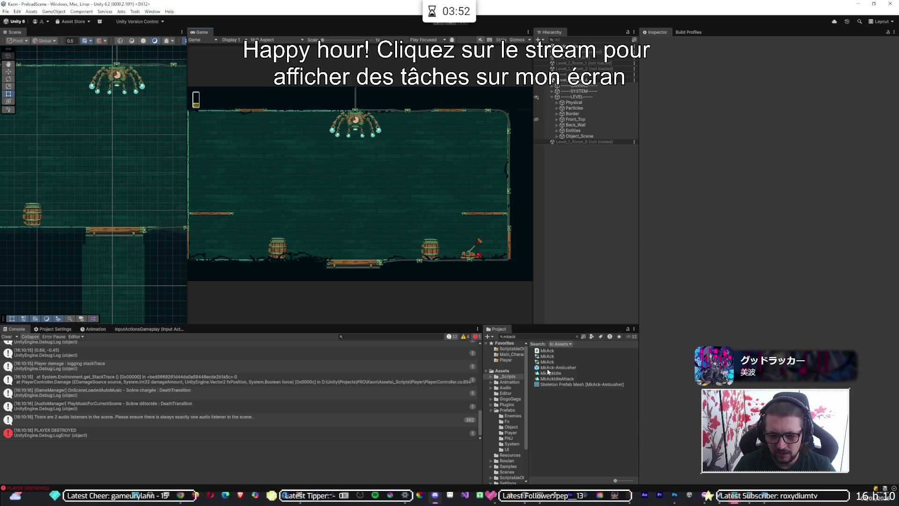
Step: In the MkAck-Ambusher prefab, set both Banarang bananas' Rotation Speed to 8 and play
left_click(548, 369)
double_click(550, 368)
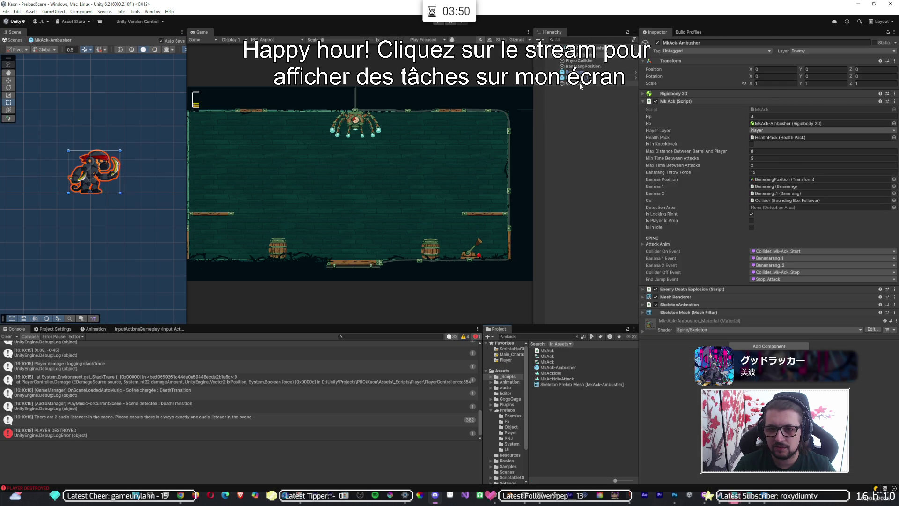
left_click(580, 72)
left_click(581, 77)
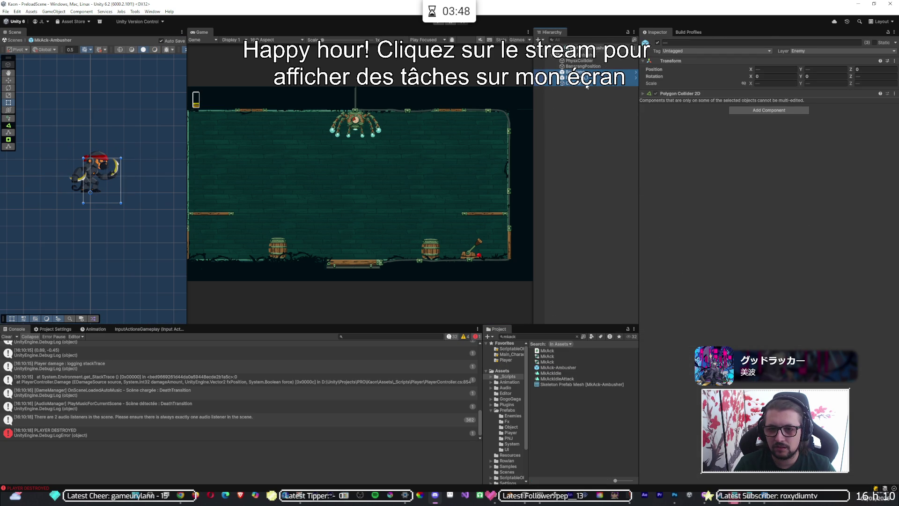
left_click(761, 164)
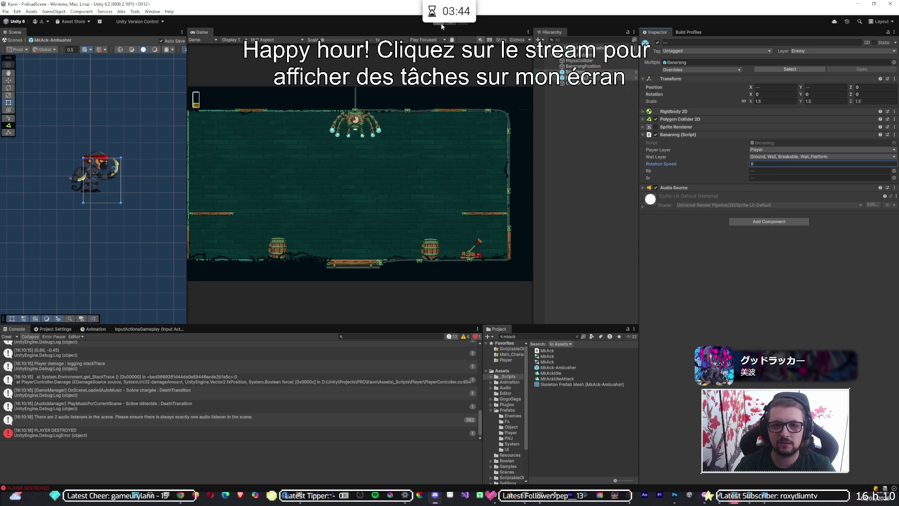
left_click(441, 23)
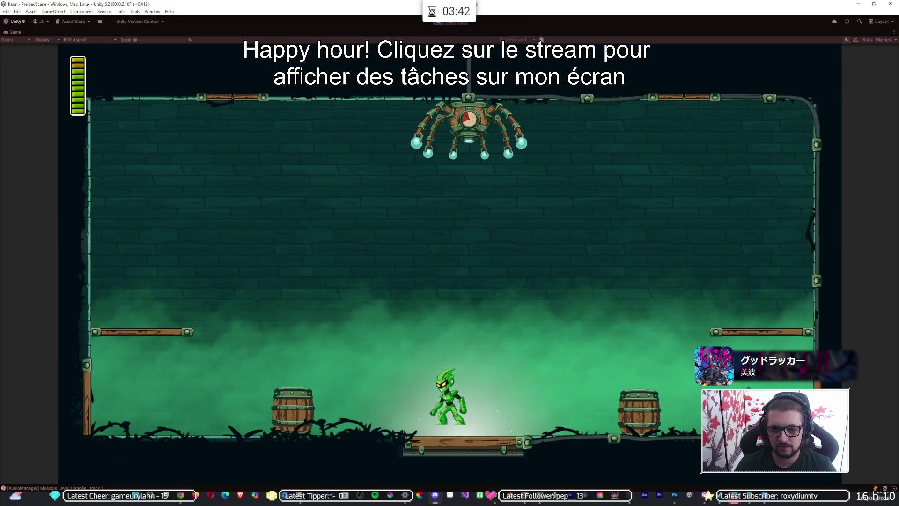
Step: Run and jump the player across the floor and upper-right platform while the ambusher throws bananas
key("Left")
key("Right")
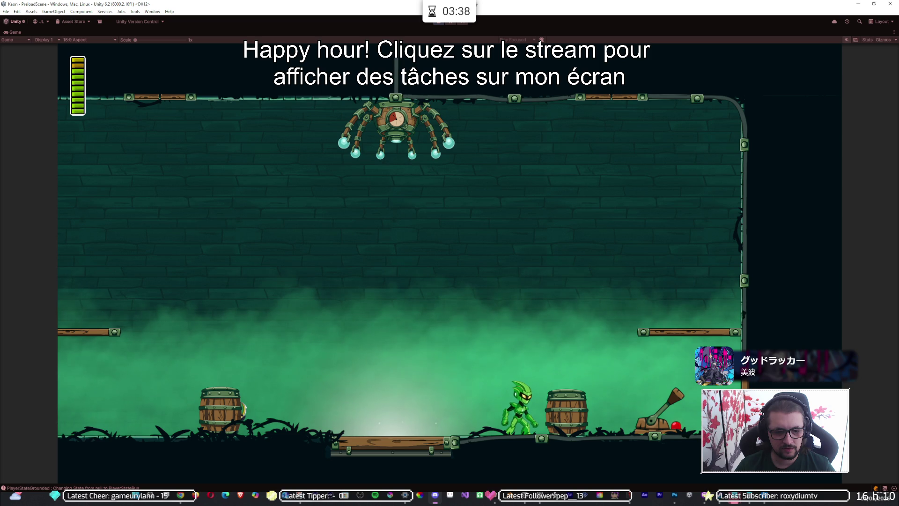
key("space")
key("Right")
key("Left")
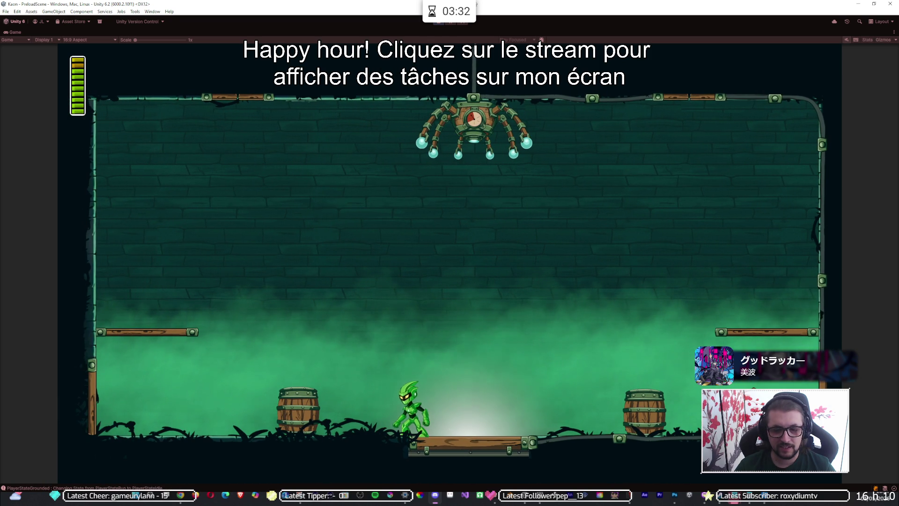
key("space")
key("Right")
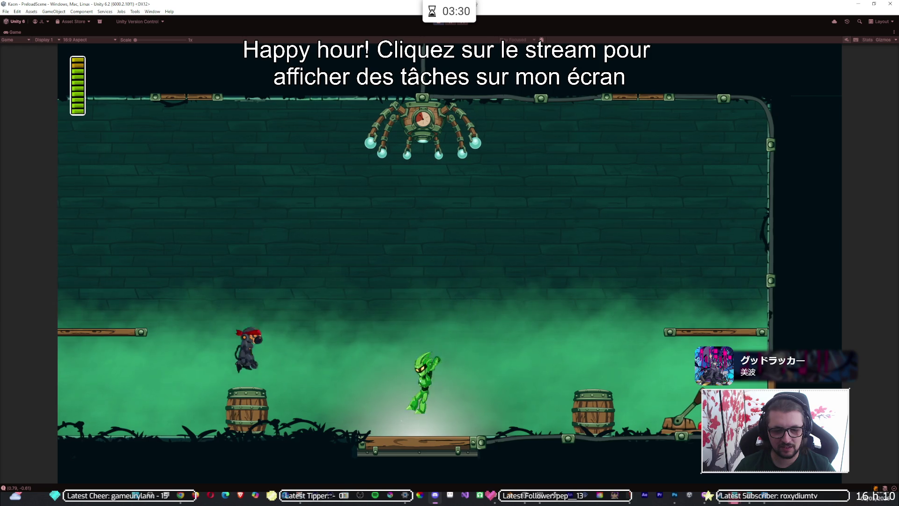
key("Right")
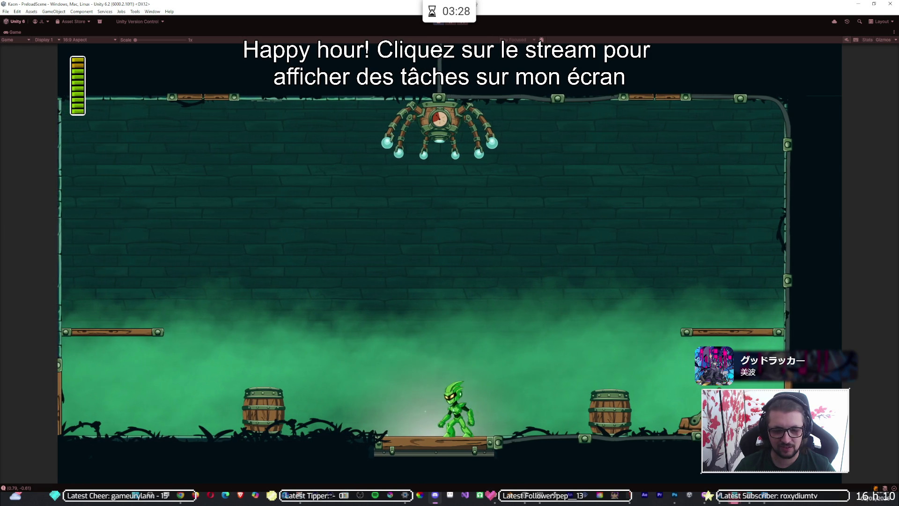
key("space")
key("Left")
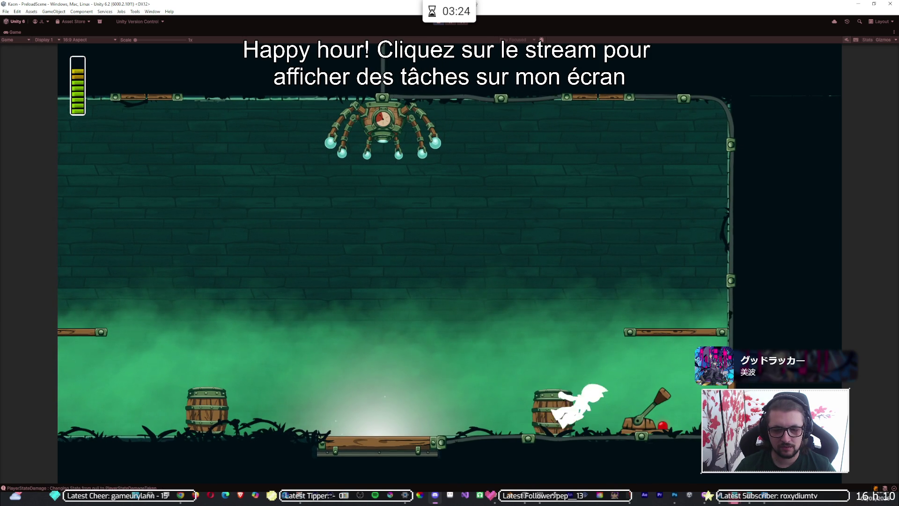
Step: Jump between the right platform and centre plank, then stop the playtest
key("Right")
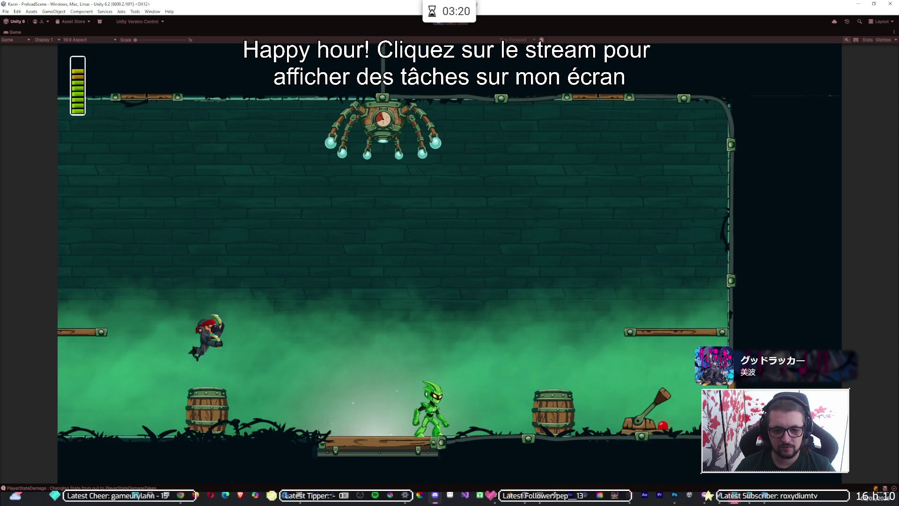
key("space")
key("Right")
key("Left")
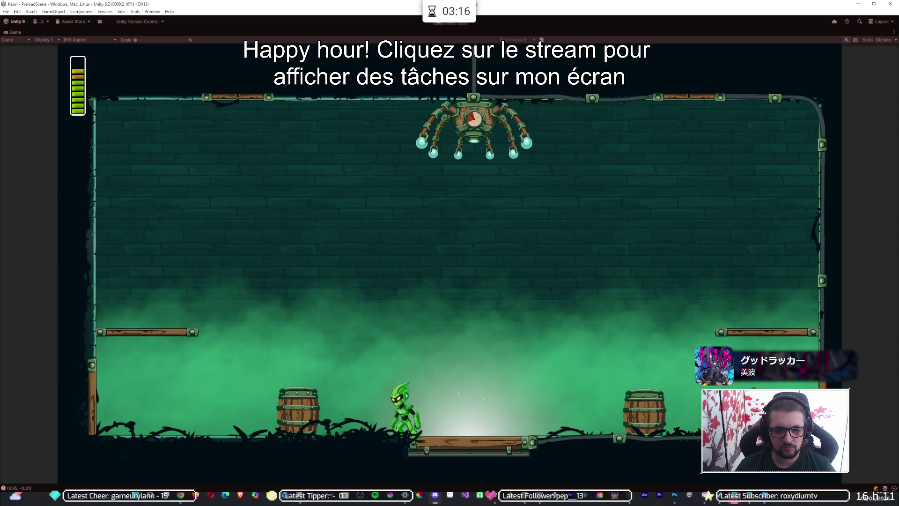
key("space")
key("Right")
key("Right")
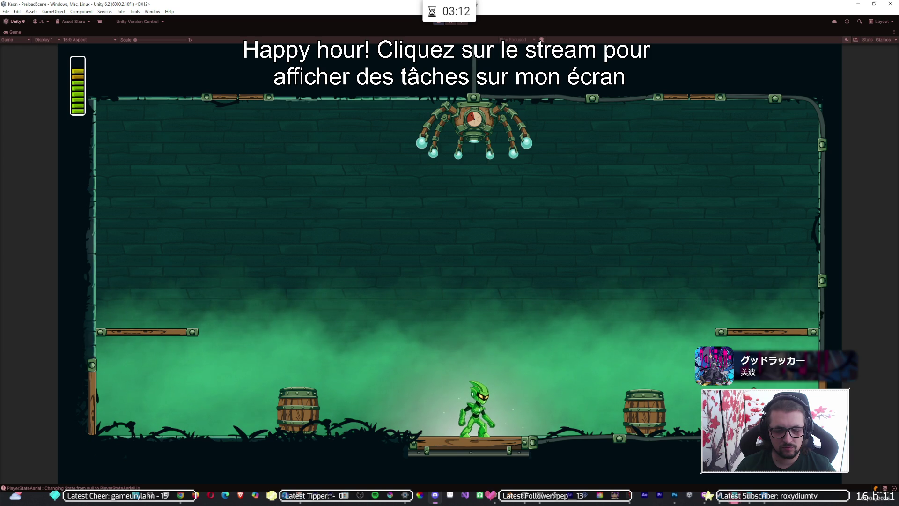
key("space")
key("space")
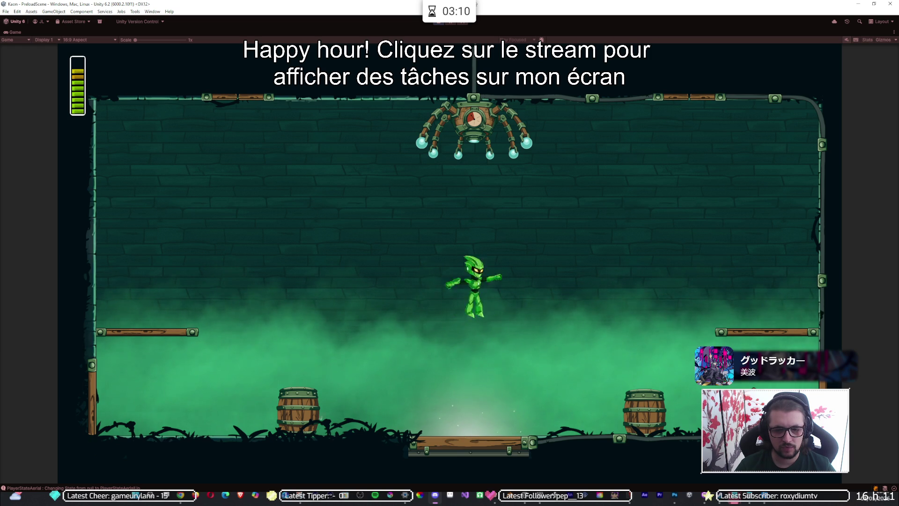
key("Right")
key("space")
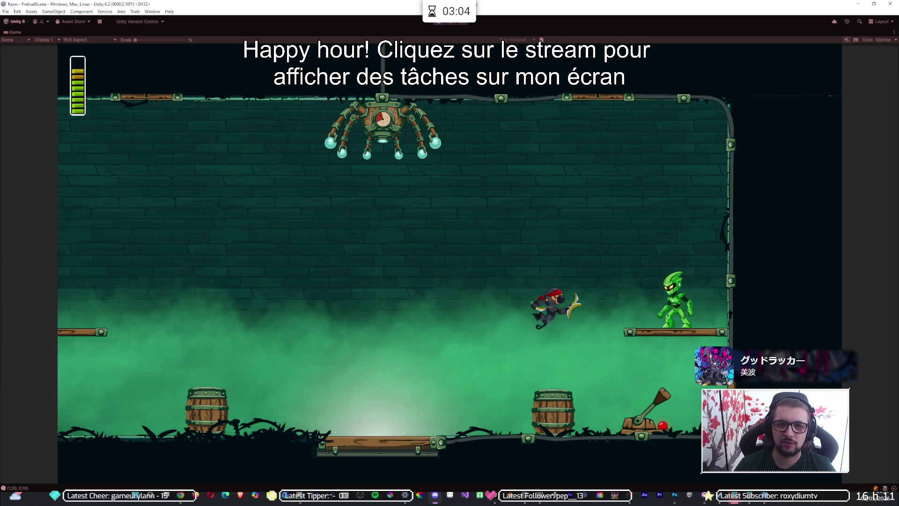
left_click(442, 24)
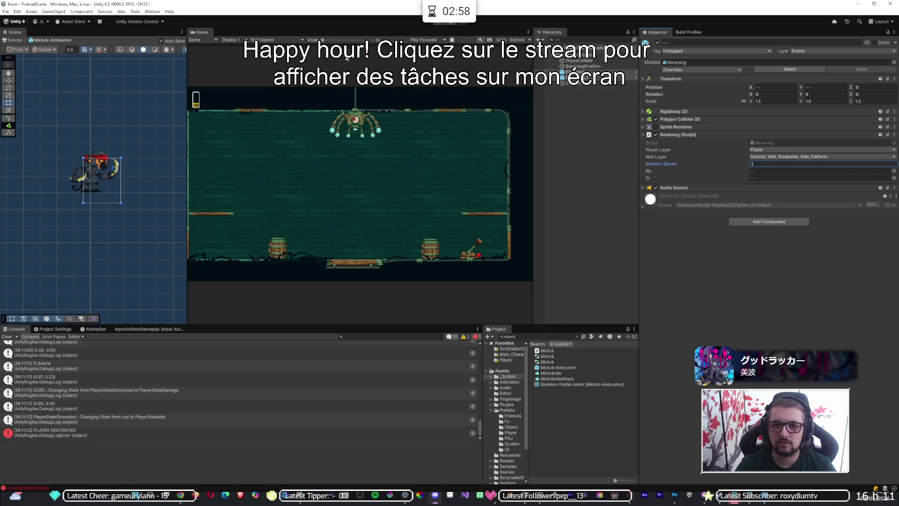
Step: Playtest the arena, running and jumping to watch bananas spinning at Rotation Speed 3
left_click(439, 24)
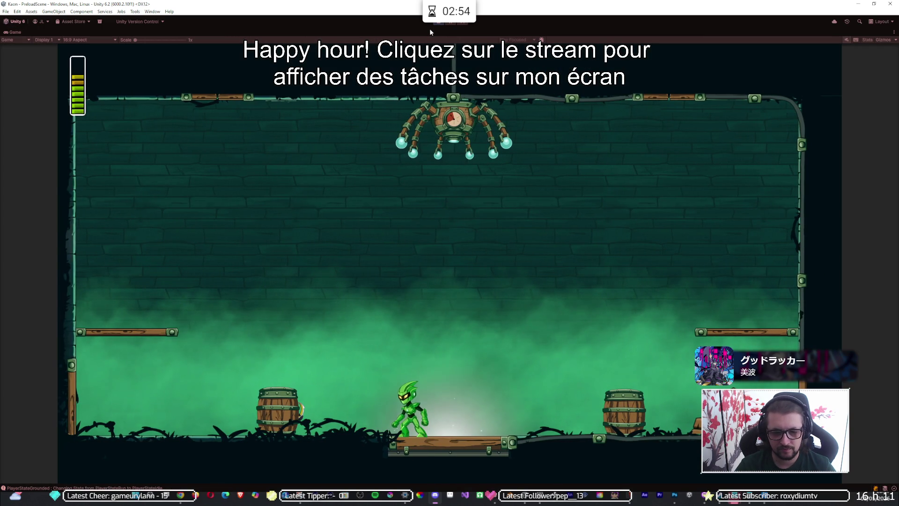
key("space")
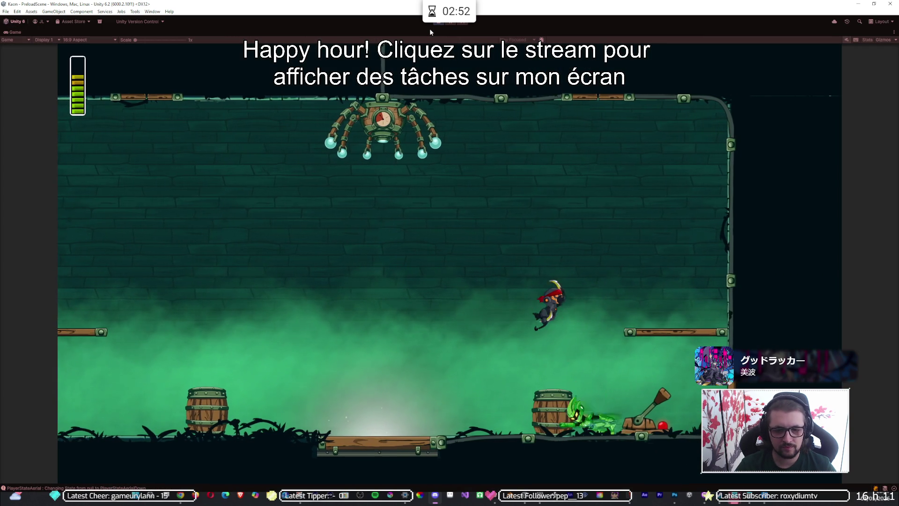
key("Left")
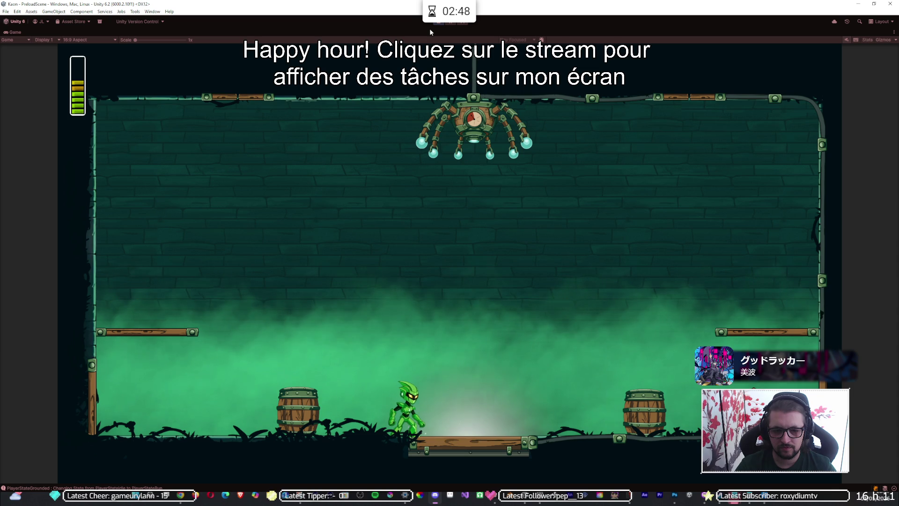
key("space")
key("Right")
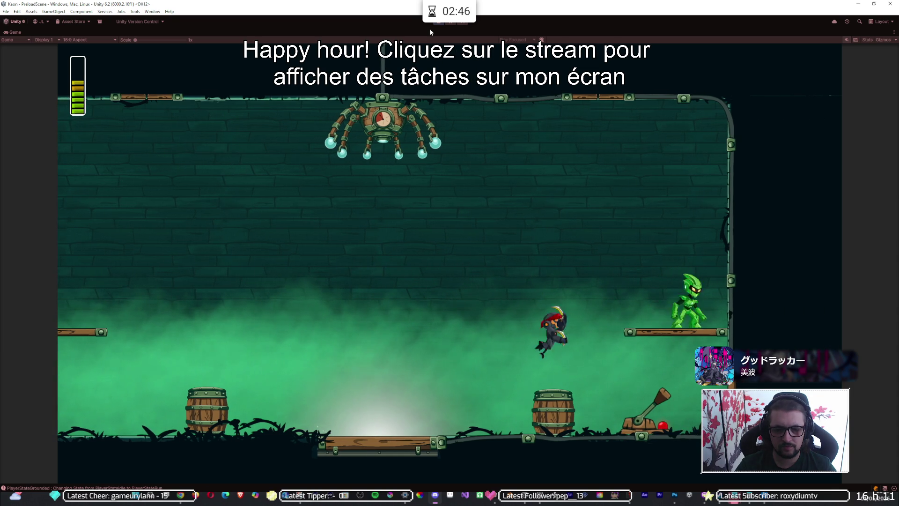
key("Left")
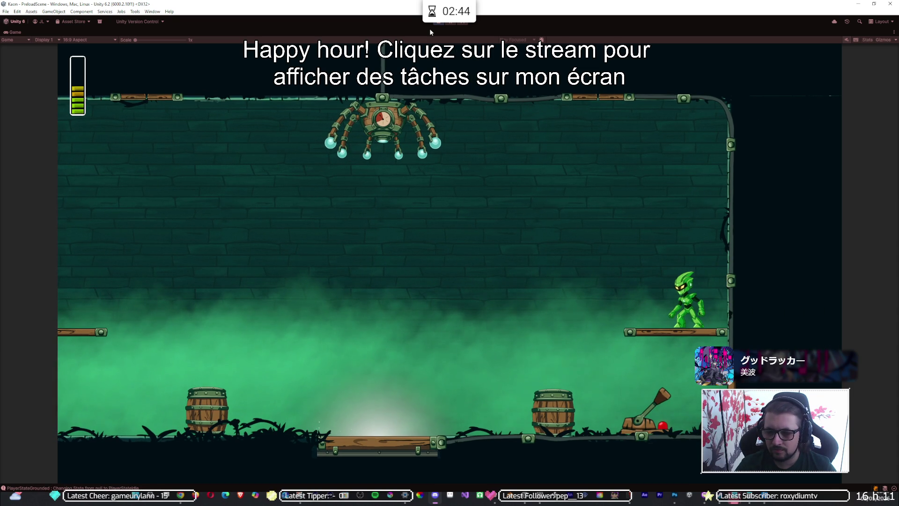
key("Left")
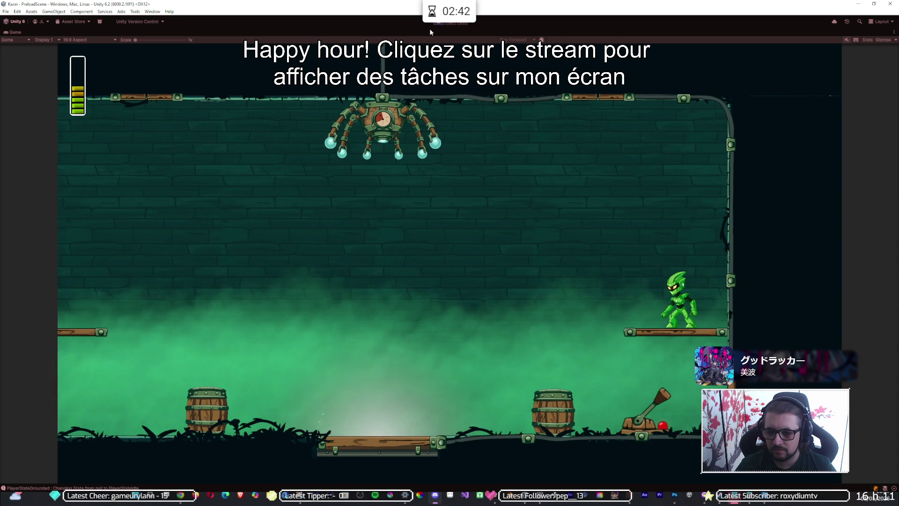
key("space")
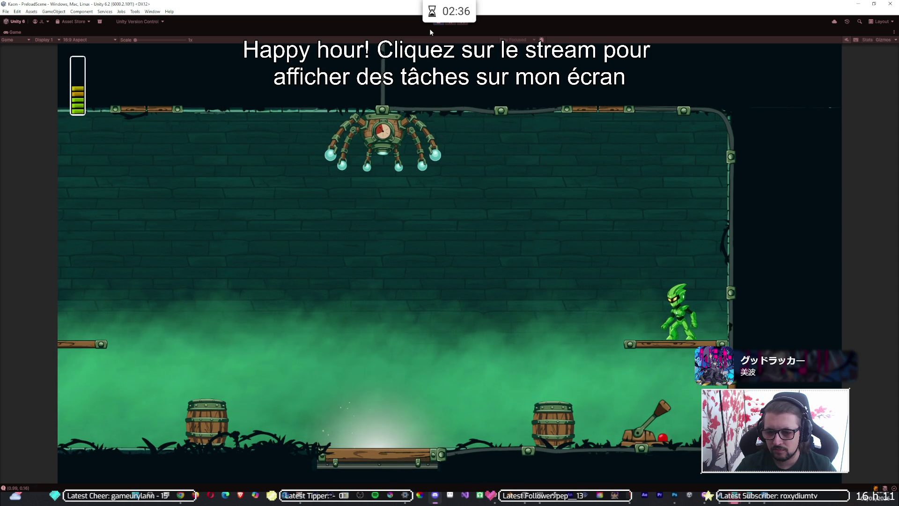
key("space")
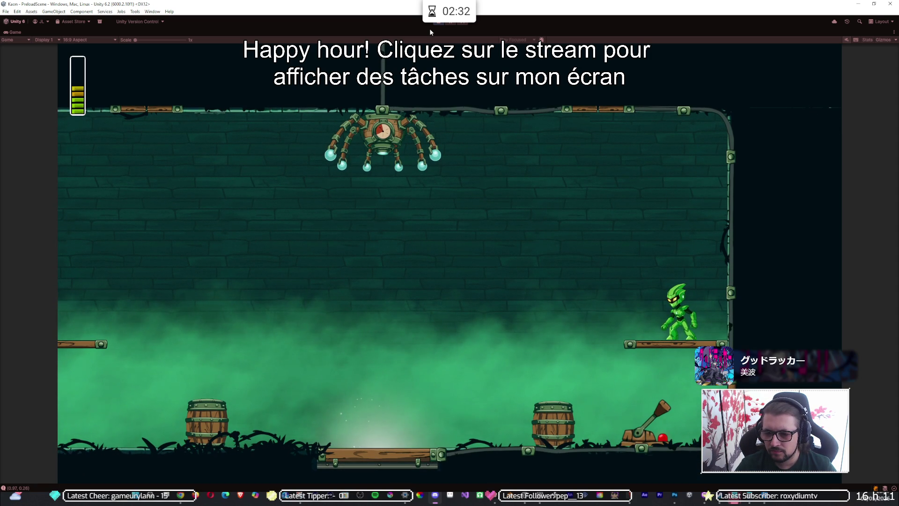
key("space")
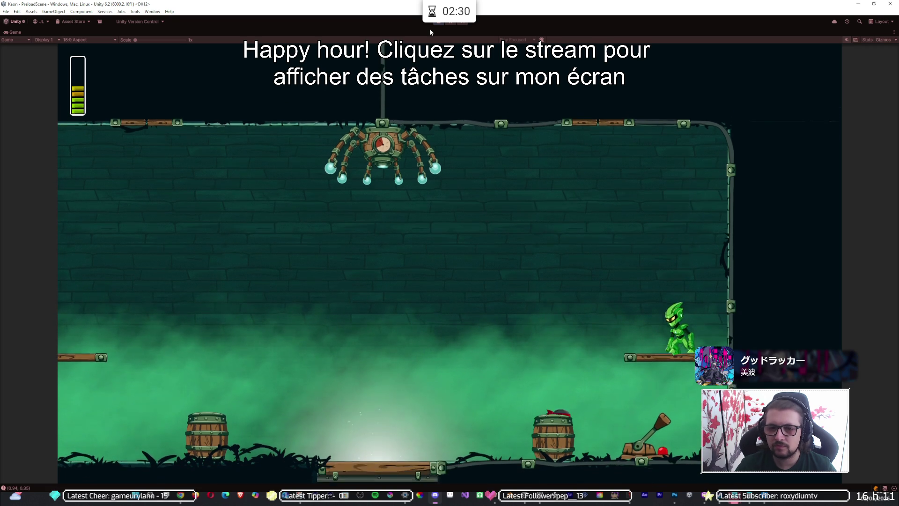
Step: Set Rotation Speed to 1 and test it in the maximized Game view
key("shift+space")
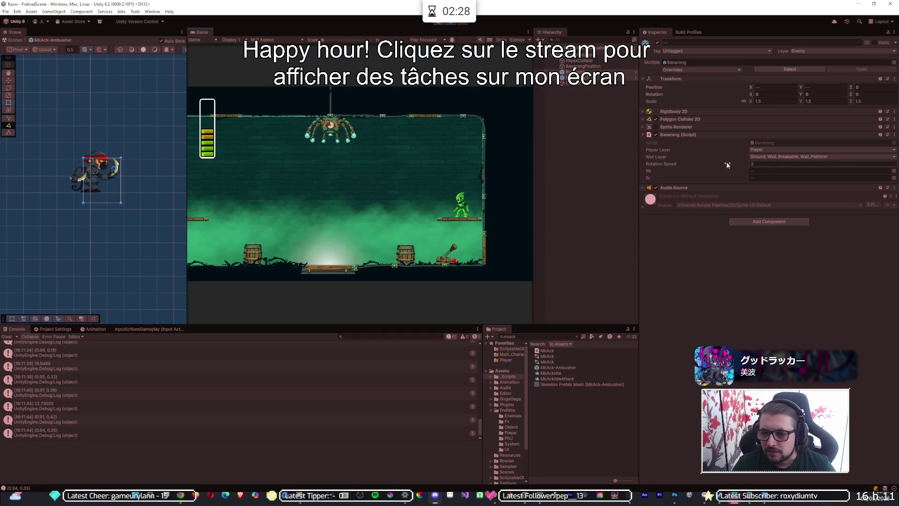
left_click(769, 163)
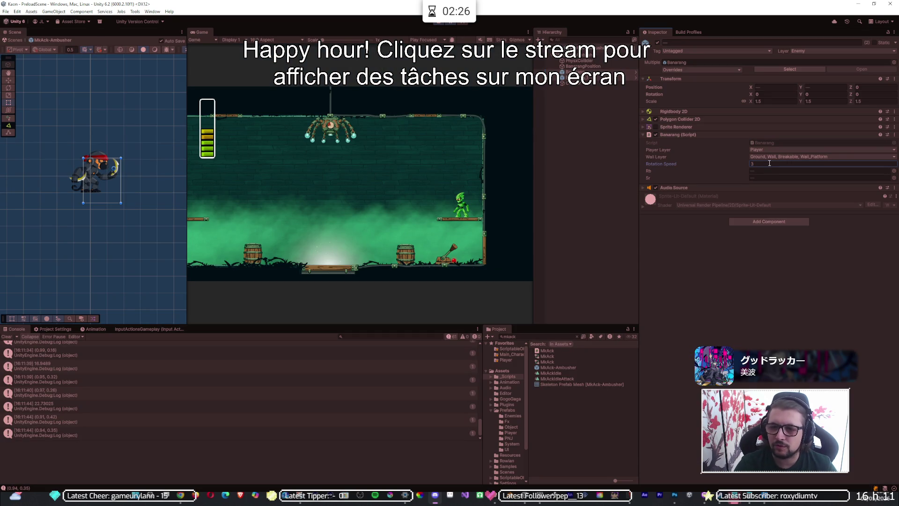
type("1")
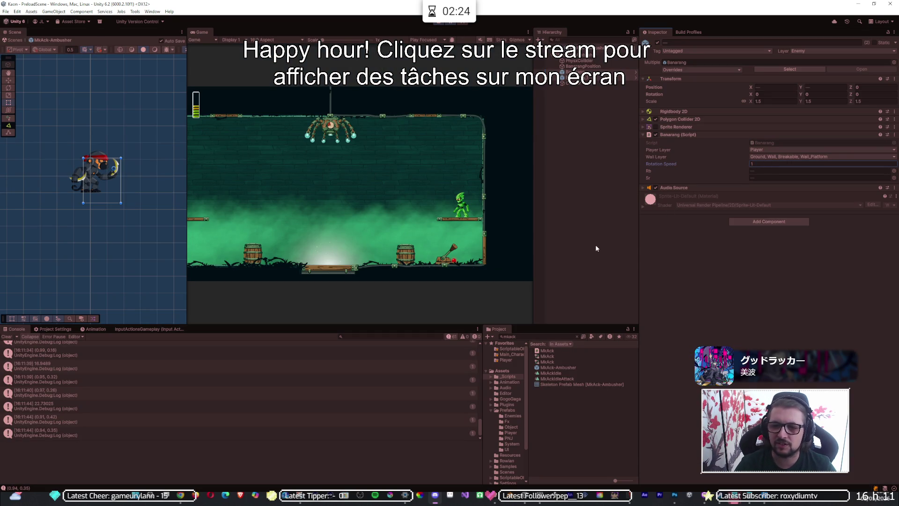
key("shift+space")
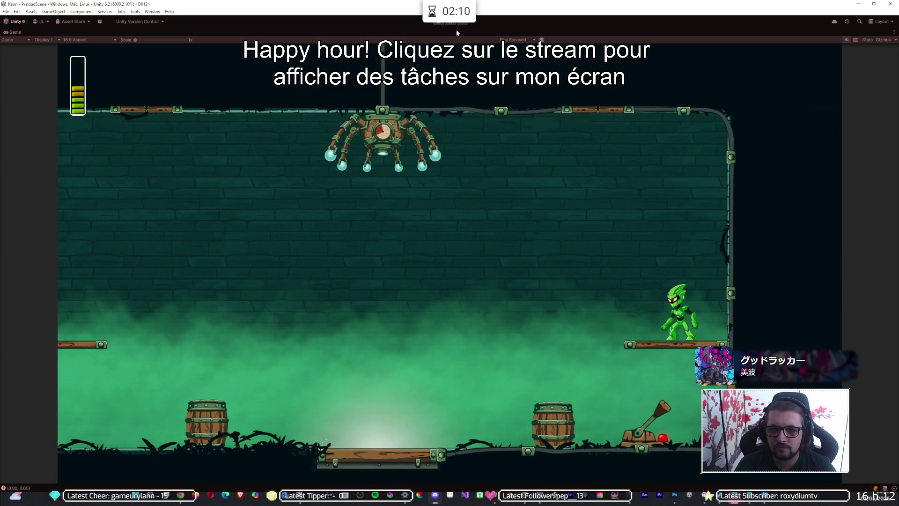
Step: Lower Rotation Speed to 0.3, test it maximized, then exit prefab editing
double_click(456, 30)
left_click(761, 162)
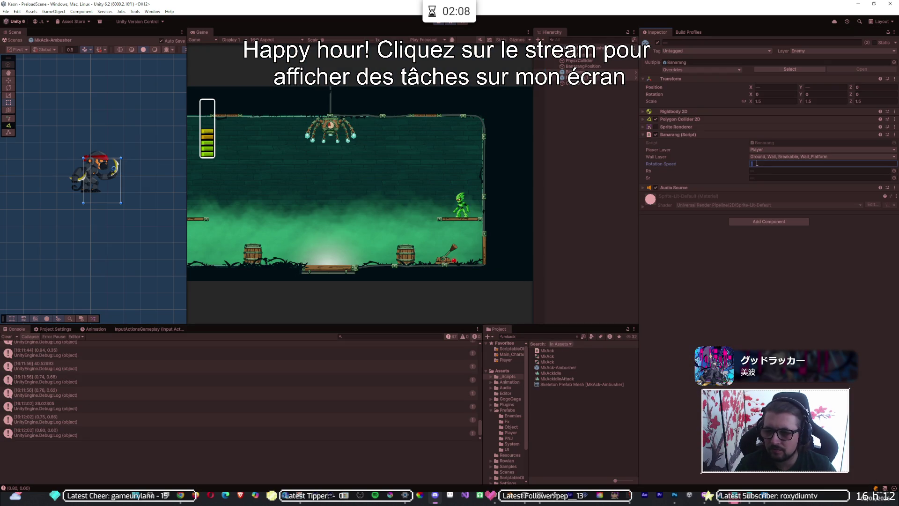
type("0.3")
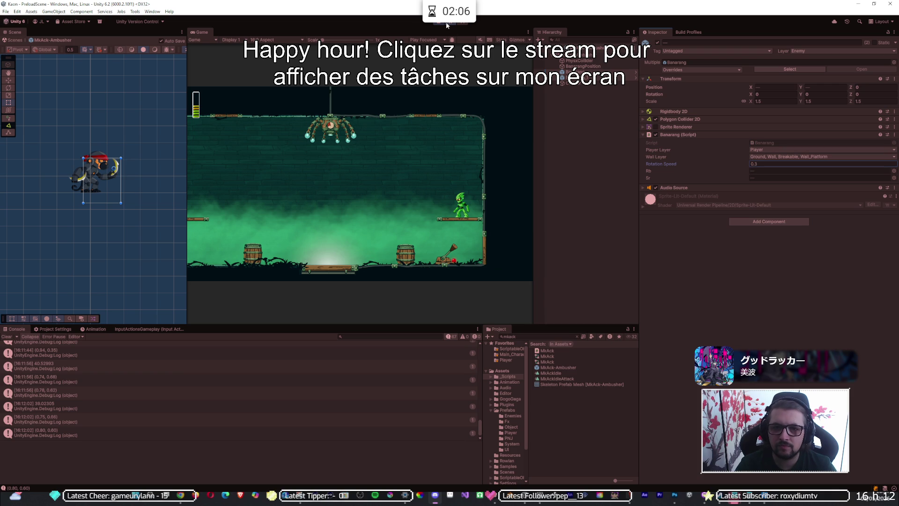
double_click(446, 30)
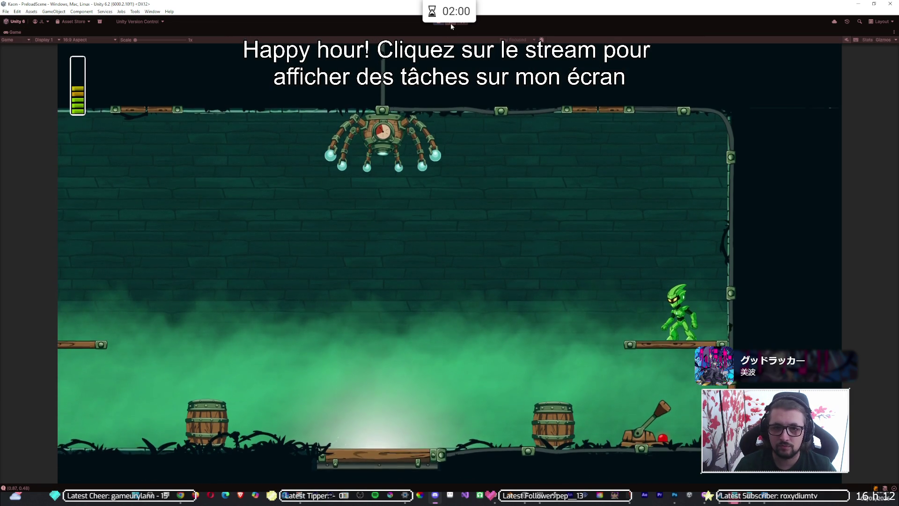
double_click(447, 30)
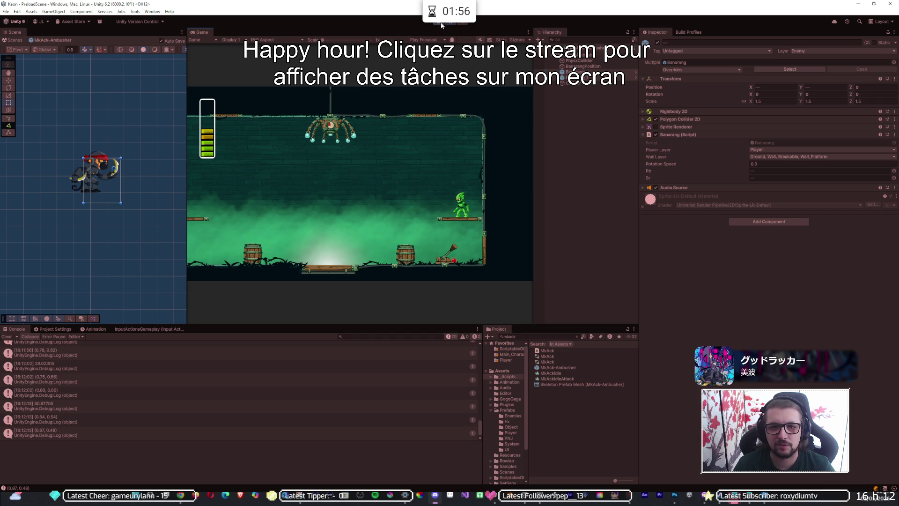
left_click(539, 48)
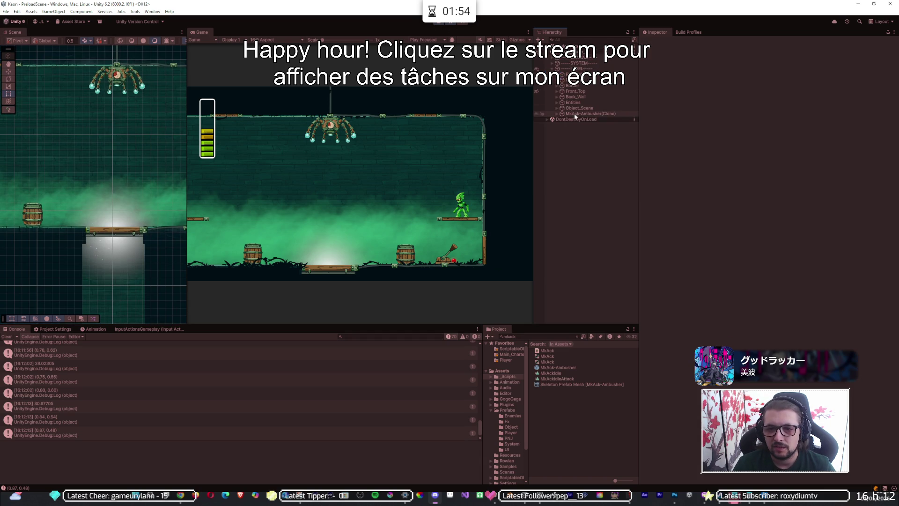
Step: Select Banarang and Banarang_1 under MkAck-Ambusher(Clone) and jump to provoke a banana throw
left_click(556, 113)
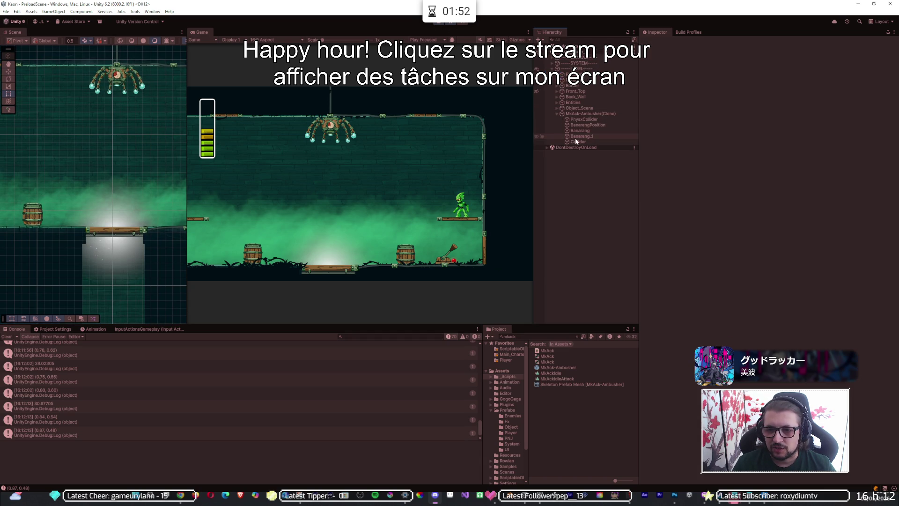
left_click(576, 135)
left_click(579, 131)
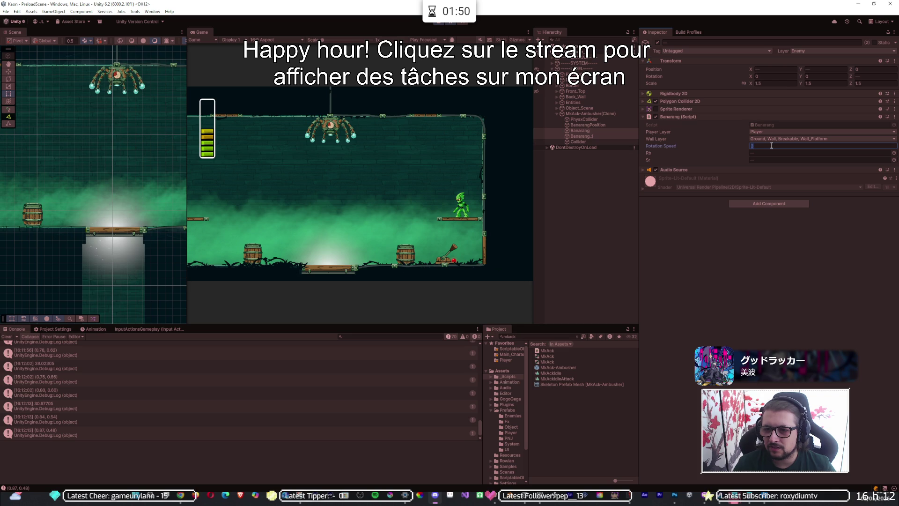
type("3")
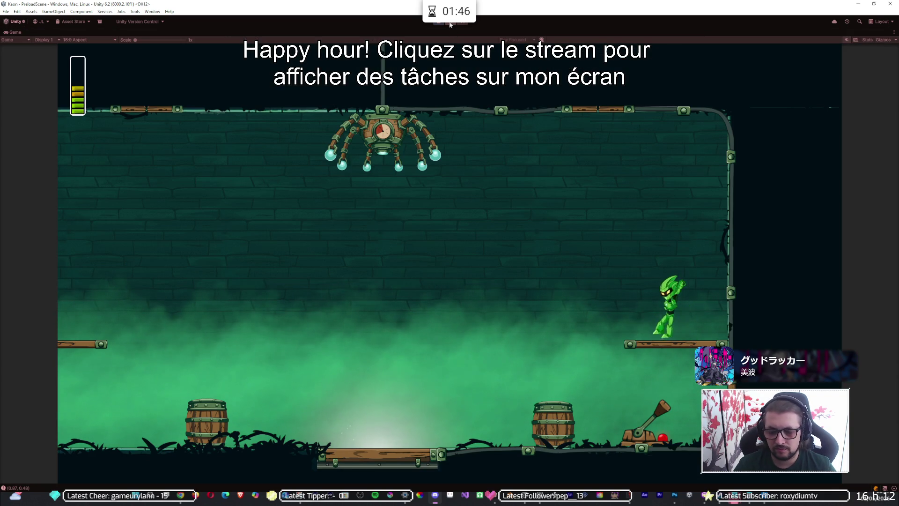
key("space")
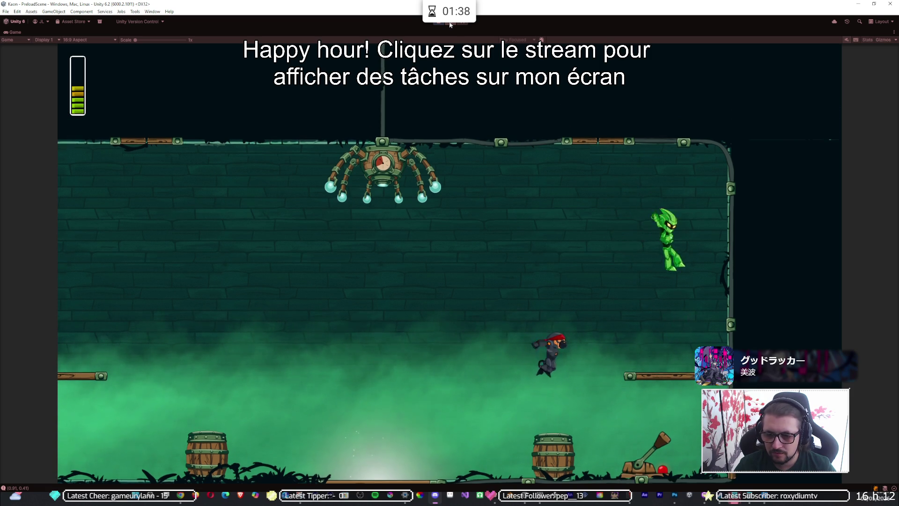
left_click(450, 25)
Step: Set the spawned bananas' Rotation Speed to 0.01 and test in the maximized Game view
left_click(773, 146)
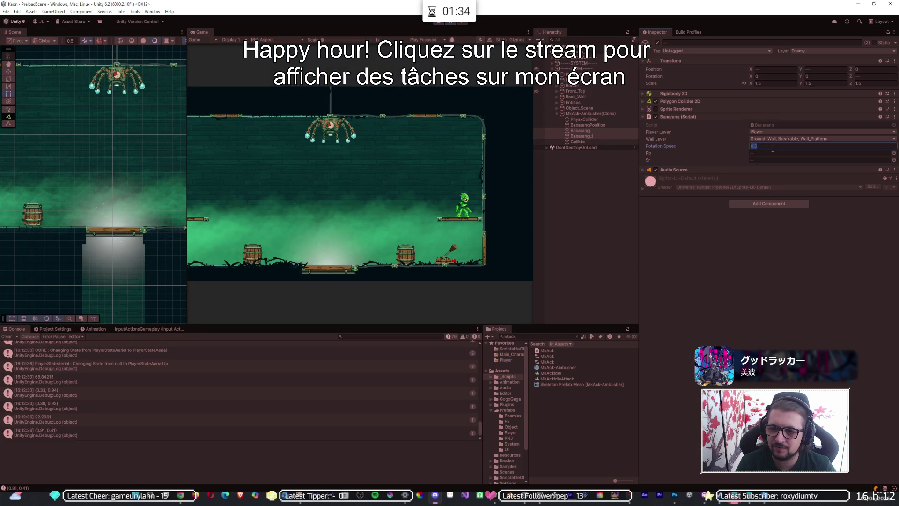
type("07")
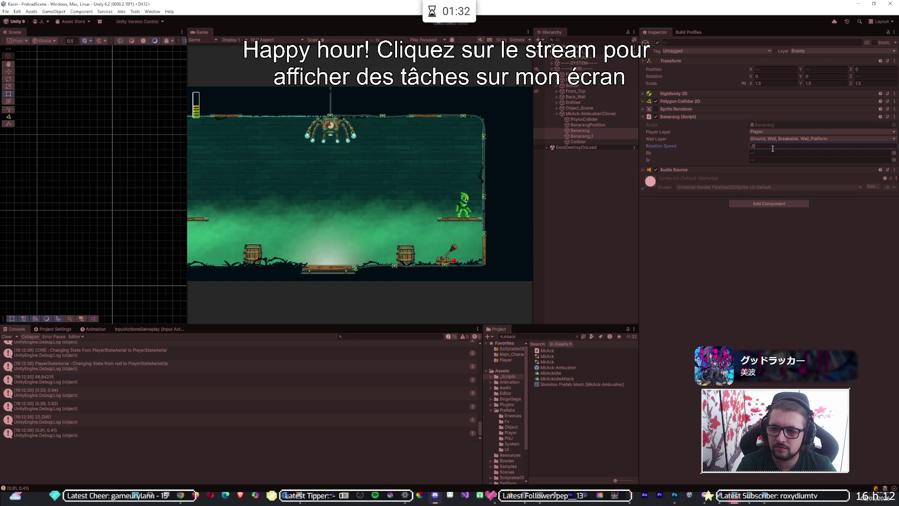
left_click(449, 29)
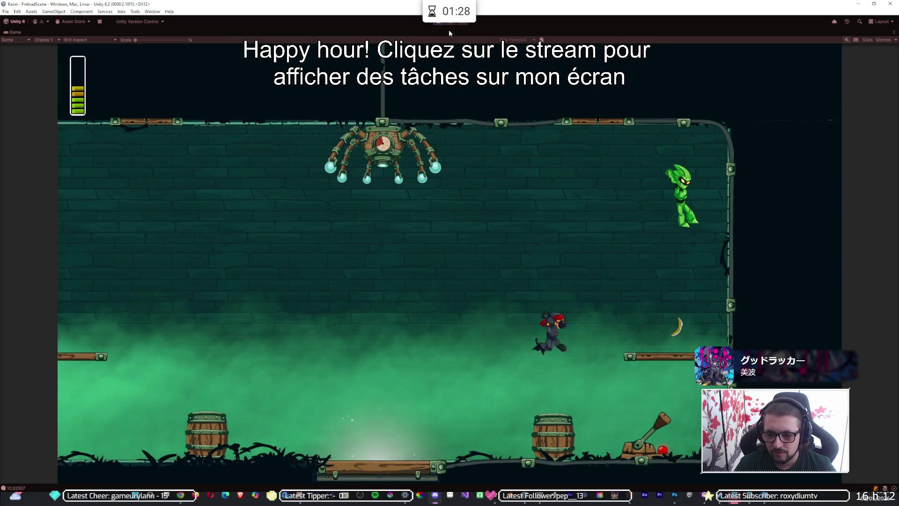
left_click(449, 25)
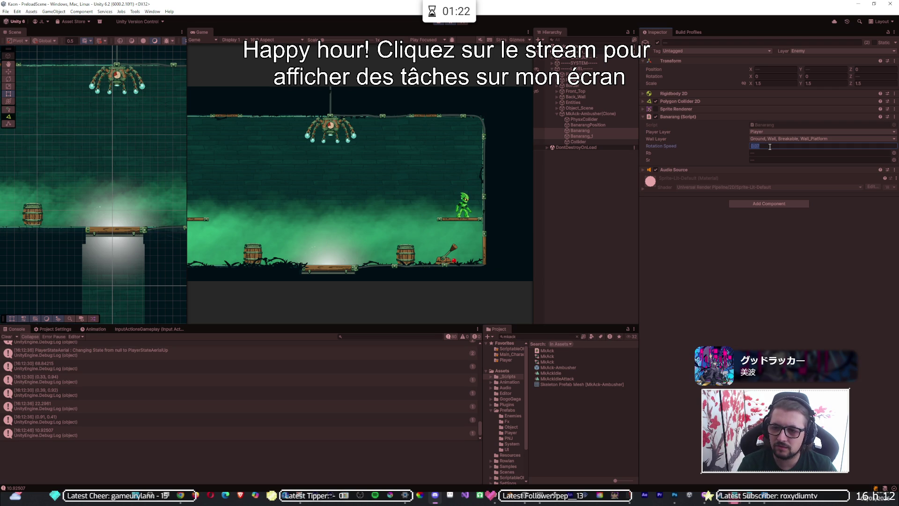
type(".01")
key("Return")
key("shift+space")
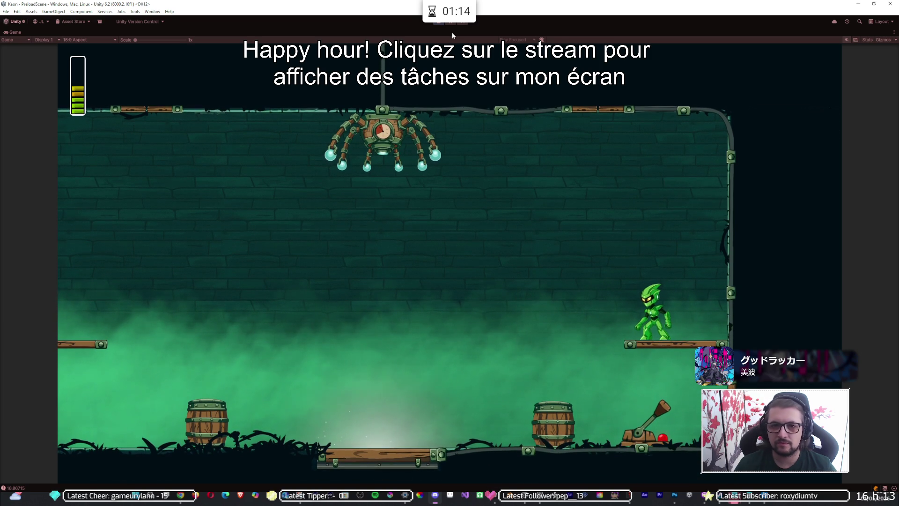
Step: Lower Rotation Speed to 0.001 and run and jump to watch the slower spin
left_click(452, 23)
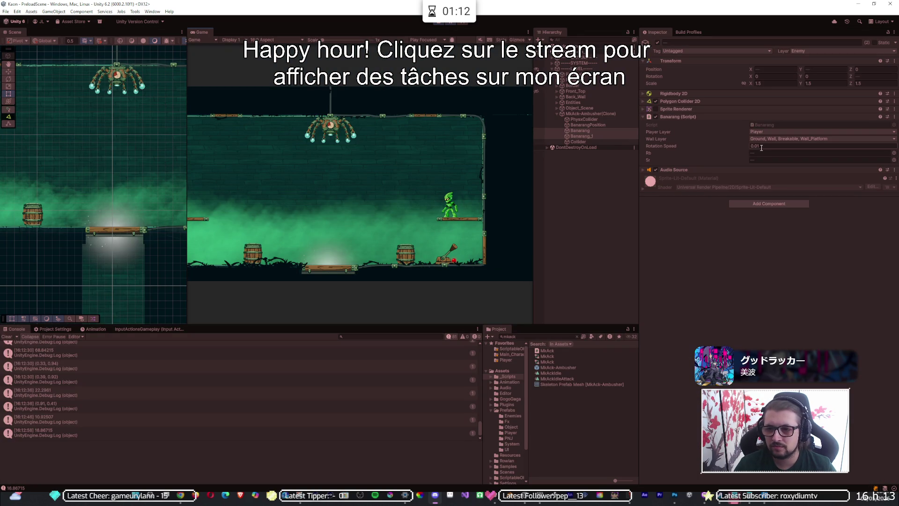
type("1")
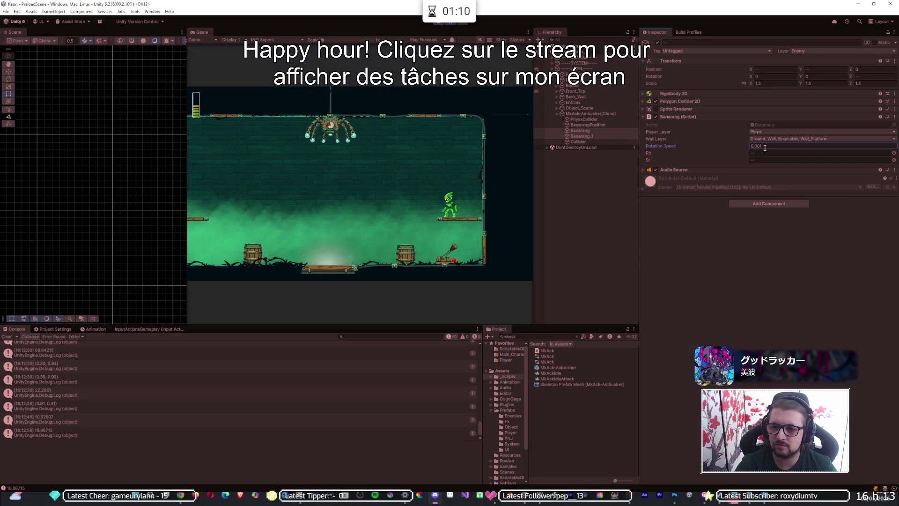
key("Return")
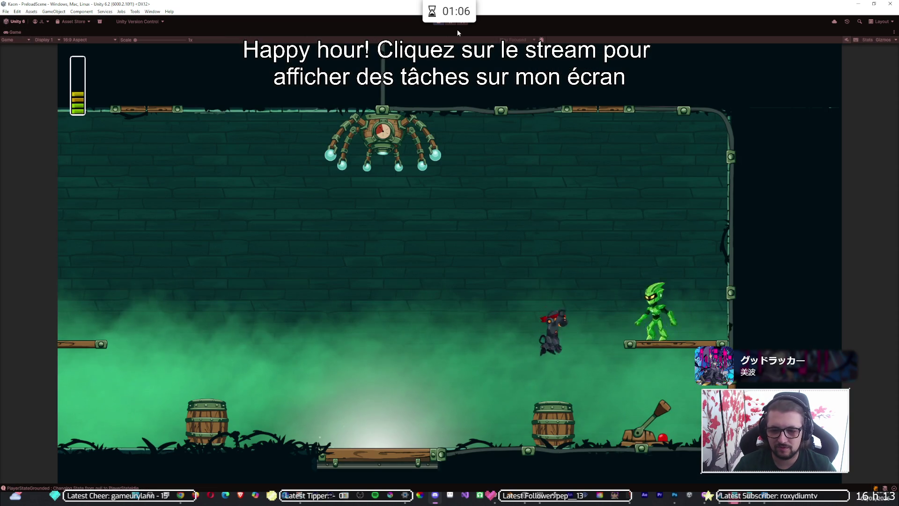
key("d")
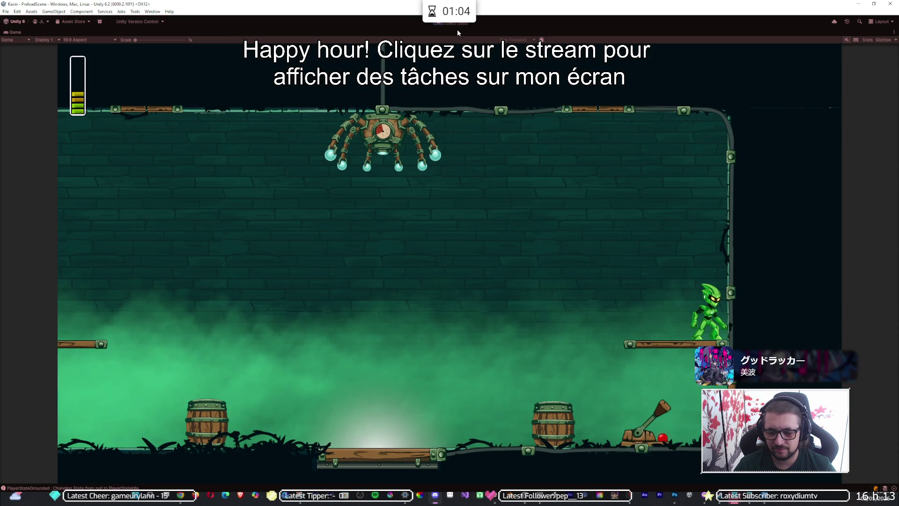
key("space")
key("a")
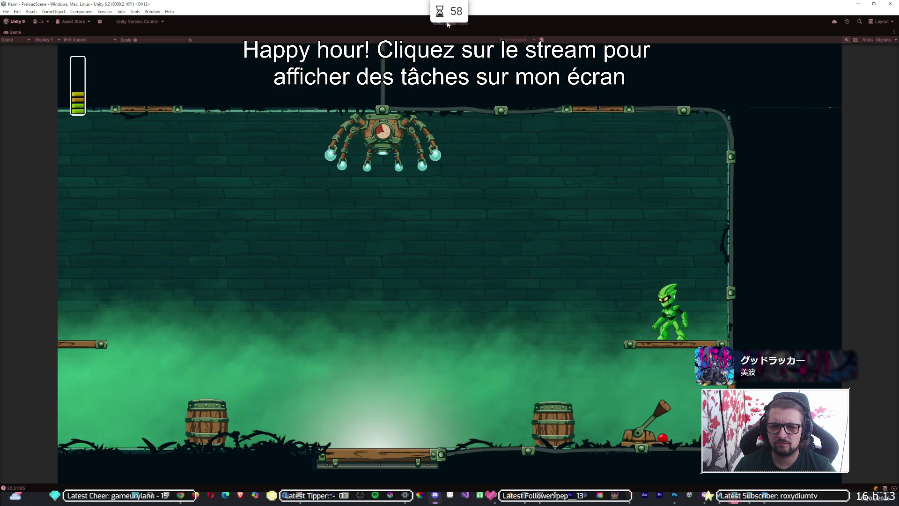
left_click(449, 24)
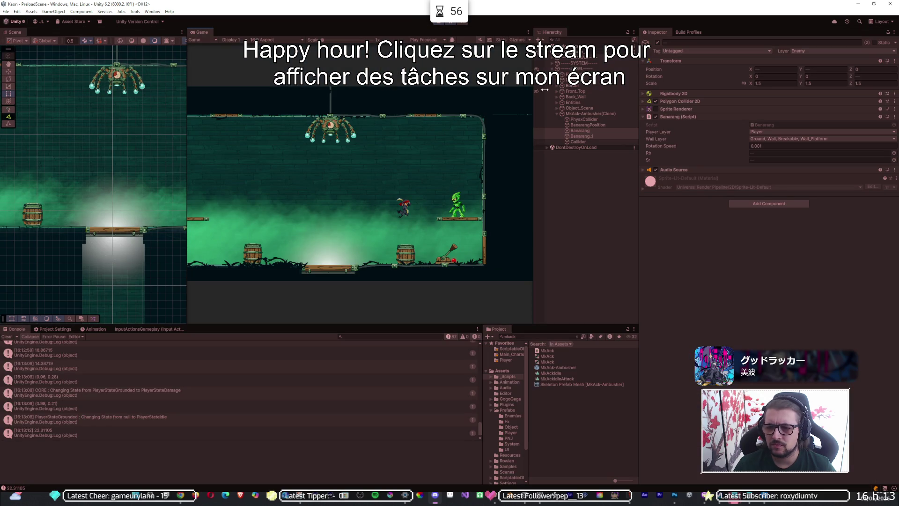
Step: Edit the Rotation Speed value and playtest the bananas in the maximized Game view
left_click(760, 146)
type("0")
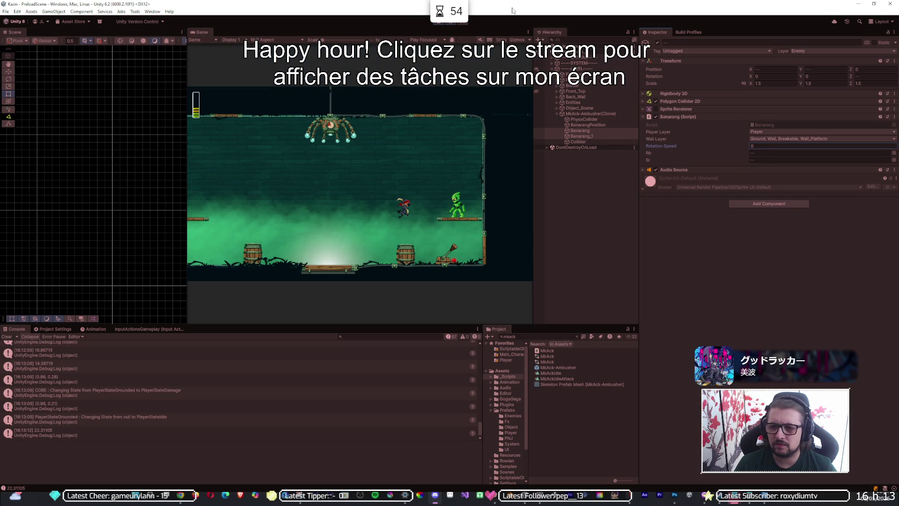
double_click(445, 30)
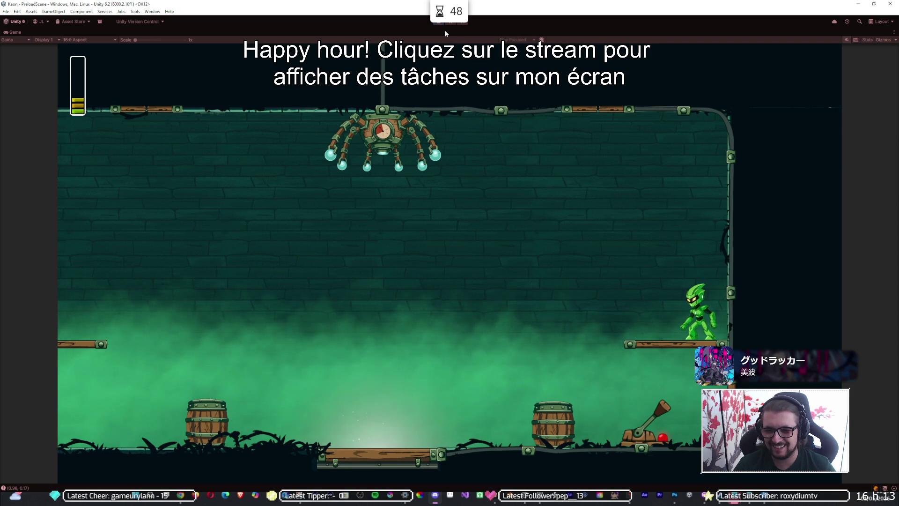
key("space")
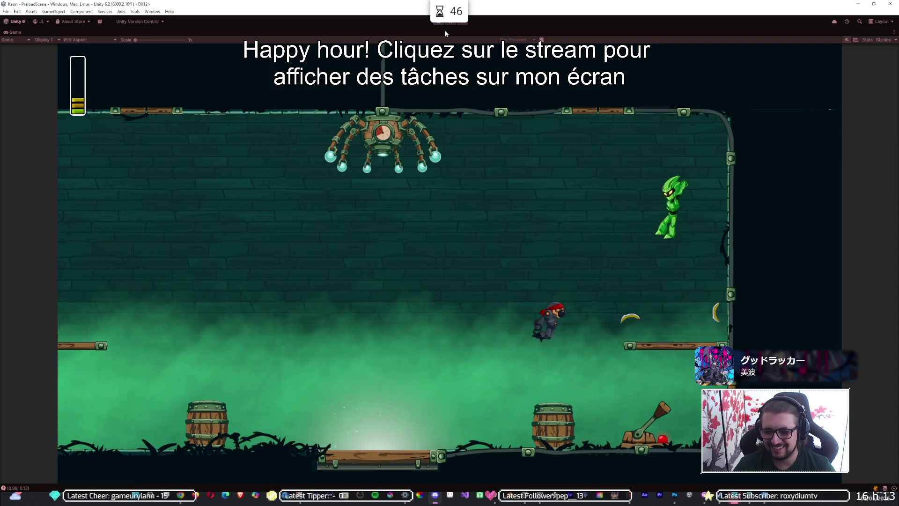
key("shift+space")
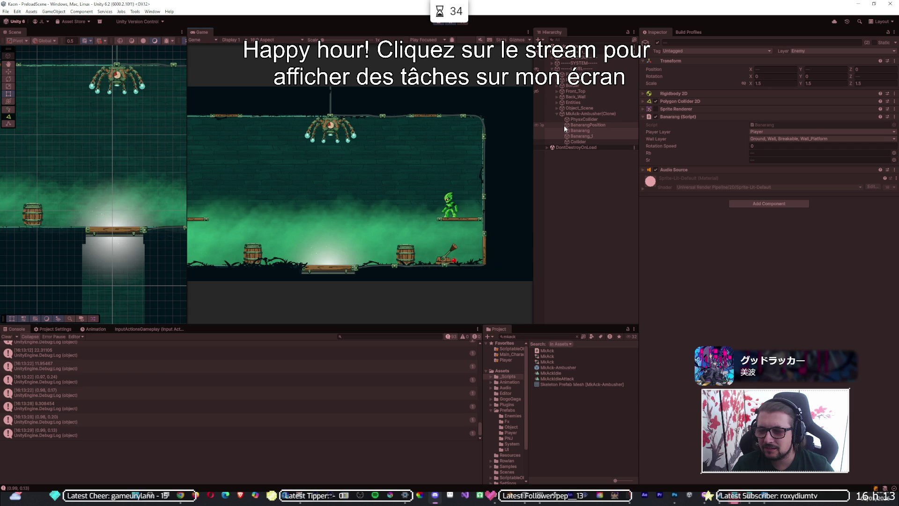
Step: Review the Update() rotation code in Banarang.cs in Visual Studio, then stop the playtest
key("alt+Tab")
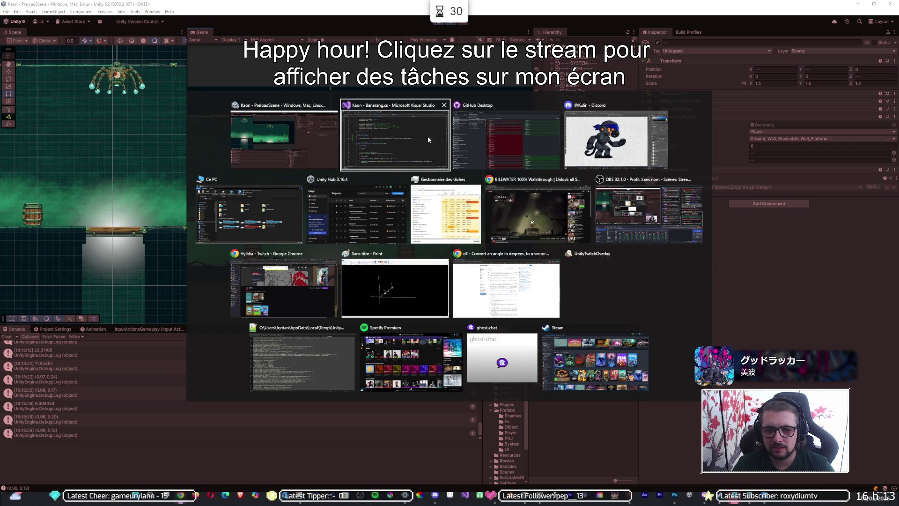
left_click(396, 139)
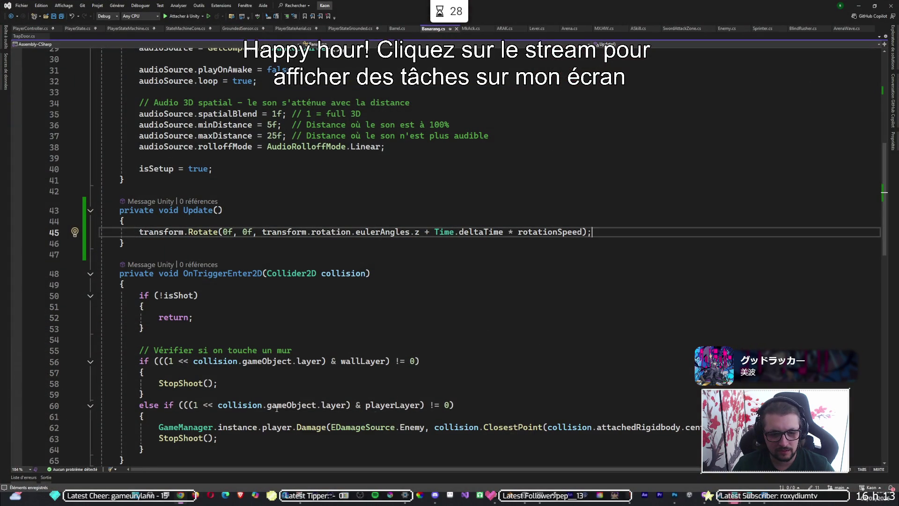
scroll("down", 3)
scroll("up", 3)
key("alt+Tab")
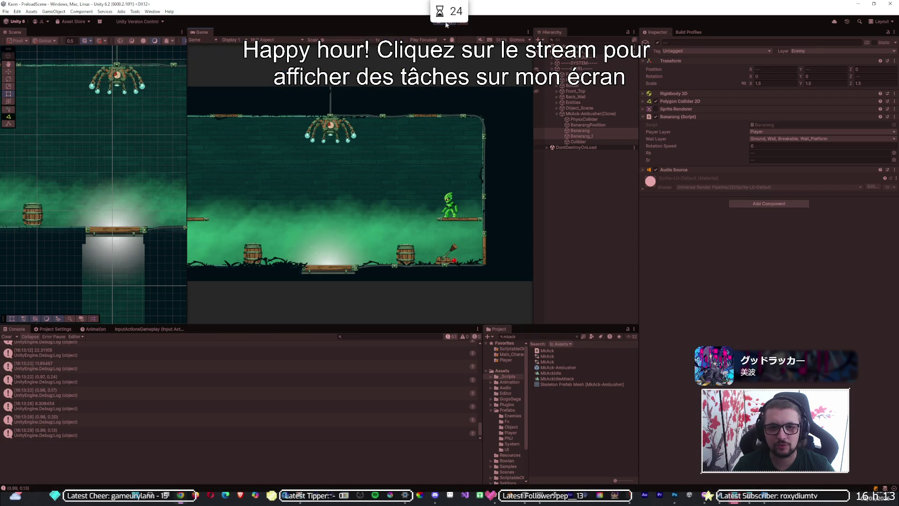
left_click(442, 23)
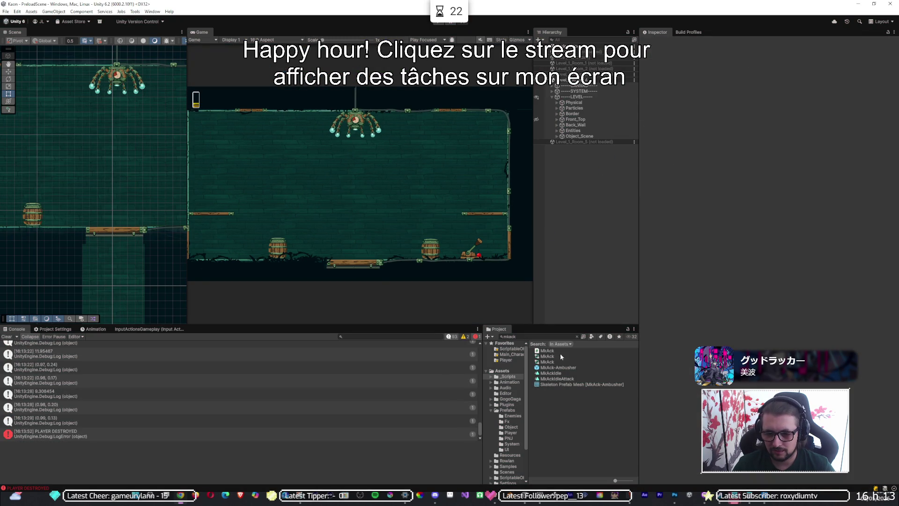
Step: Open MkAck-Ambusher, select both Banarang children at Rotation Speed 0.1, and playtest running right and jumping
double_click(561, 368)
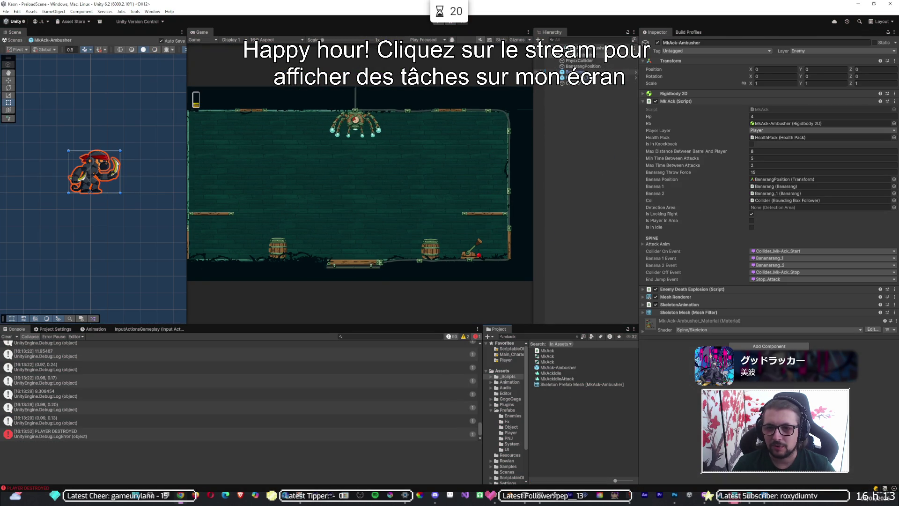
left_click(573, 77)
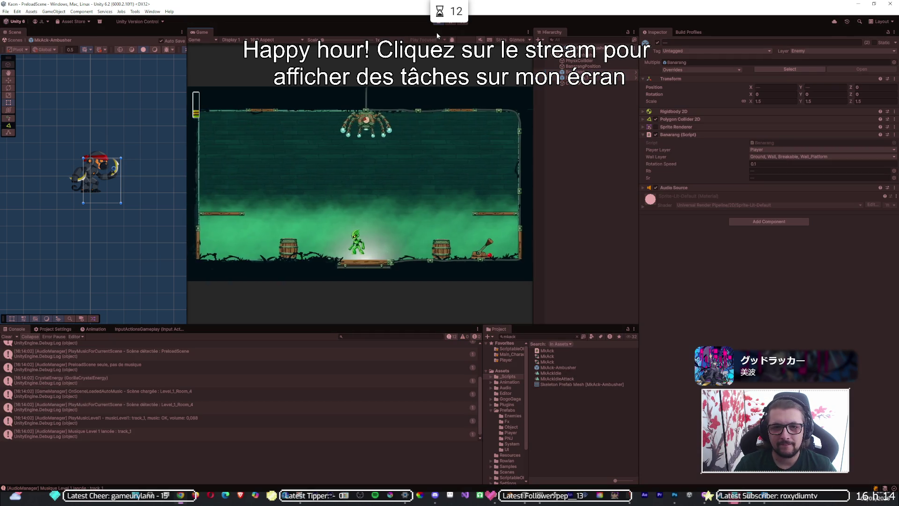
key("shift+space")
key("d")
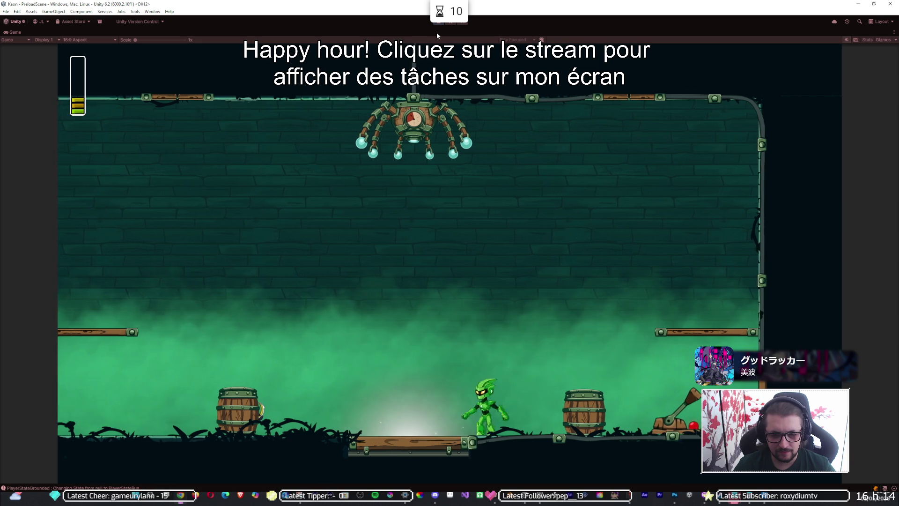
key("space")
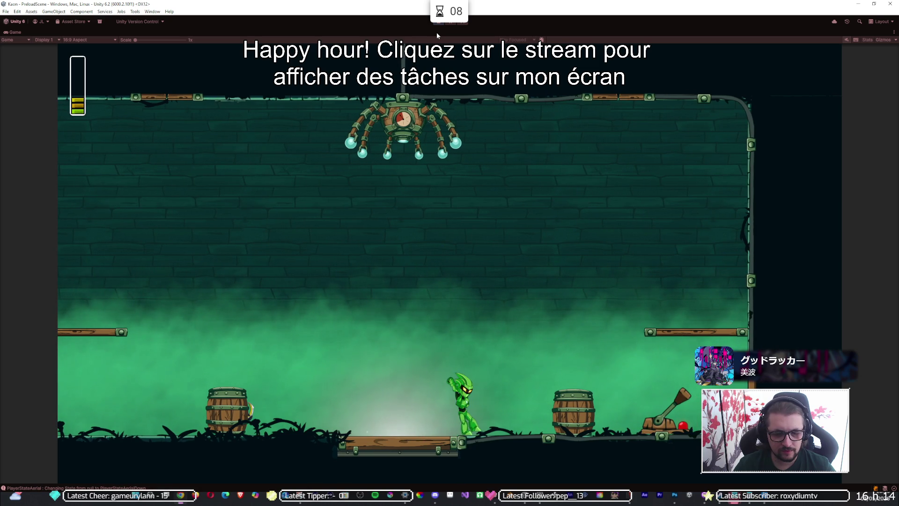
key("d")
key("d")
key("space")
key("space")
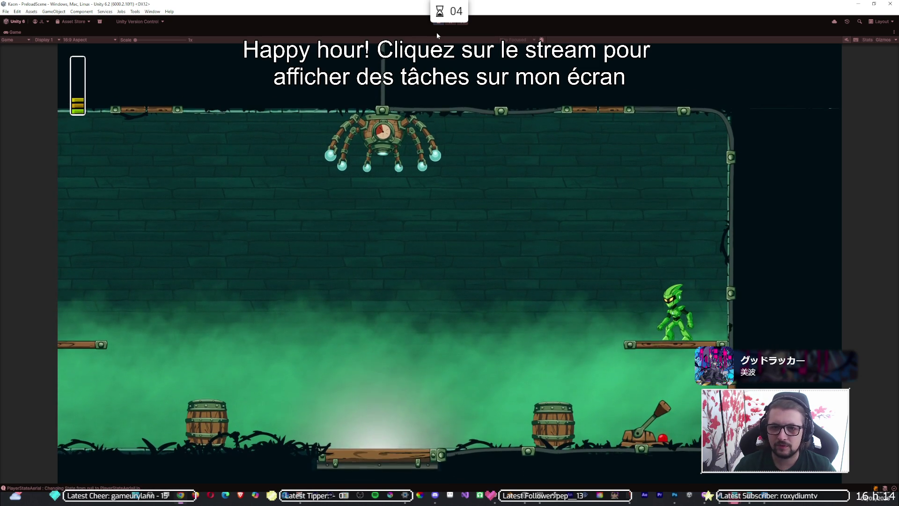
left_click(448, 24)
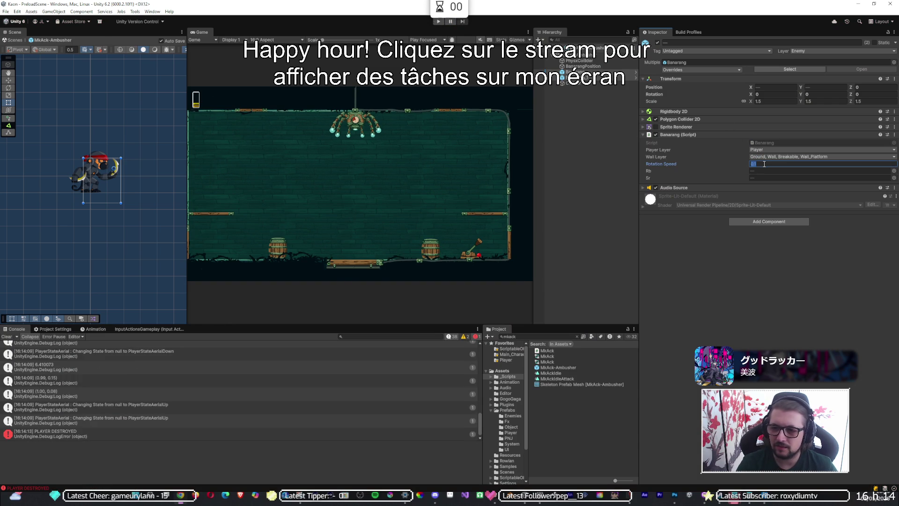
Step: Change Rotation Speed to 0.2 and run a short playtest moving left and right
key("BackSpace")
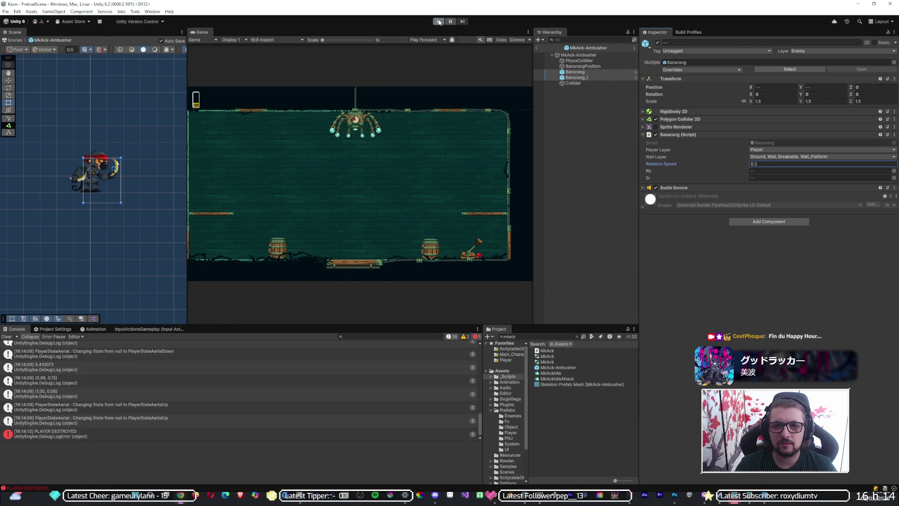
left_click(439, 22)
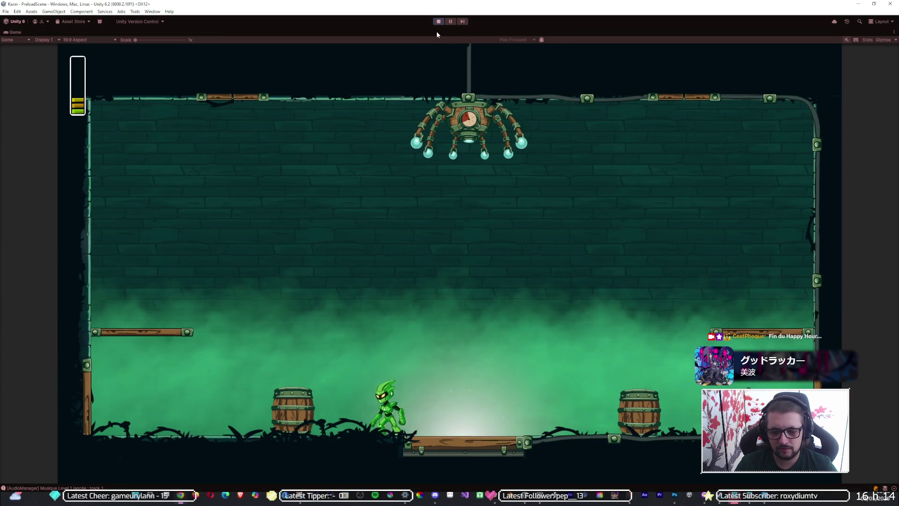
key("Right")
key("space")
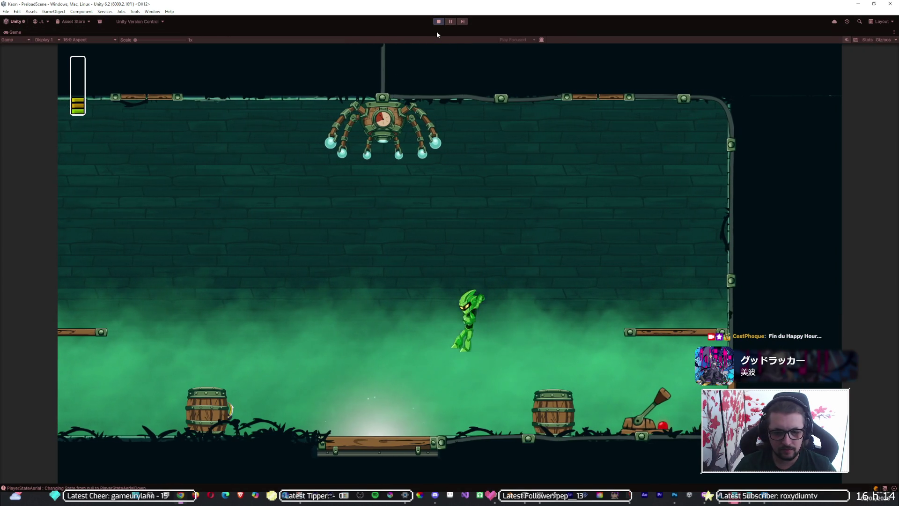
key("Left")
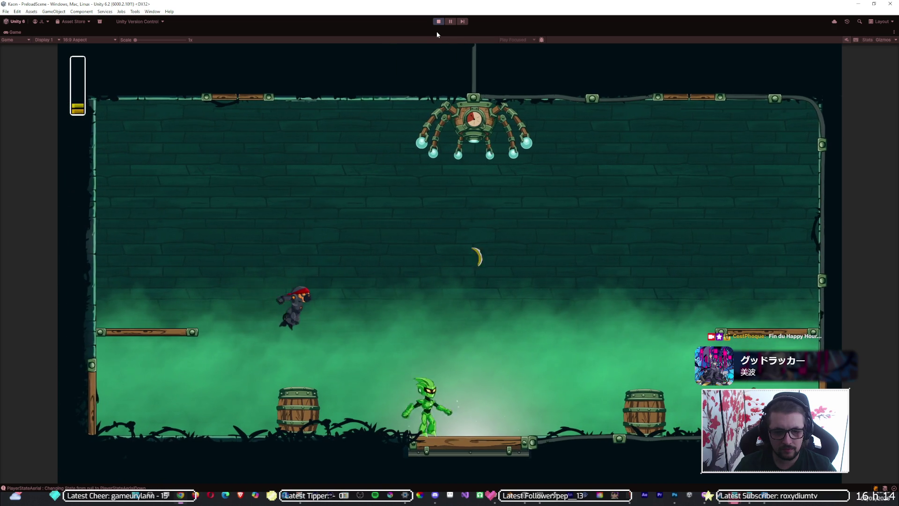
key("Right")
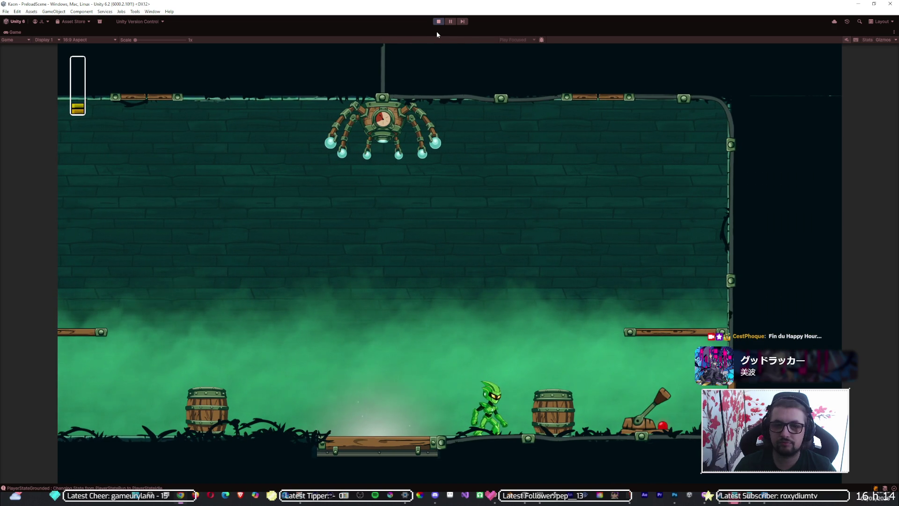
left_click(439, 22)
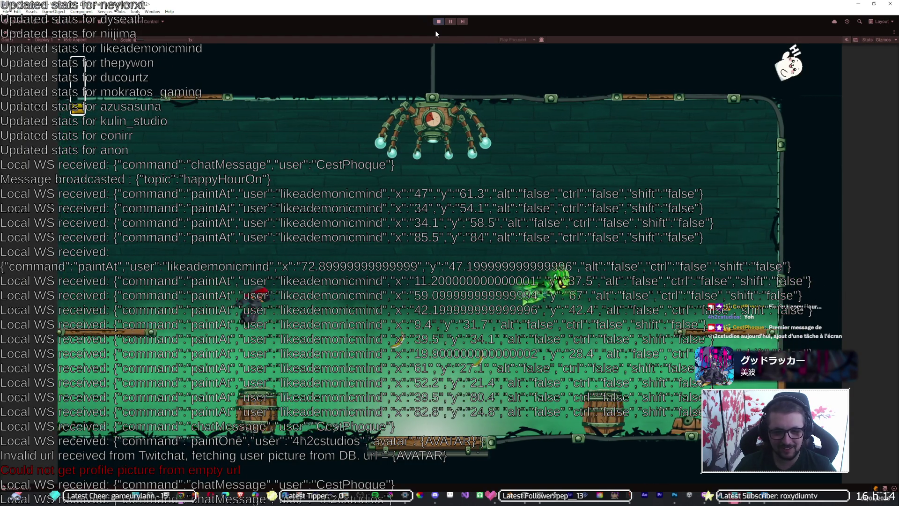
Step: Move the character across the centre platform and dash to the right ledge
key("Left")
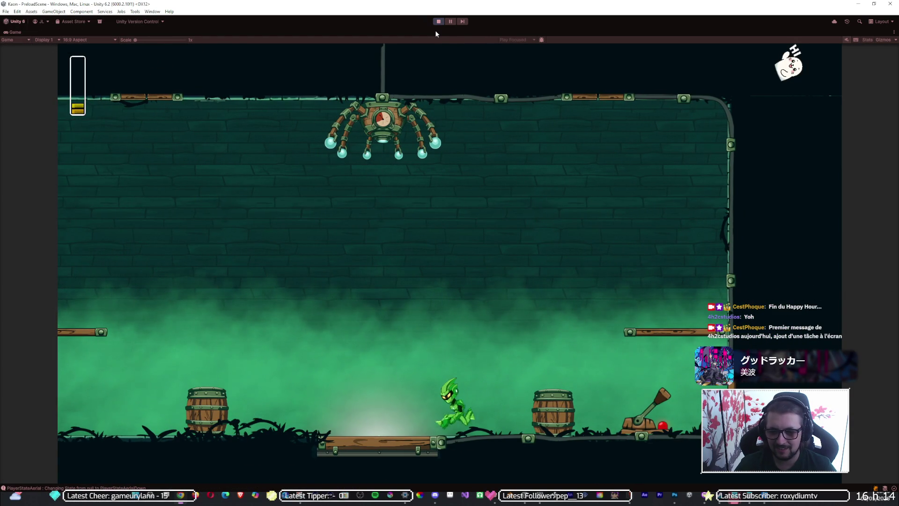
key("Right")
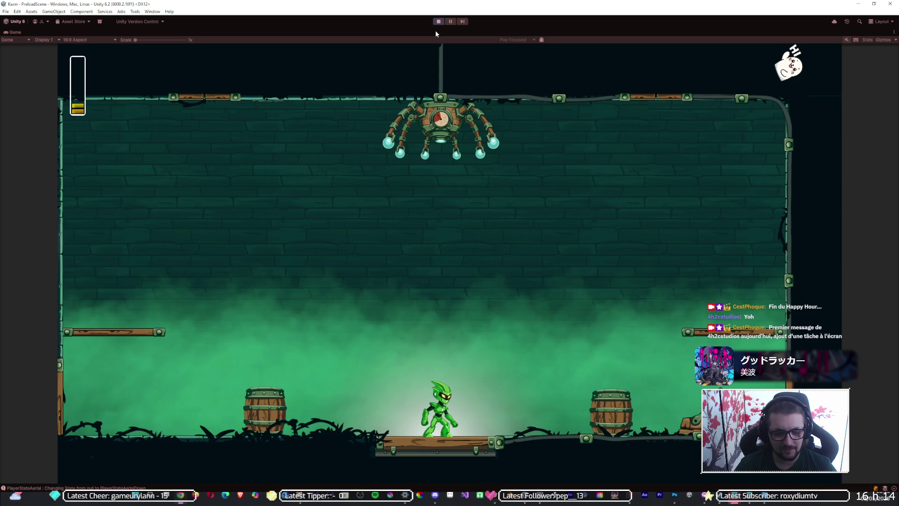
key("space")
key("Right")
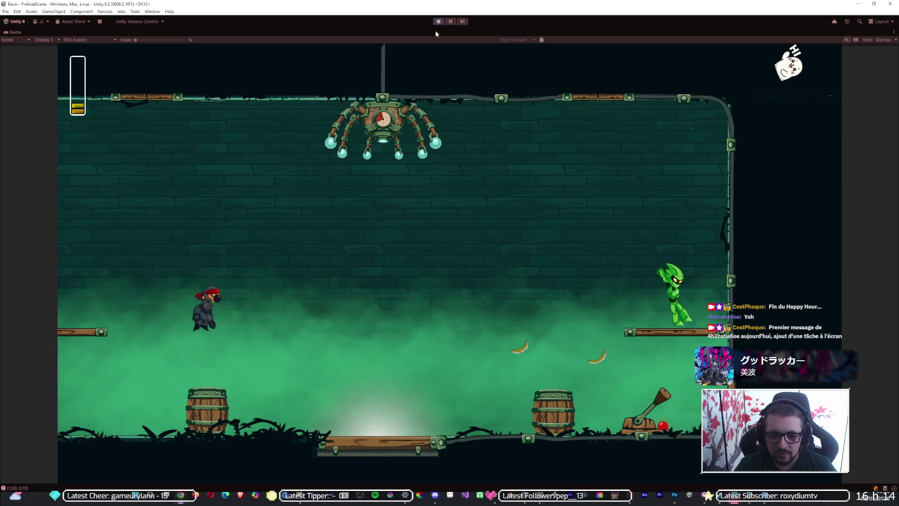
Step: Restart the playtest with a lower Rotation Speed, moving right, jumping and dashing
left_click(438, 22)
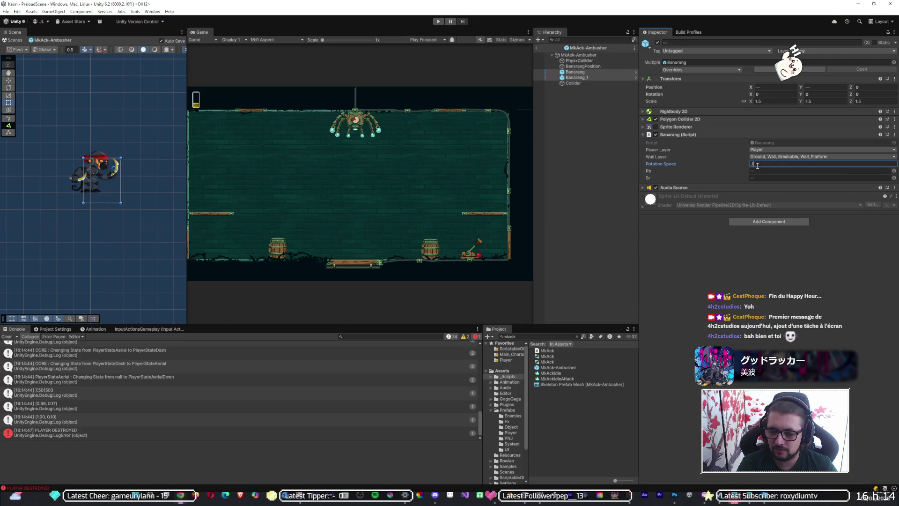
left_click(438, 22)
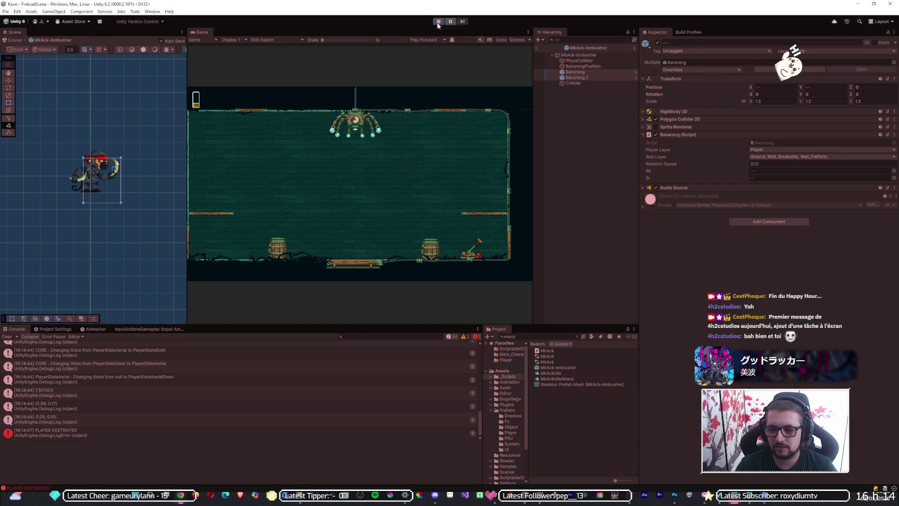
key("Right")
key("space")
key("shift")
Step: Dart around the arena watching the bananas, then set Rotation Speed 0.11 and replay
key("Left")
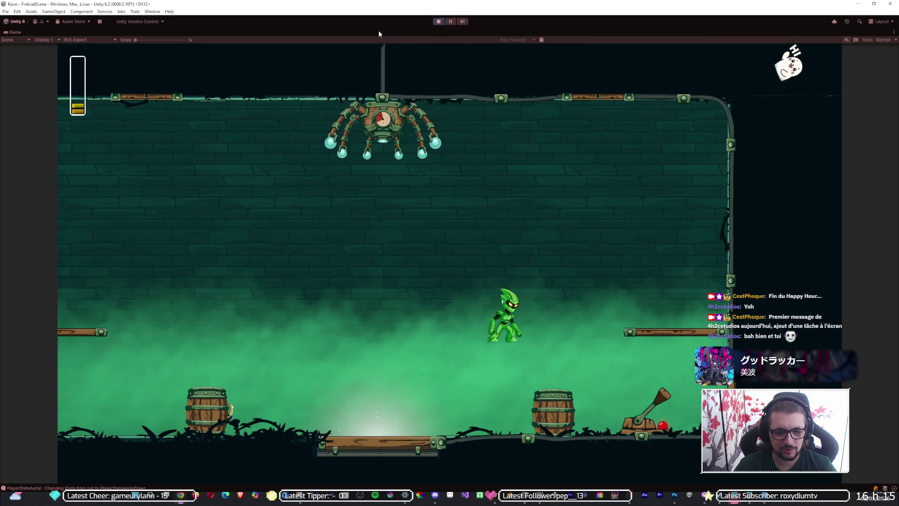
key("Left")
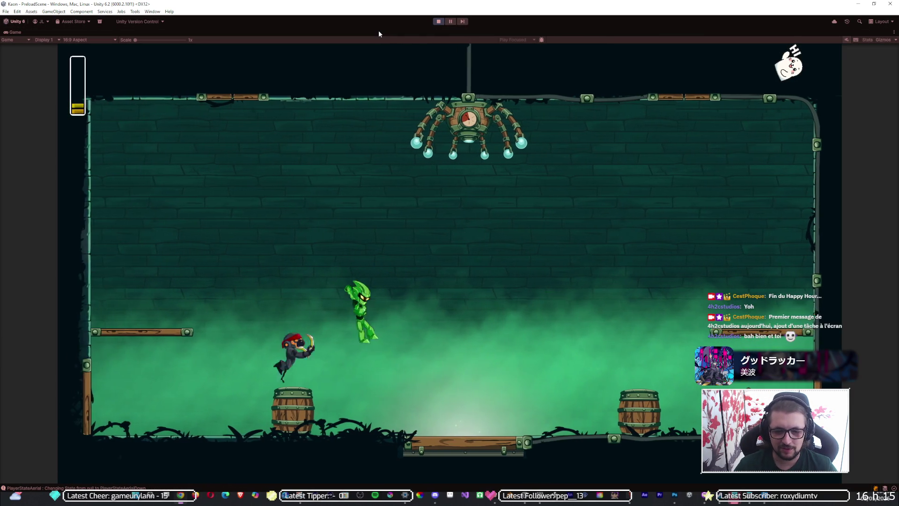
key("Right")
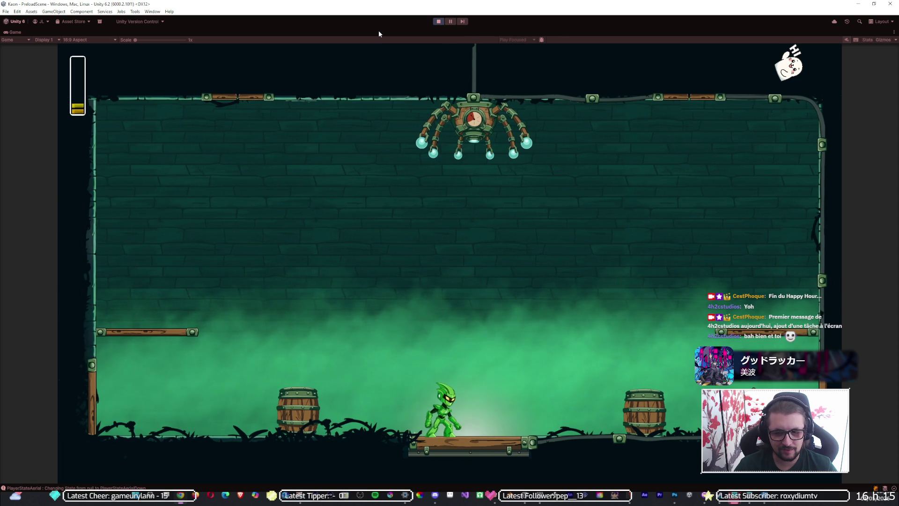
key("space")
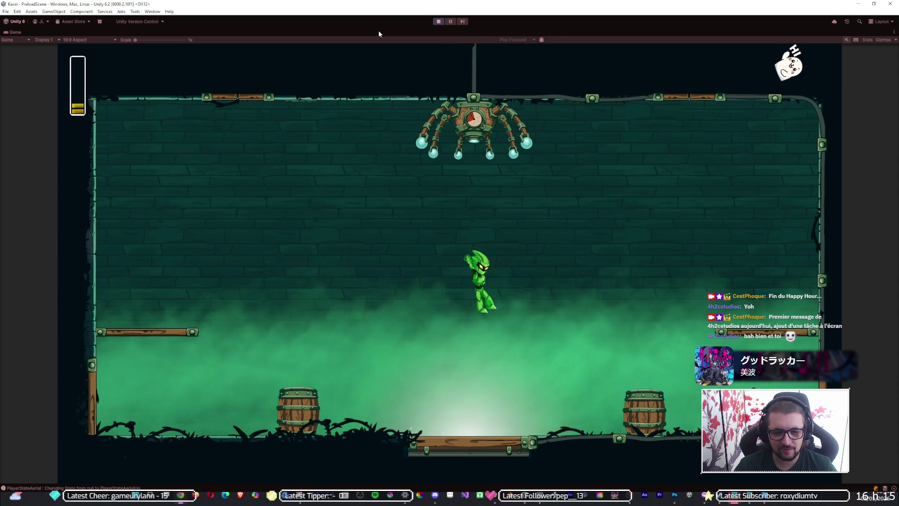
key("Right")
key("Left")
key("Left")
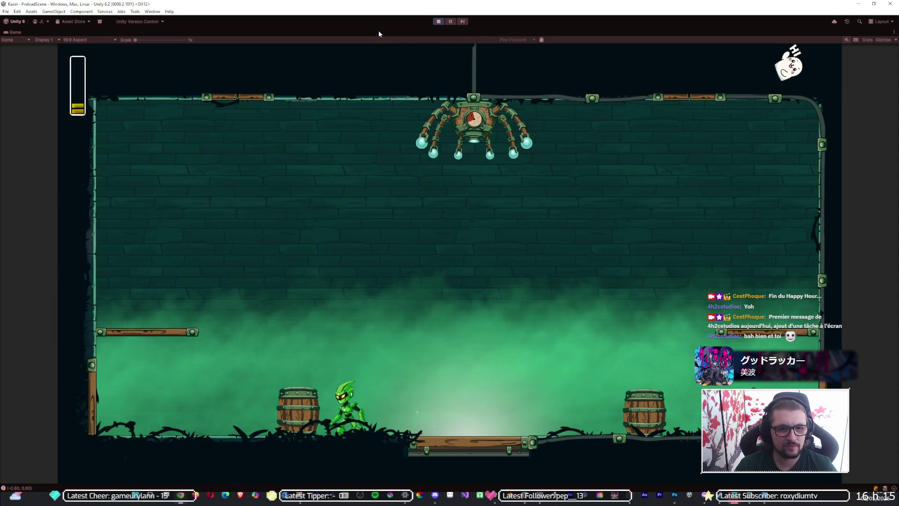
left_click(436, 23)
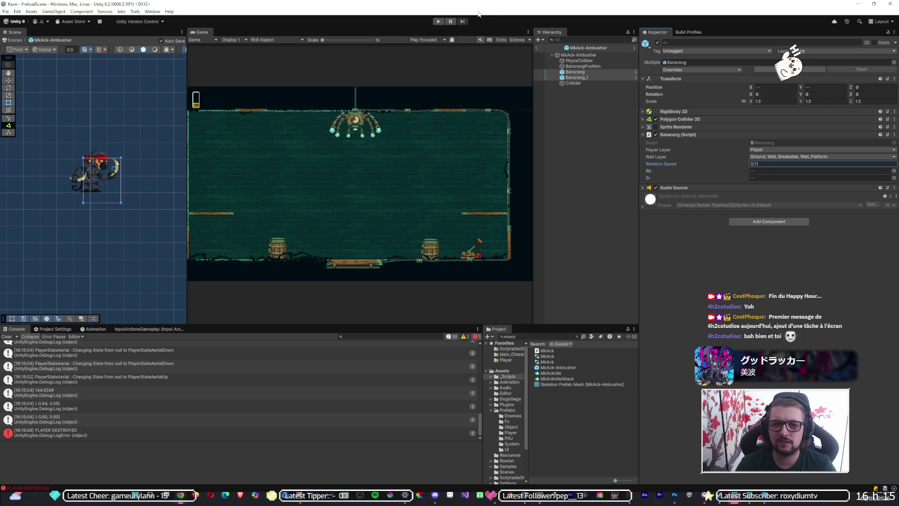
left_click(435, 23)
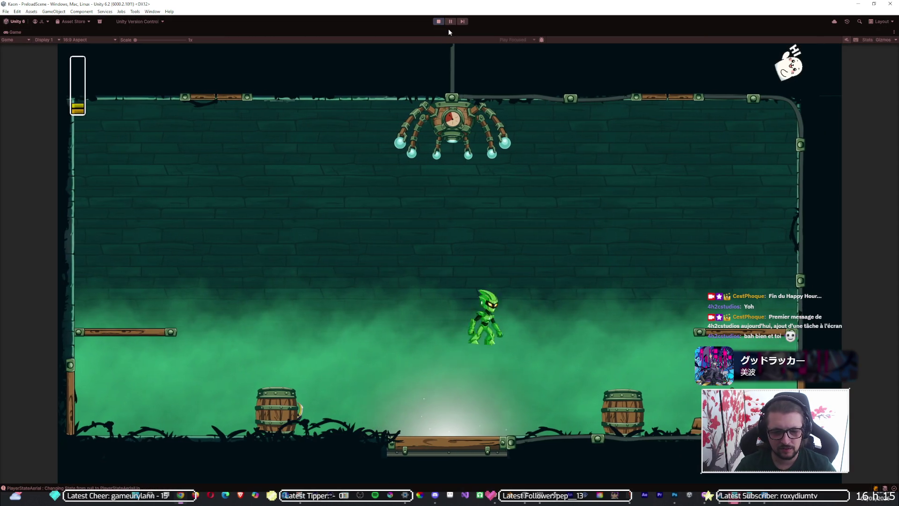
Step: Run and jump around the sewer arena to draw out the MkAck-Ambusher's spinning bananas
key("space")
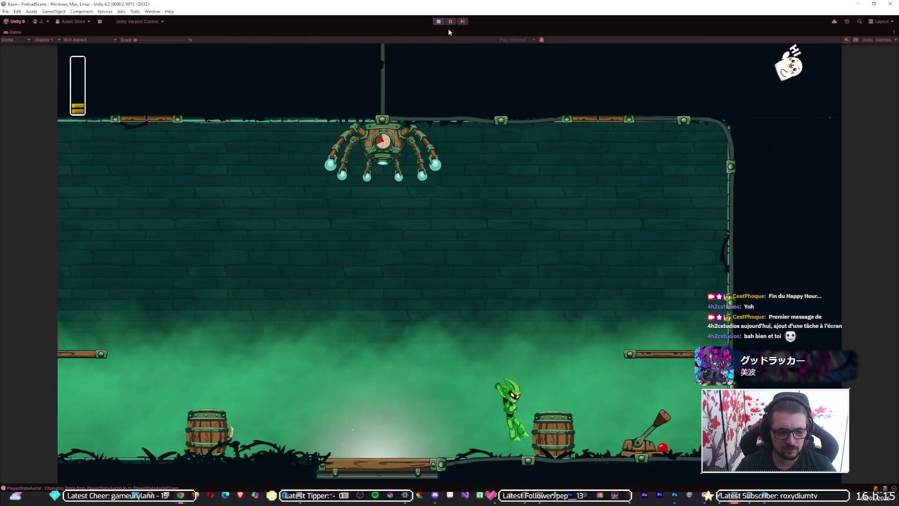
key("a")
key("a")
key("space")
key("d")
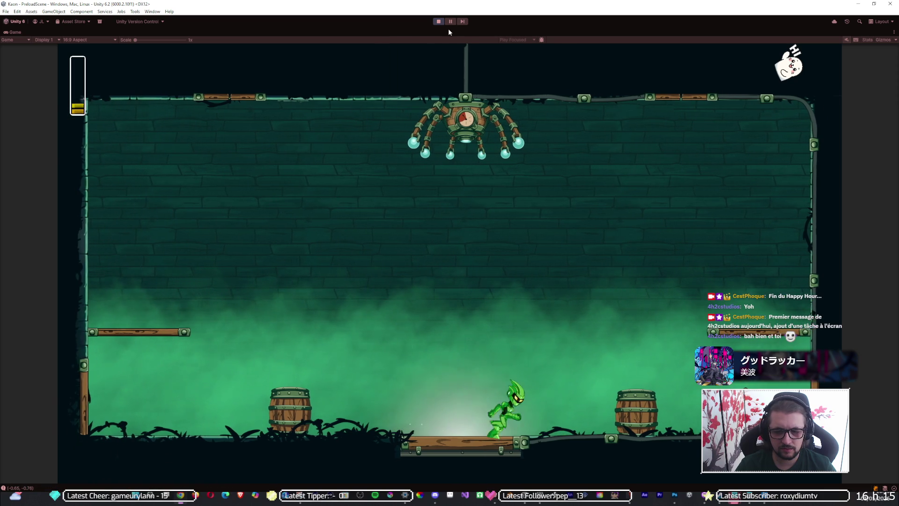
key("space")
key("d")
key("space")
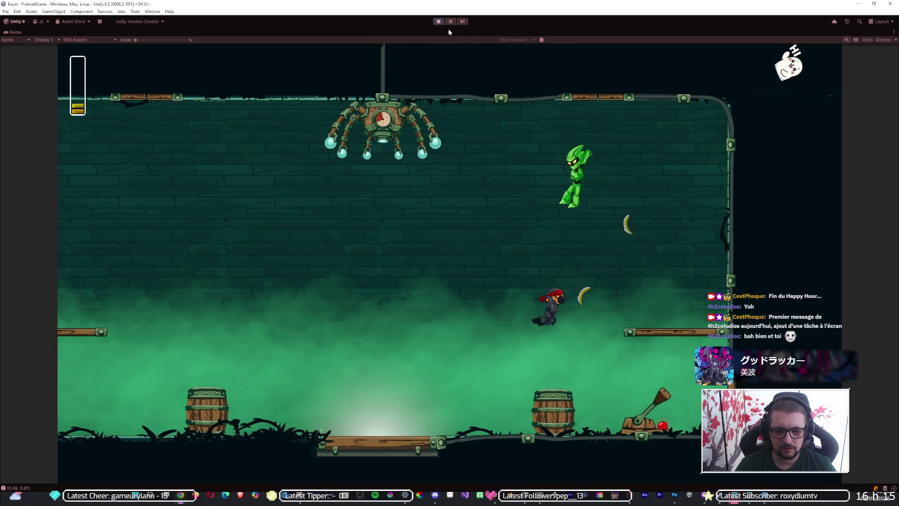
key("a")
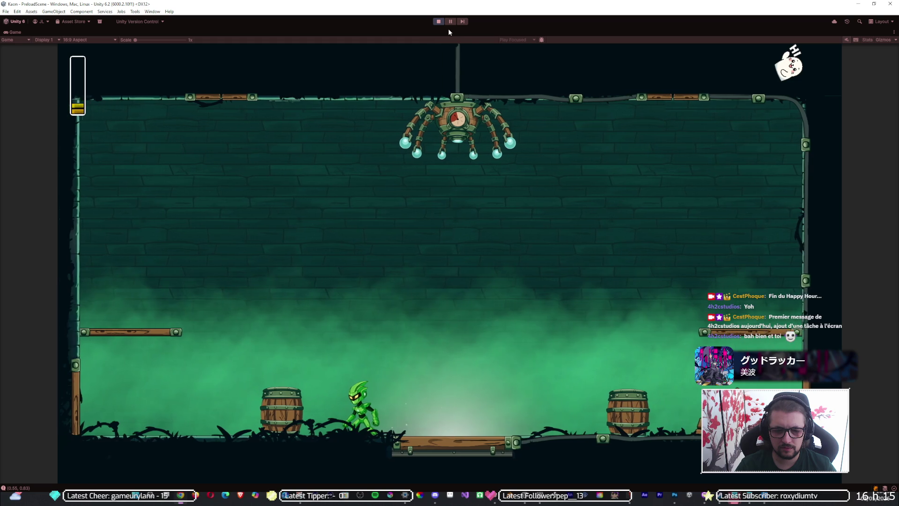
Step: Jump right onto the ledge toward the enemy, then stop the playtest
key("d")
key("space")
key("space")
key("a")
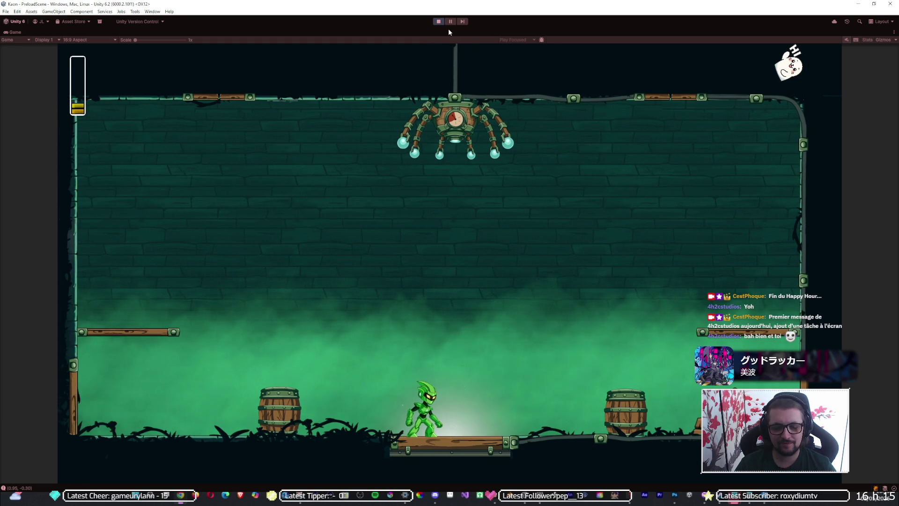
key("space")
key("d")
key("space")
key("a")
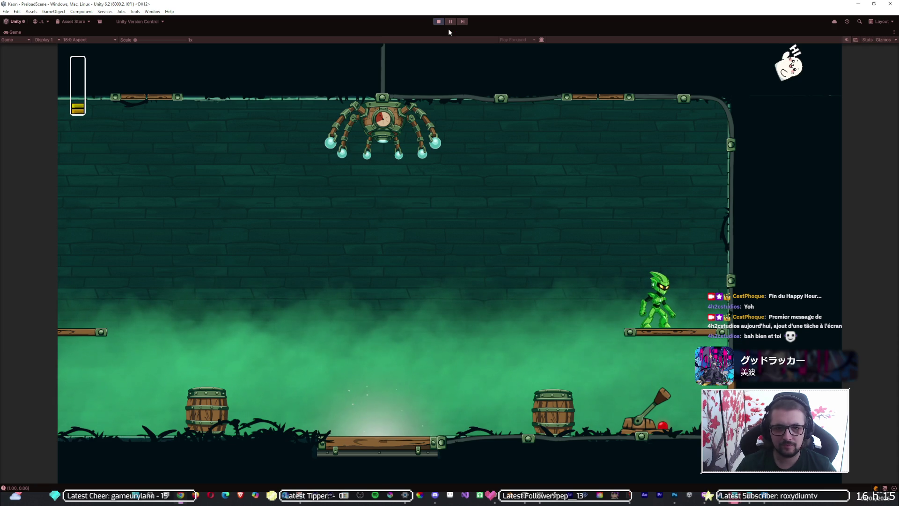
left_click(435, 22)
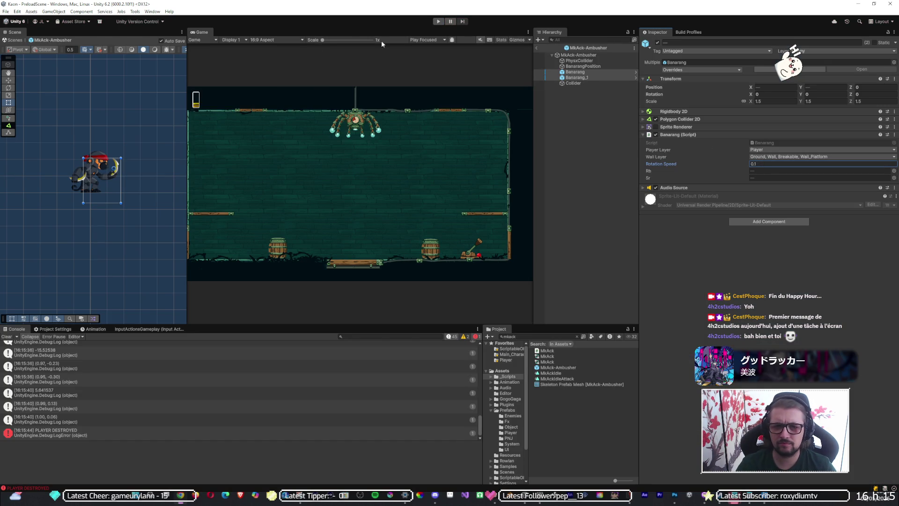
Step: Run a second playtest watching the bananas, then replay with Rotation Speed at 0.07
left_click(438, 22)
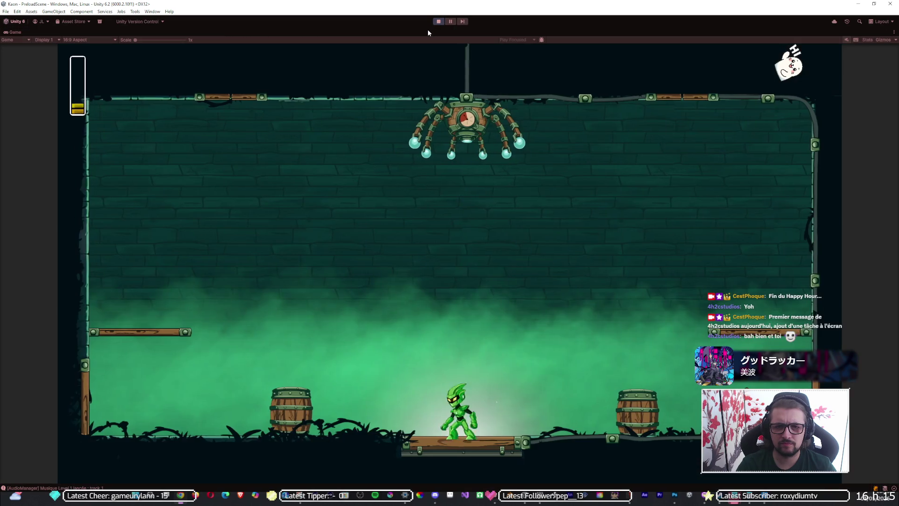
key("d")
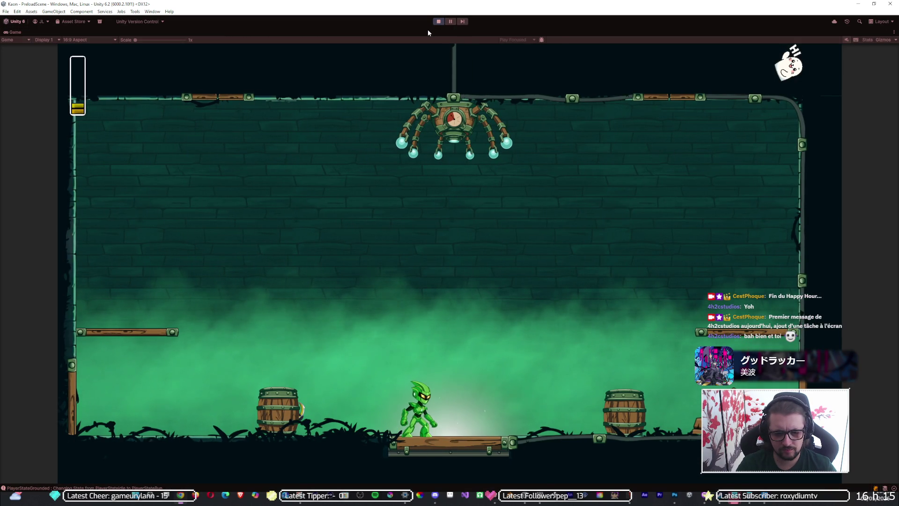
key("space")
key("space")
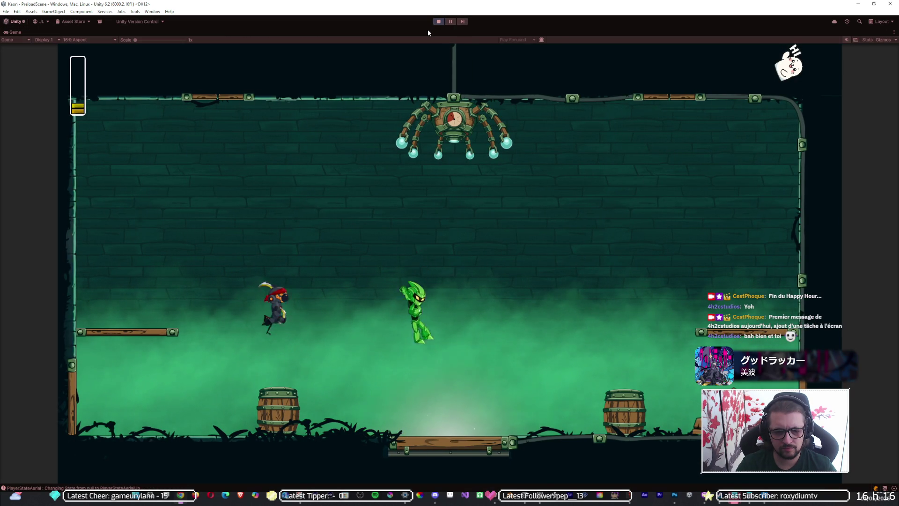
key("d")
key("a")
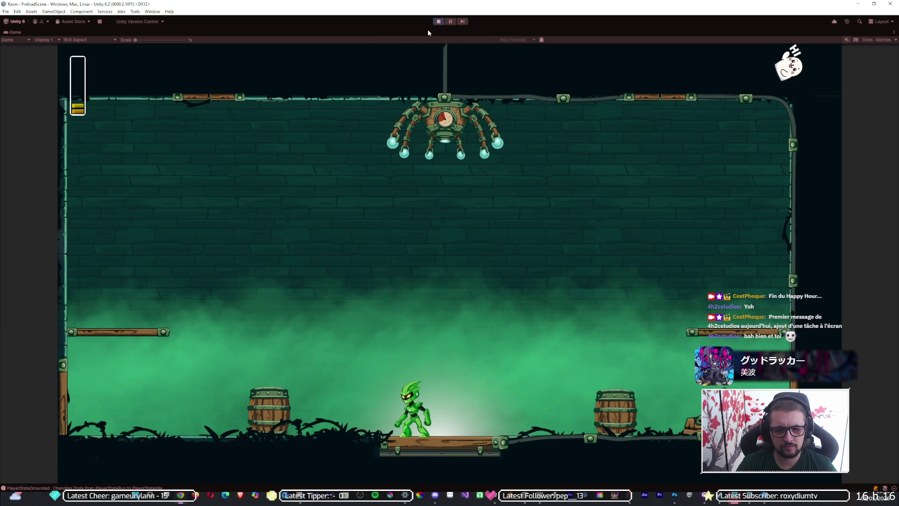
left_click(437, 23)
type("0.07")
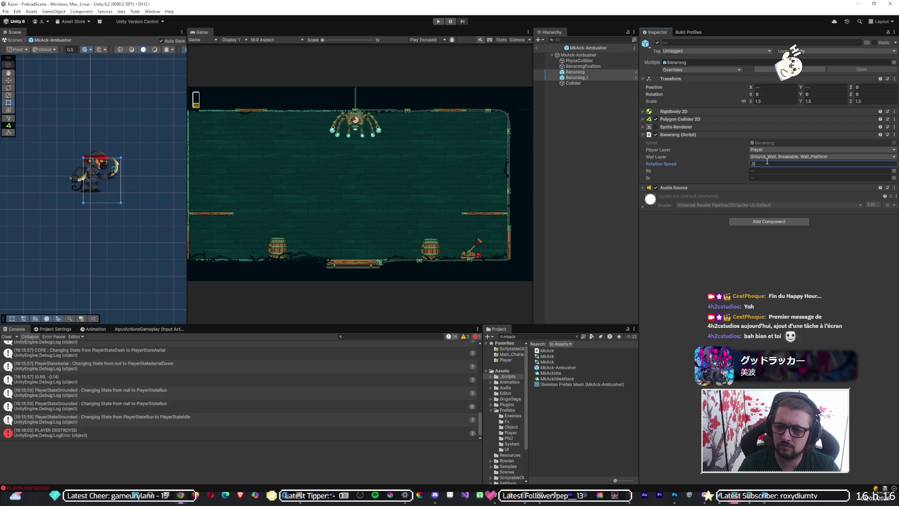
left_click(438, 21)
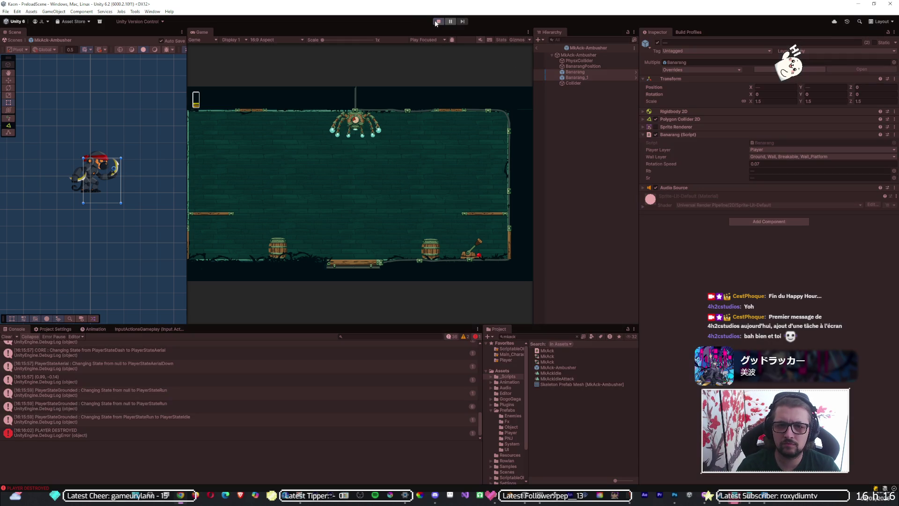
Step: Playtest the 0.07 spin by running right and jumping toward the wall, then stop
key("shift+space")
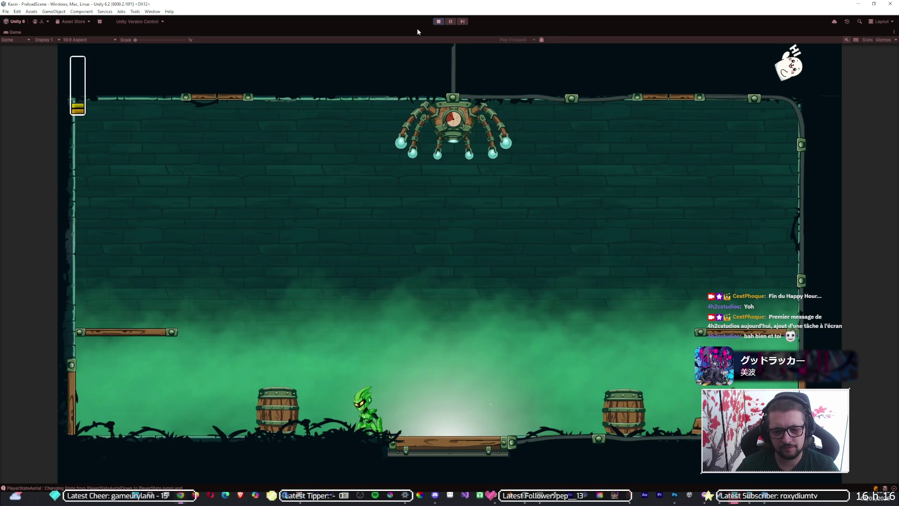
key("d")
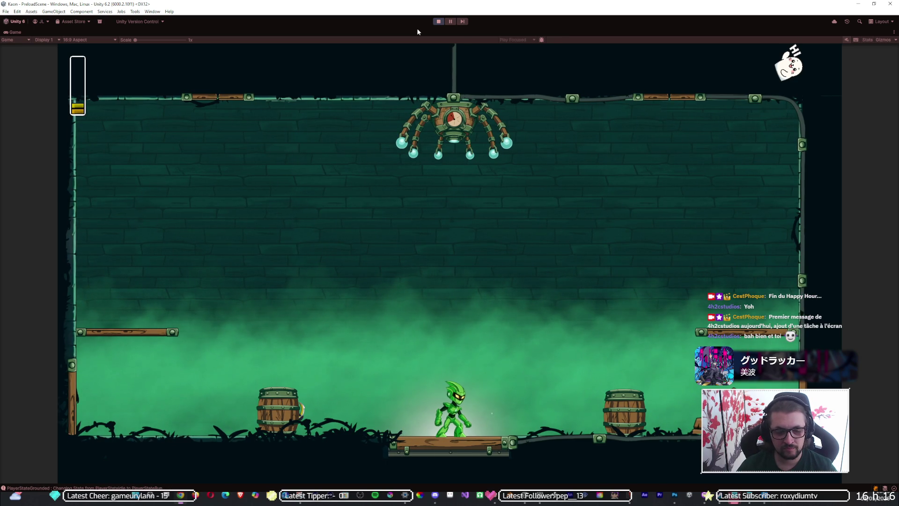
key("d")
key("space")
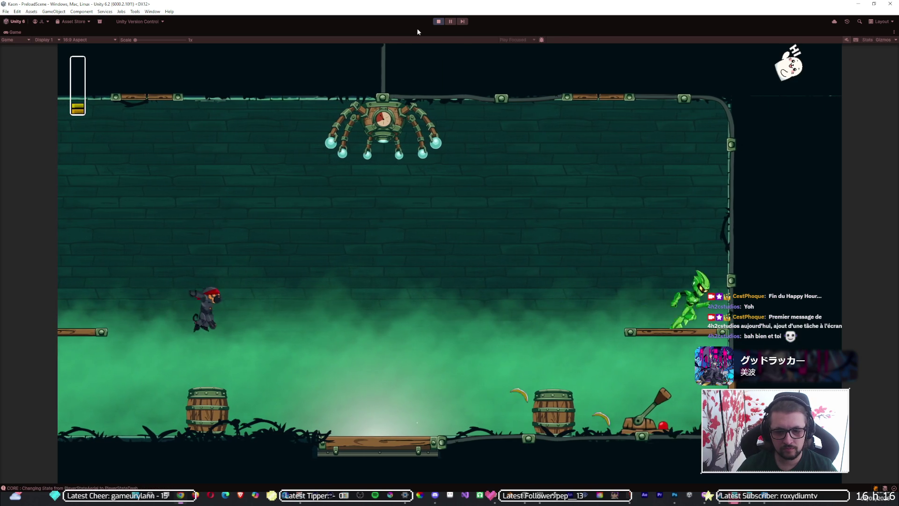
left_click(438, 21)
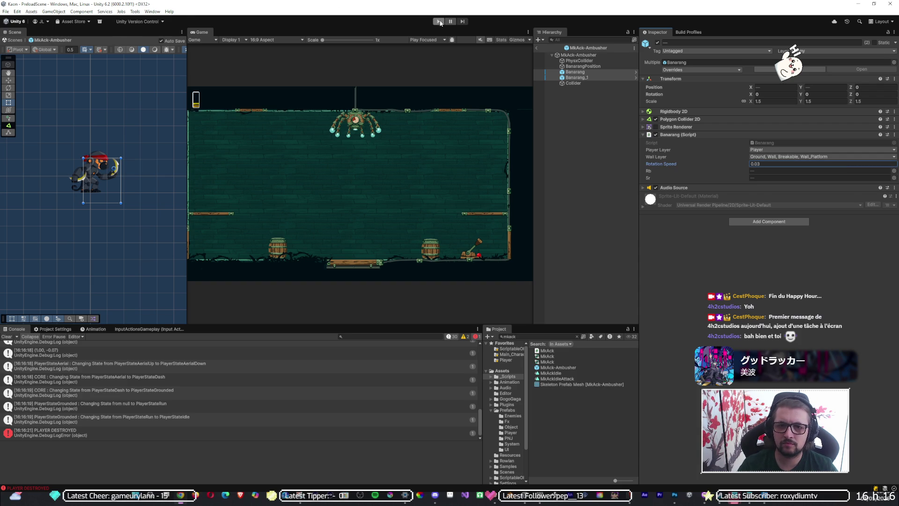
Step: Replay with Rotation Speed at 0.03, luring the enemy out, then stop
left_click(439, 22)
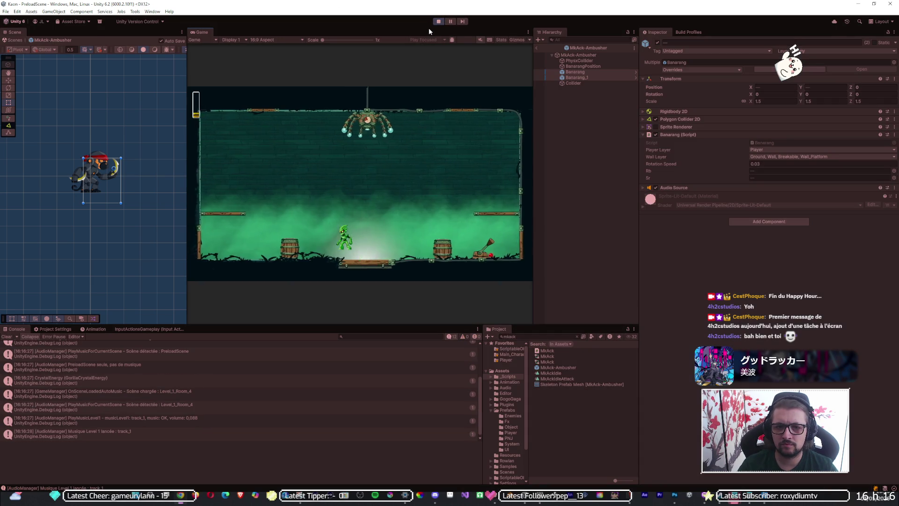
key("d")
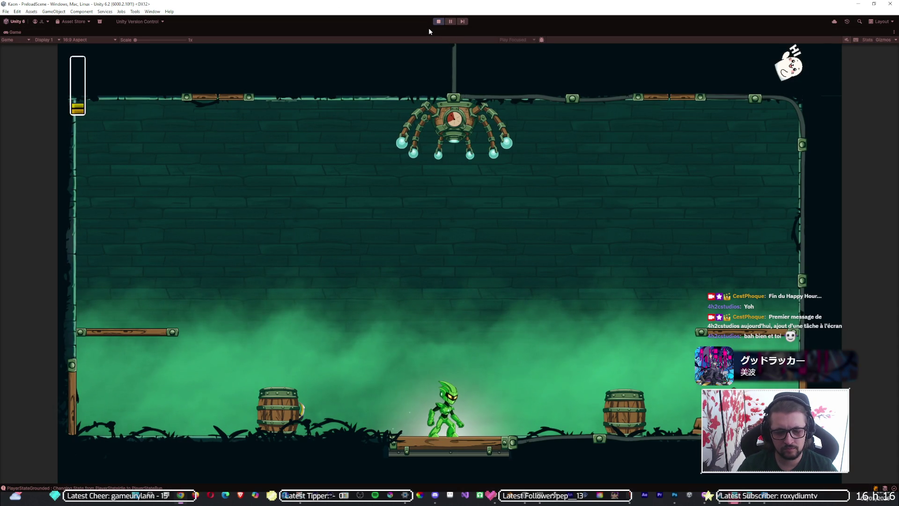
key("space")
key("space")
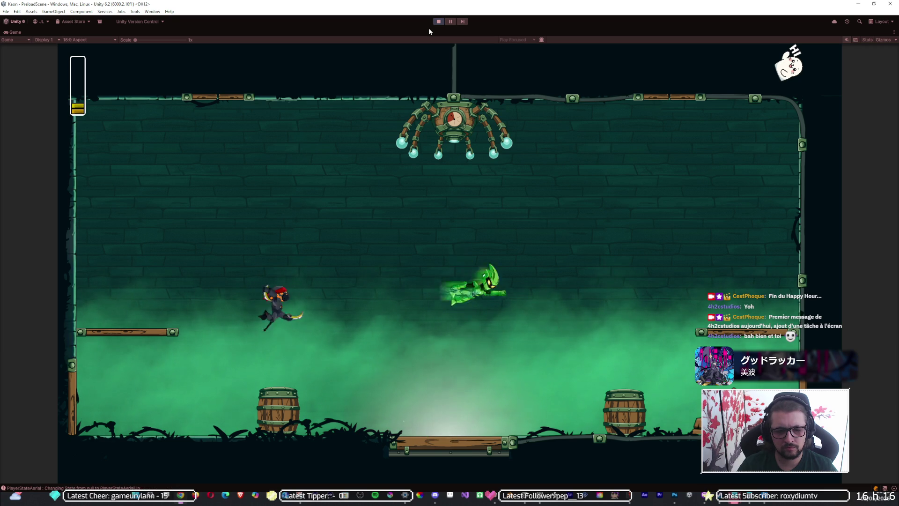
key("a")
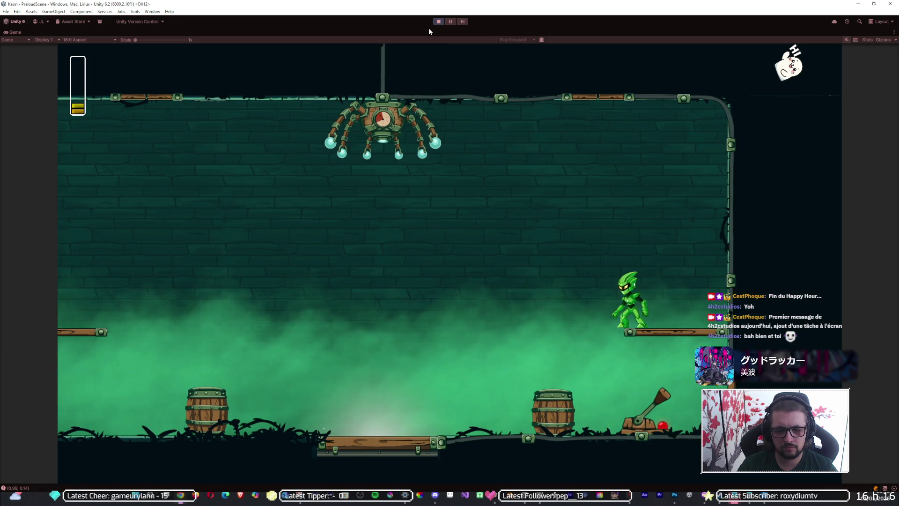
left_click(439, 21)
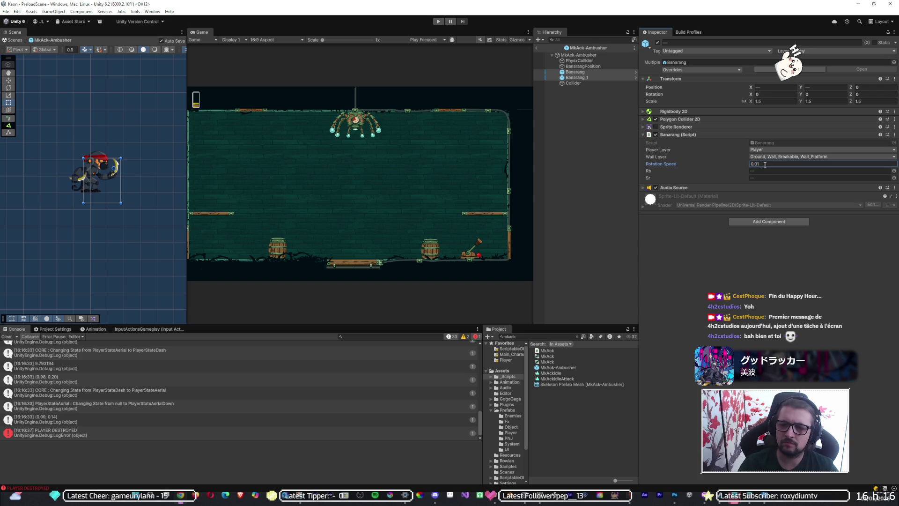
Step: Start a fresh playtest at Rotation Speed 0.01, running and dashing across the arena
left_click(439, 22)
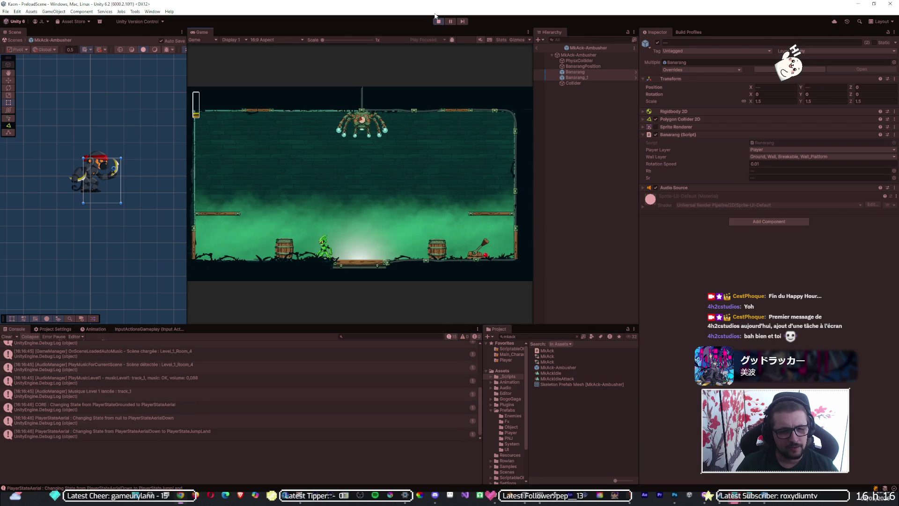
key("d")
key("a")
key("space")
key("d")
key("shift")
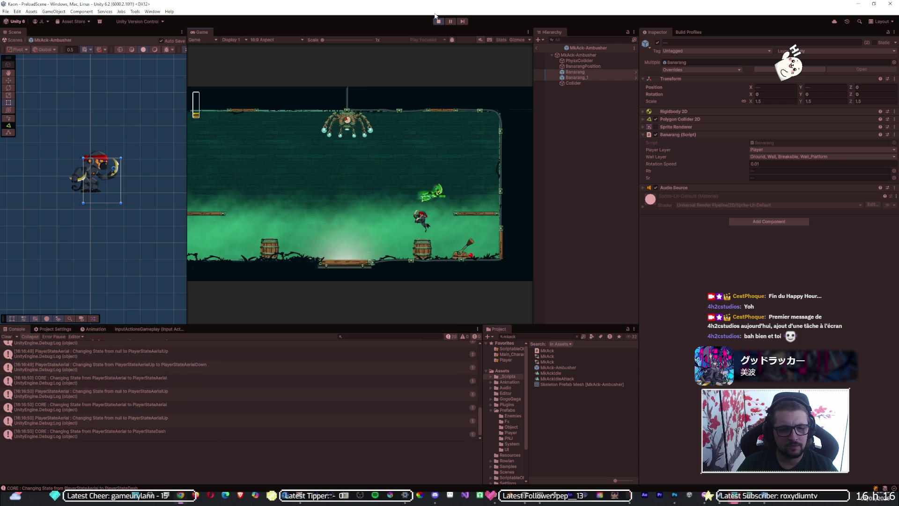
key("shift")
key("a")
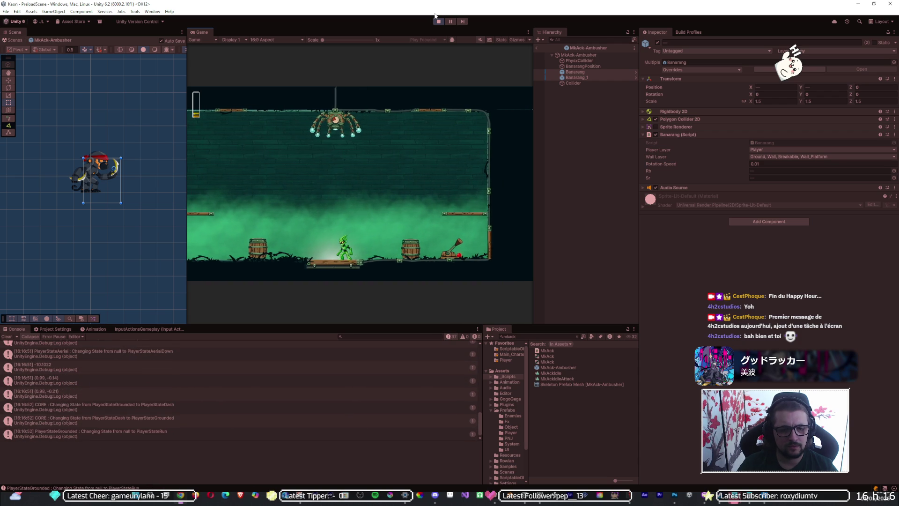
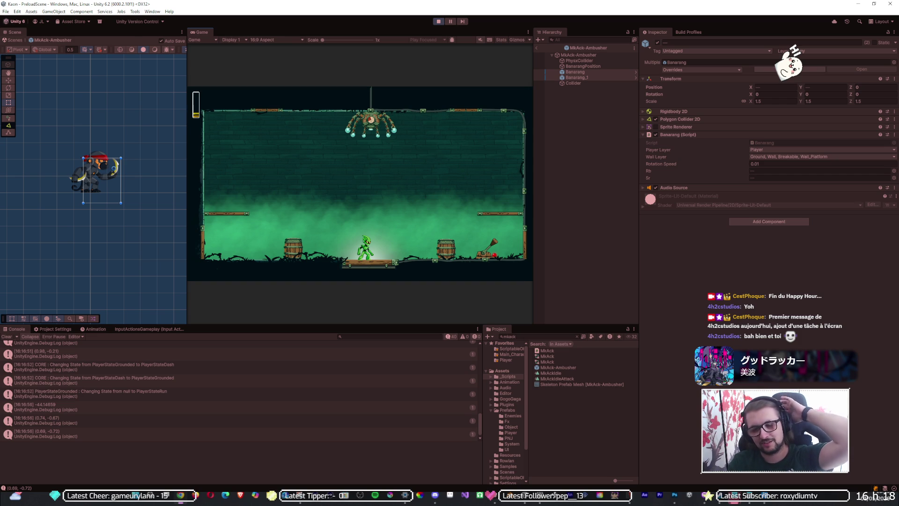
Step: Switch to Banarang.cs in Visual Studio, then answer Unity Hub's scene-backup recovery prompt
key("alt+Tab")
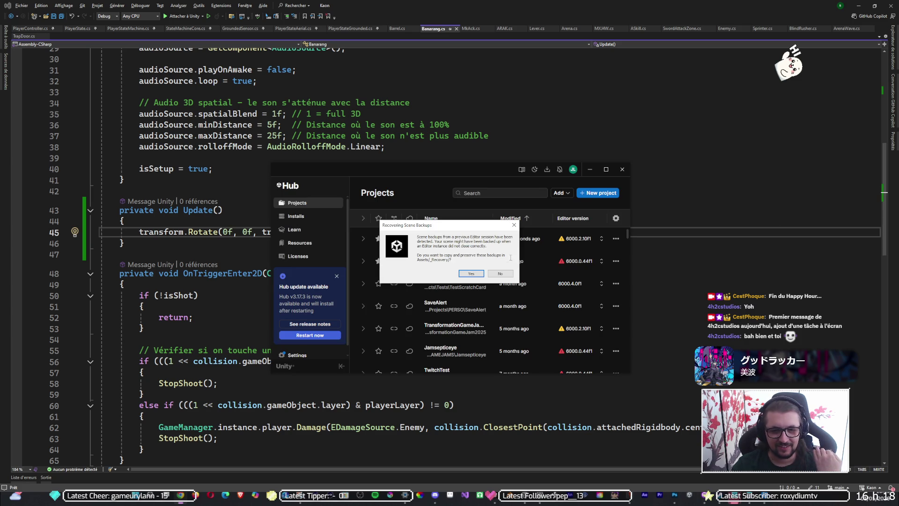
left_click(499, 274)
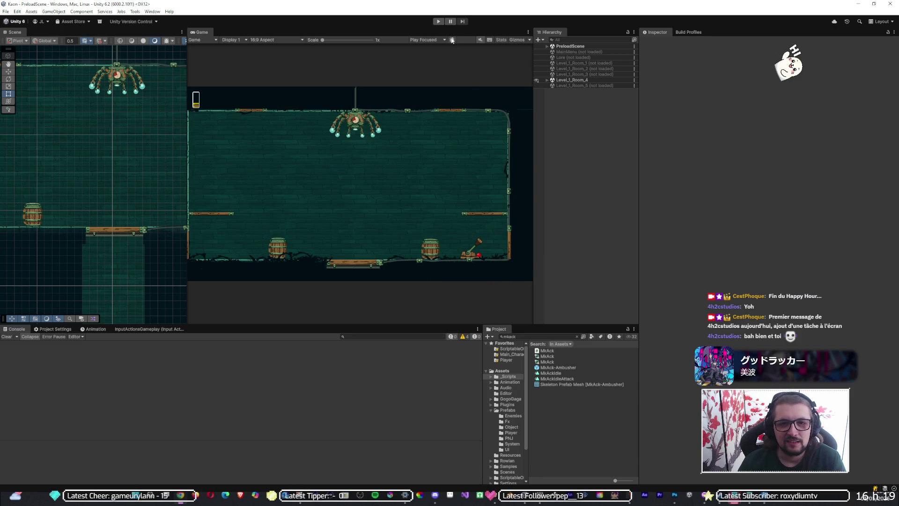
Step: Start Play mode on the reopened Keon project's PreloadScene
left_click(439, 22)
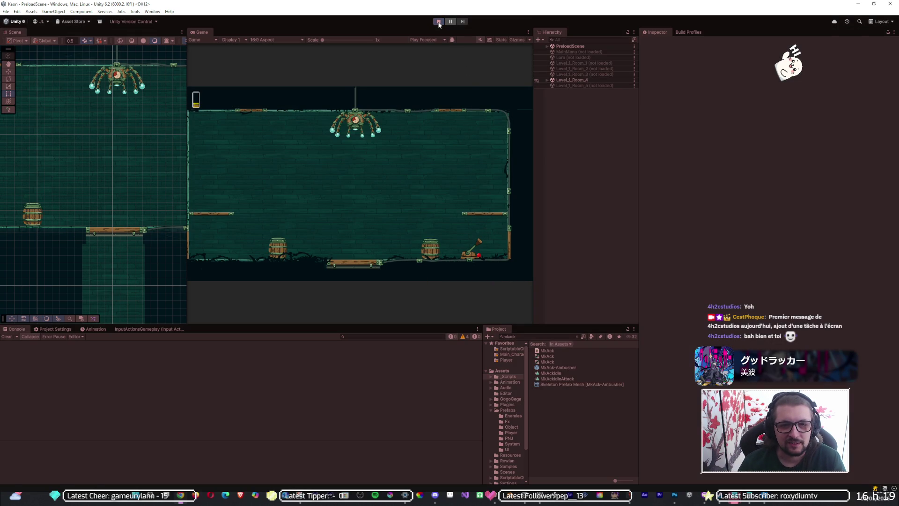
Step: Maximize the Game view, play-test the green sewer room, then stop Play mode
key("shift+space")
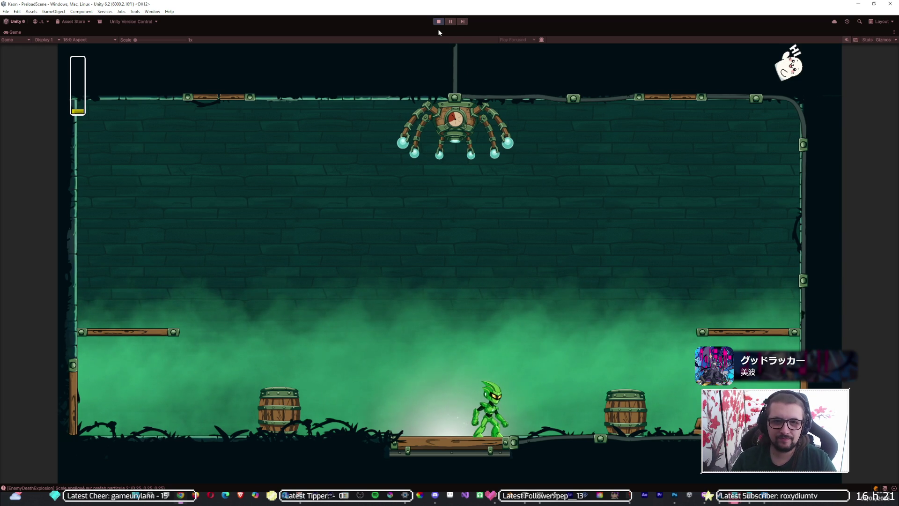
left_click(435, 21)
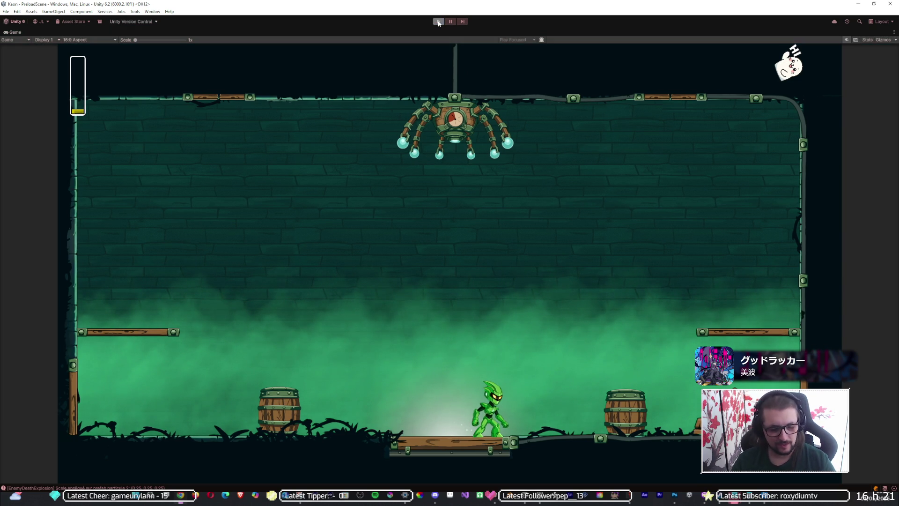
Step: Rotate the Main_Object bone to check the barrel's pivot, undoing the trial moves
left_click(670, 85)
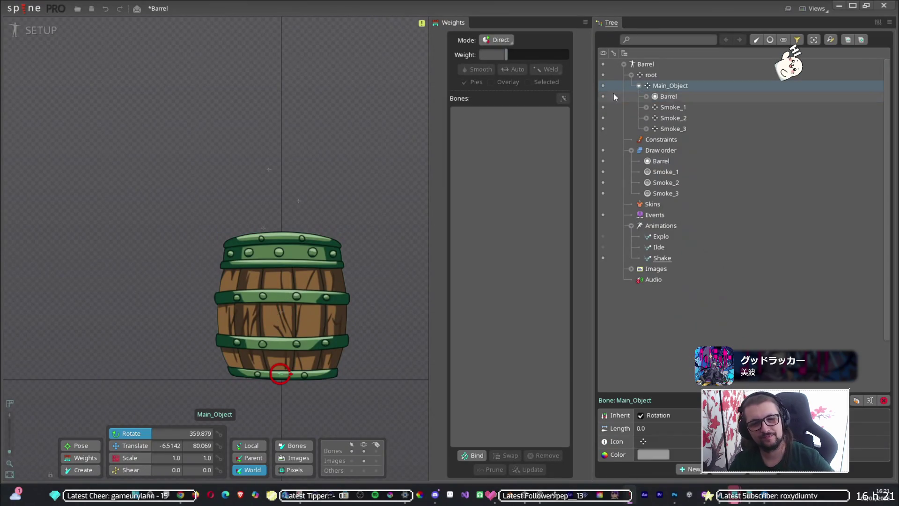
left_click_drag(313, 139, 289, 242)
left_click_drag(205, 360, 280, 337)
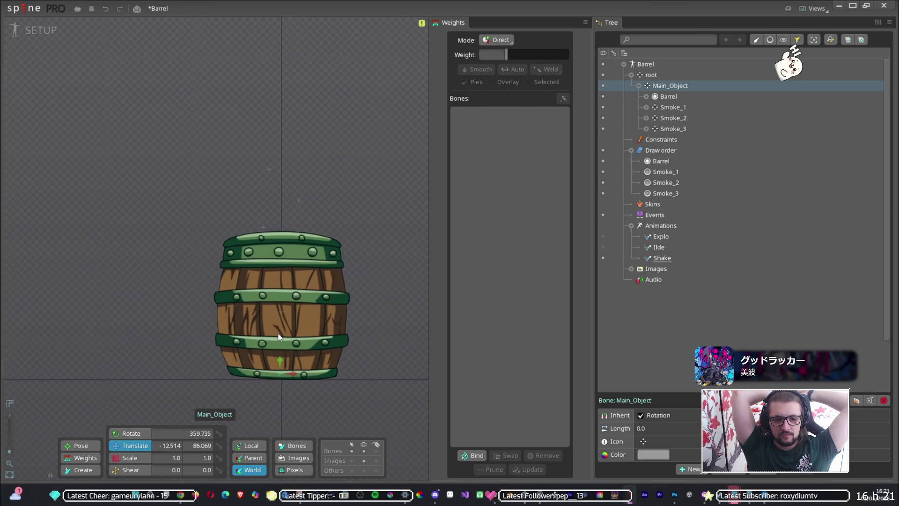
key("ctrl+z")
key("ctrl+z")
key("ctrl+z")
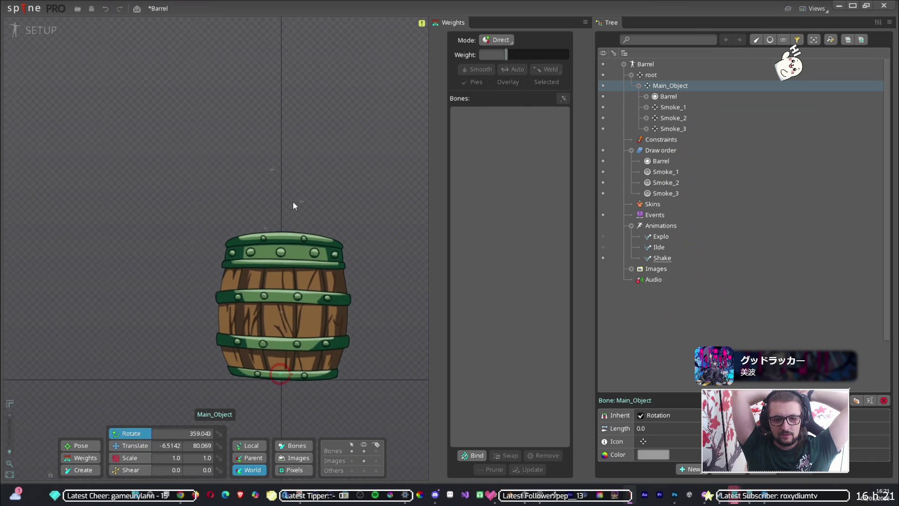
key("ctrl+z")
key("ctrl+z")
key("ctrl+z")
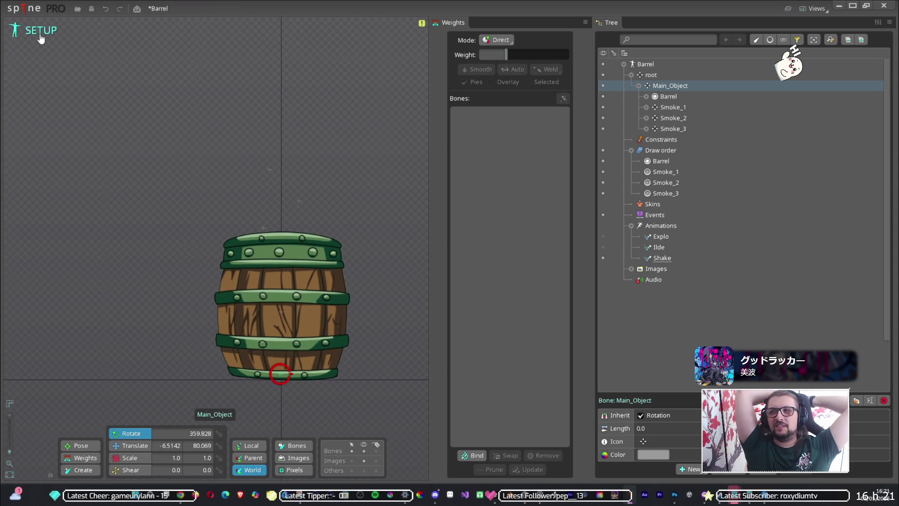
key("ctrl+z")
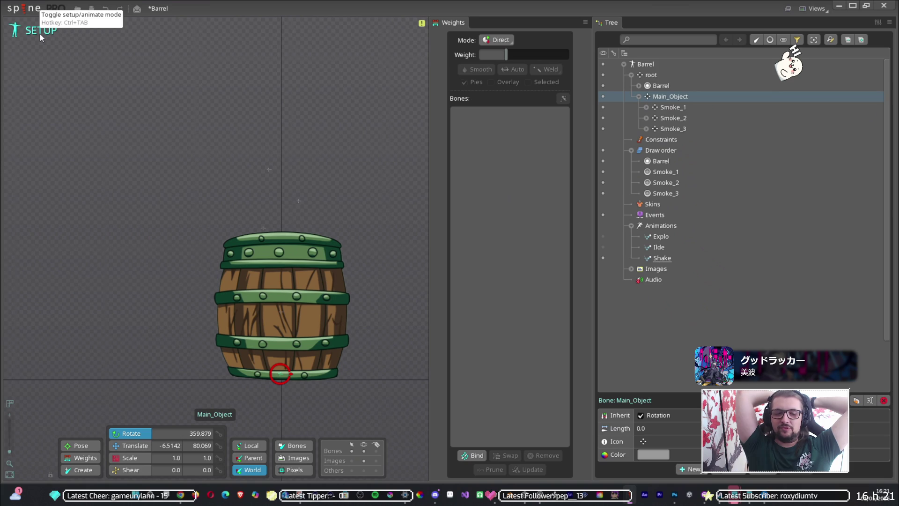
key("ctrl+y")
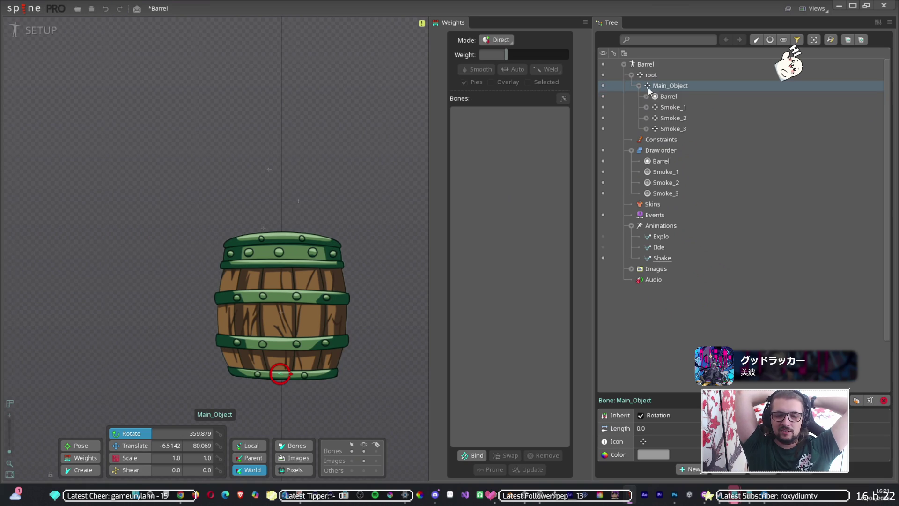
left_click_drag(322, 183, 315, 216)
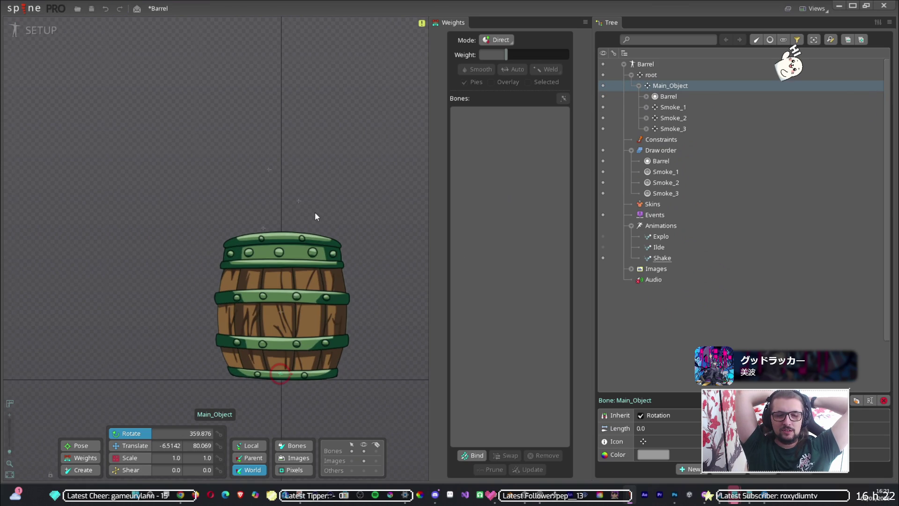
Step: Move the Barrel slot and Smoke bones out from Main_Object to sit directly under root
left_click(664, 95)
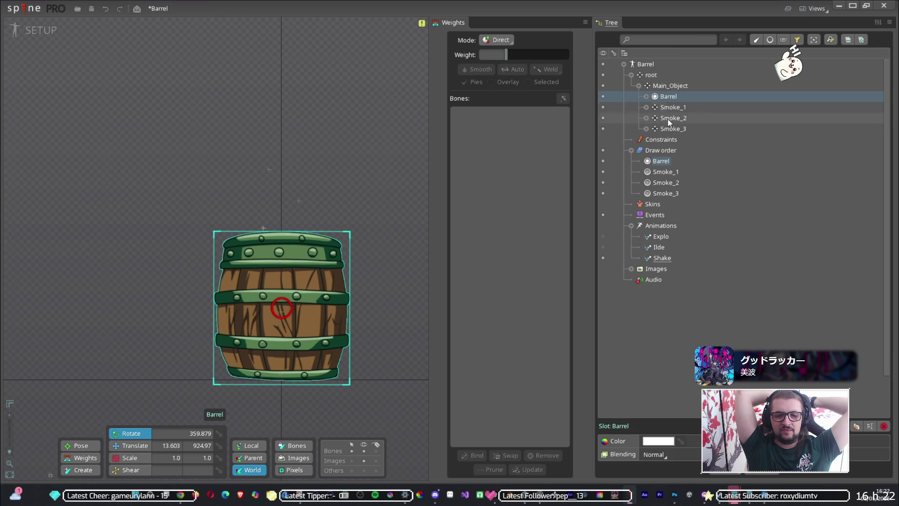
left_click(656, 87)
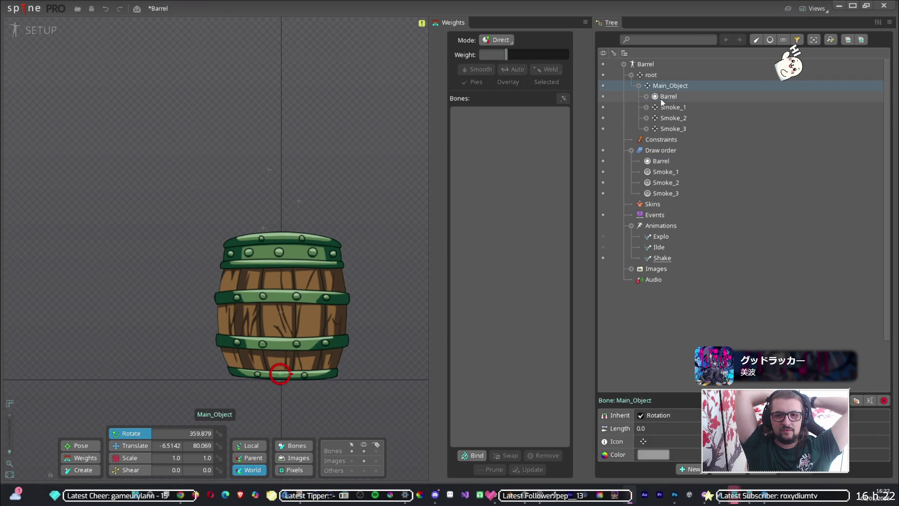
left_click(654, 76)
left_click(667, 97)
left_click(670, 107)
left_click(666, 128)
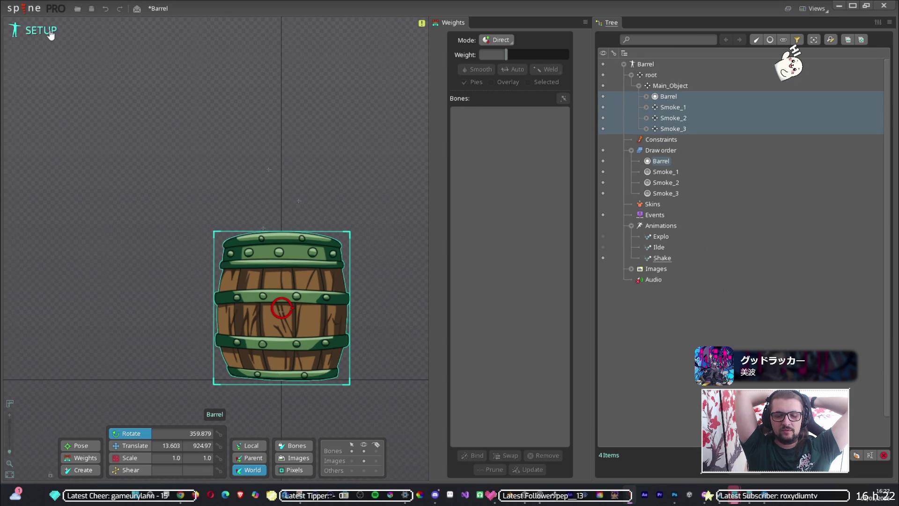
left_click(671, 109)
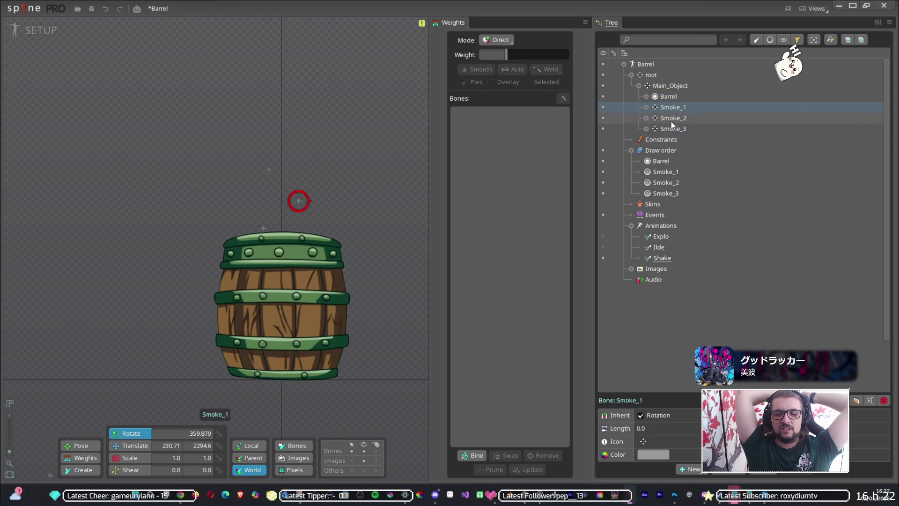
left_click(670, 120)
left_click_drag(659, 111, 651, 75)
left_click(670, 97)
left_click(663, 95)
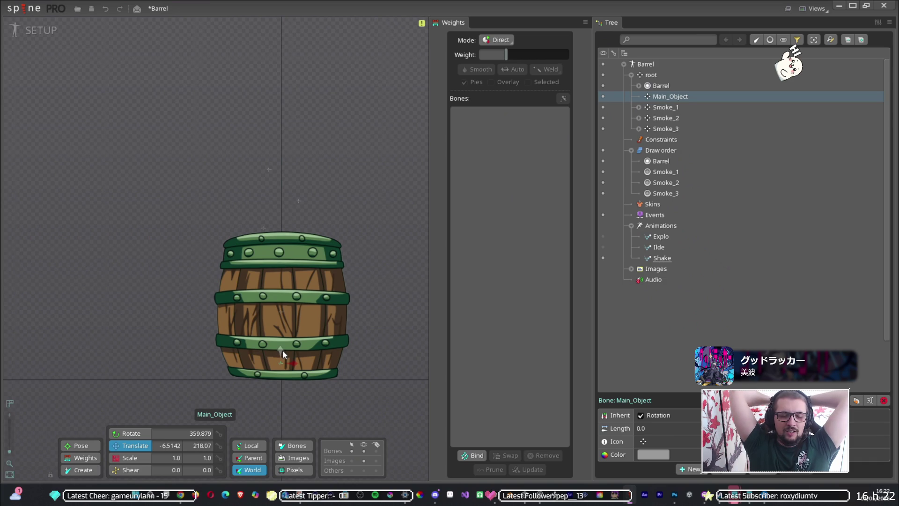
Step: Raise Main_Object's pivot to Y 242.07, re-nest Barrel and Smoke bones under it, and test
left_click_drag(283, 351, 283, 349)
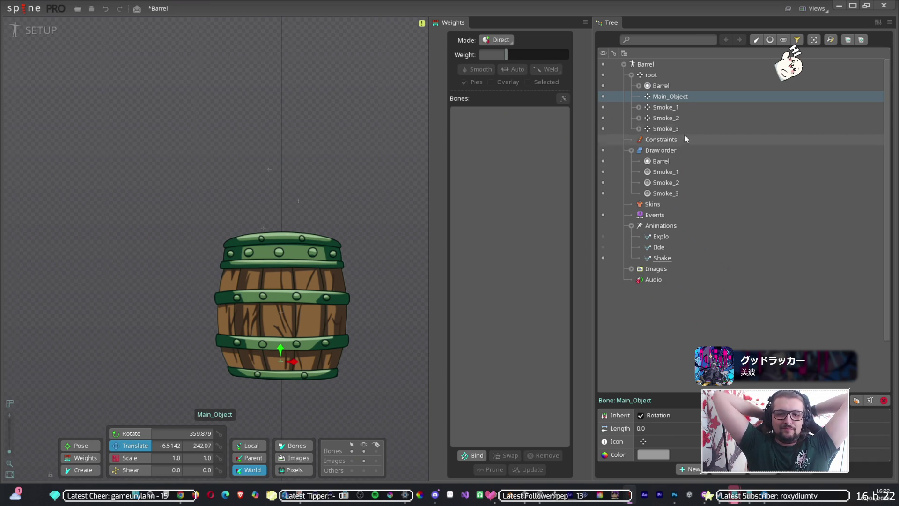
left_click_drag(658, 85, 665, 96)
left_click(665, 107)
left_click(667, 117)
left_click(671, 113)
left_click(668, 123)
left_click_drag(667, 123, 669, 87)
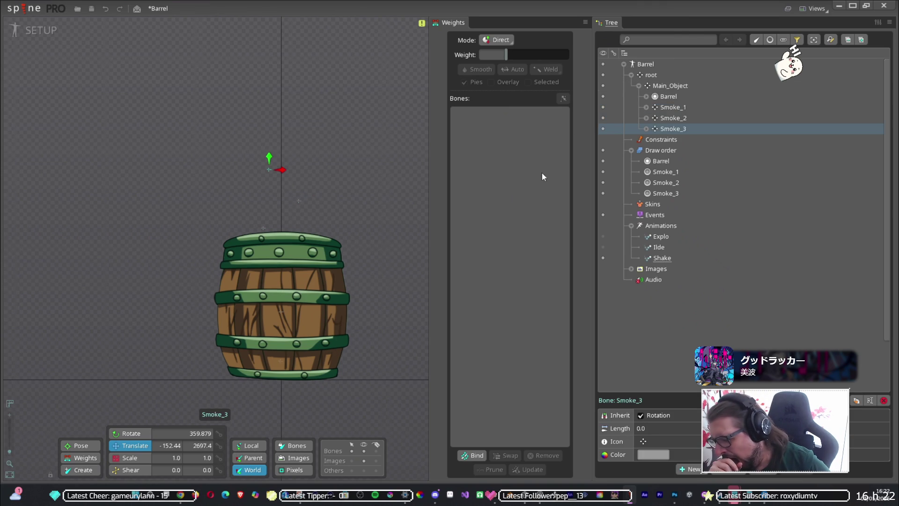
left_click(660, 85)
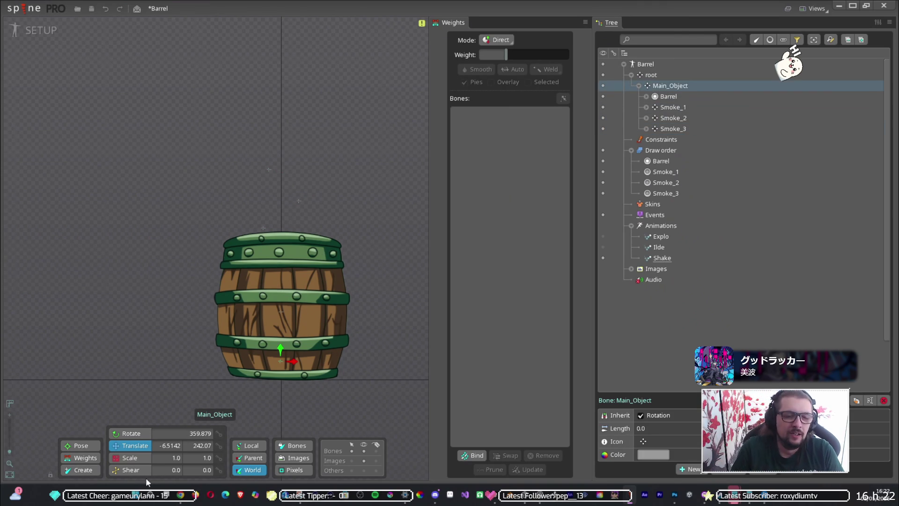
left_click_drag(398, 189, 379, 224)
key("ctrl+Tab")
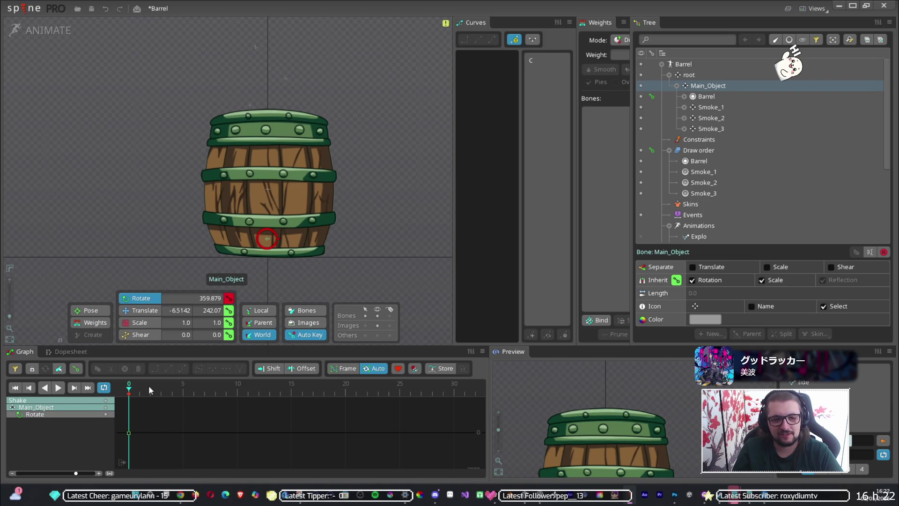
left_click_drag(404, 205, 398, 193)
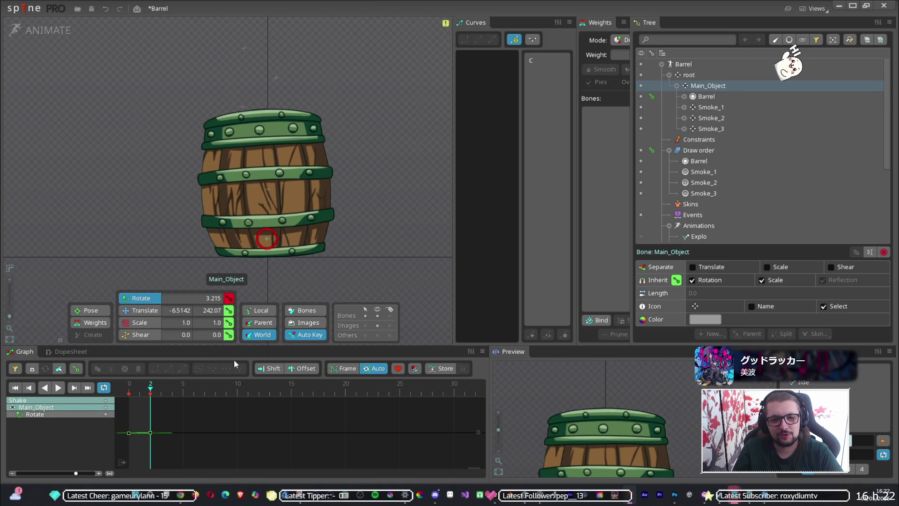
left_click_drag(389, 244, 391, 262)
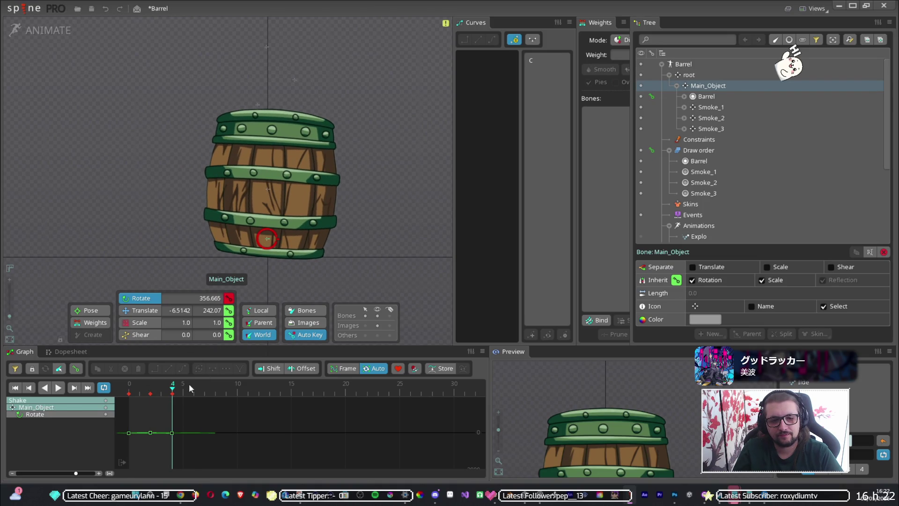
left_click_drag(341, 281, 370, 274)
left_click(216, 385)
left_click_drag(214, 387, 172, 387)
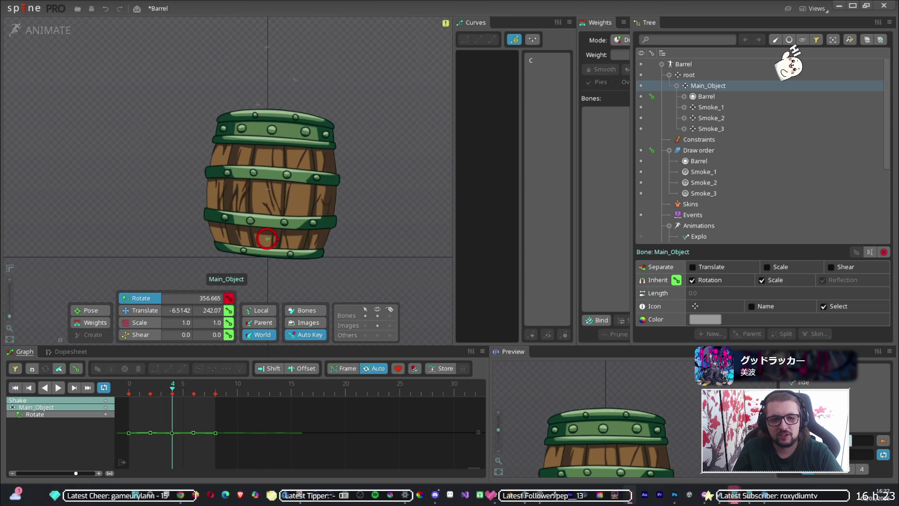
left_click_drag(762, 346, 760, 277)
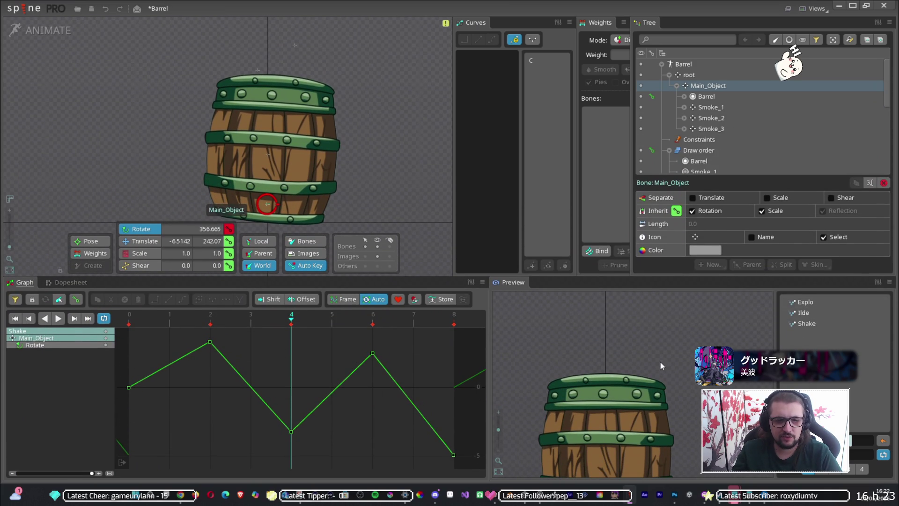
scroll("up", 3)
scroll("down", 3)
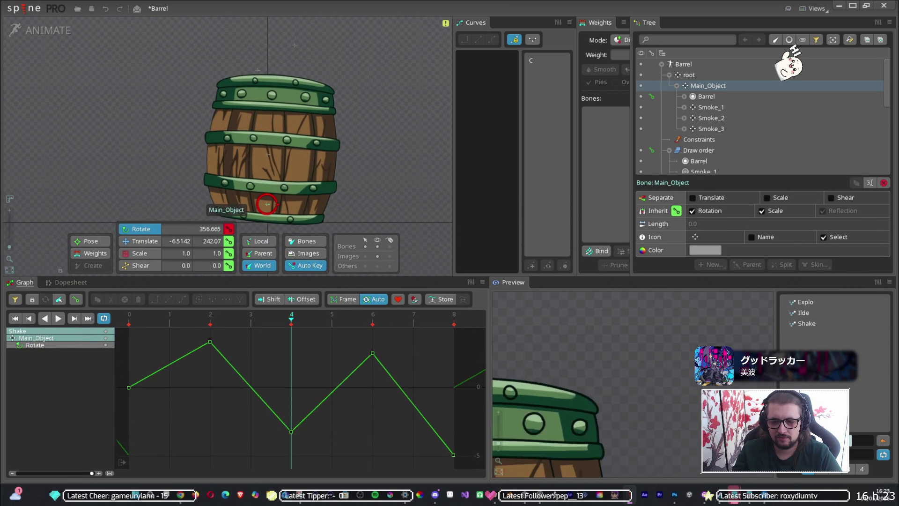
scroll("down", 3)
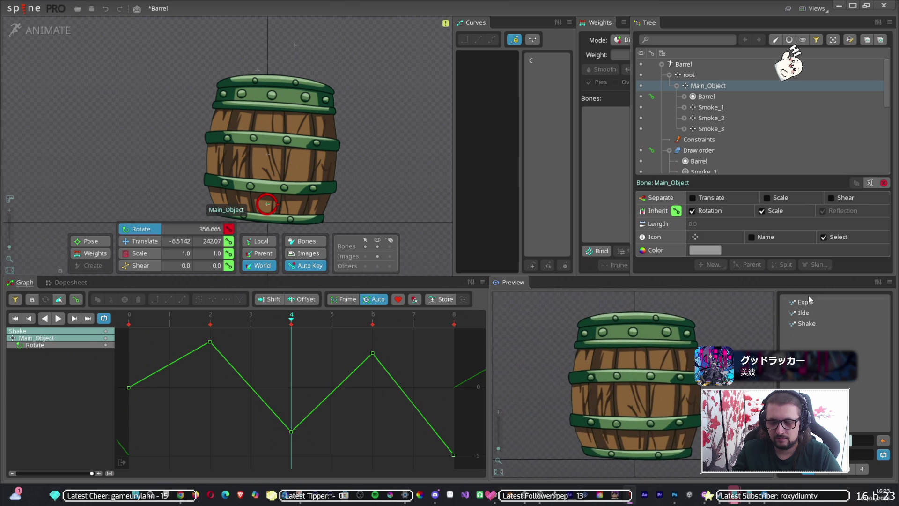
left_click(808, 324)
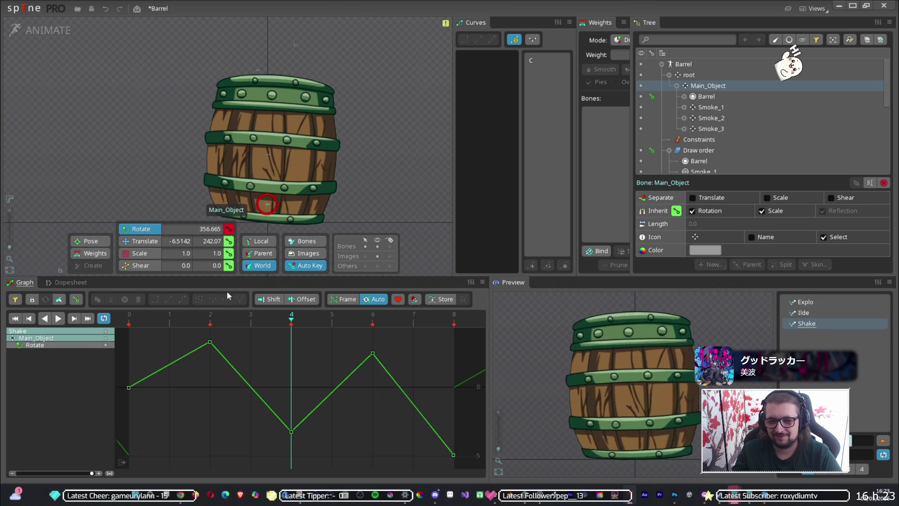
left_click(128, 319)
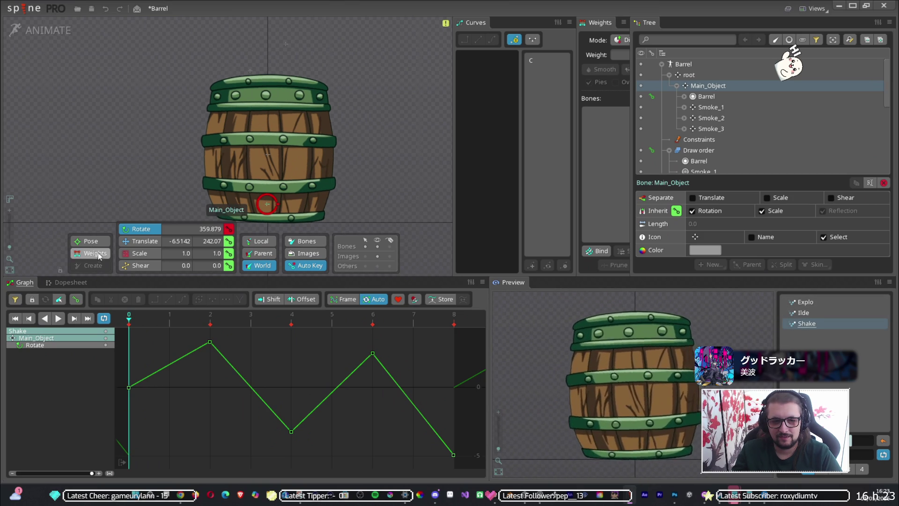
left_click(58, 319)
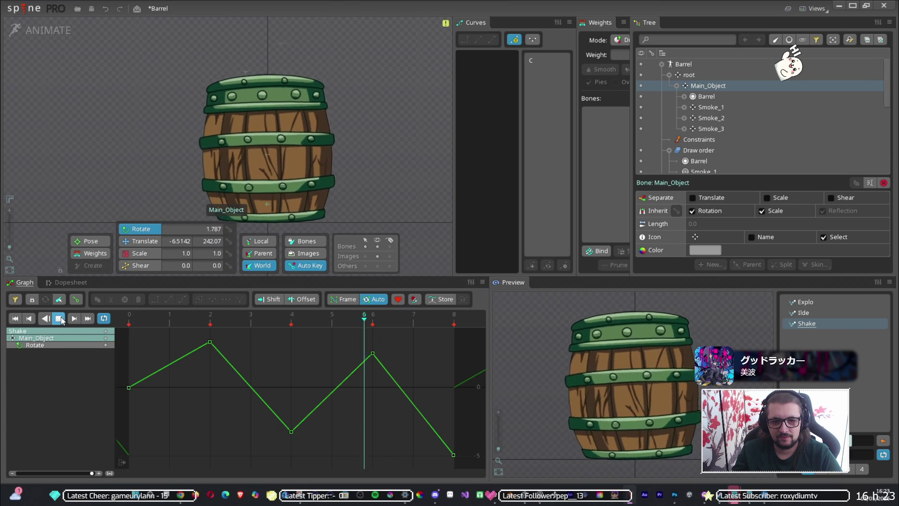
left_click(87, 318)
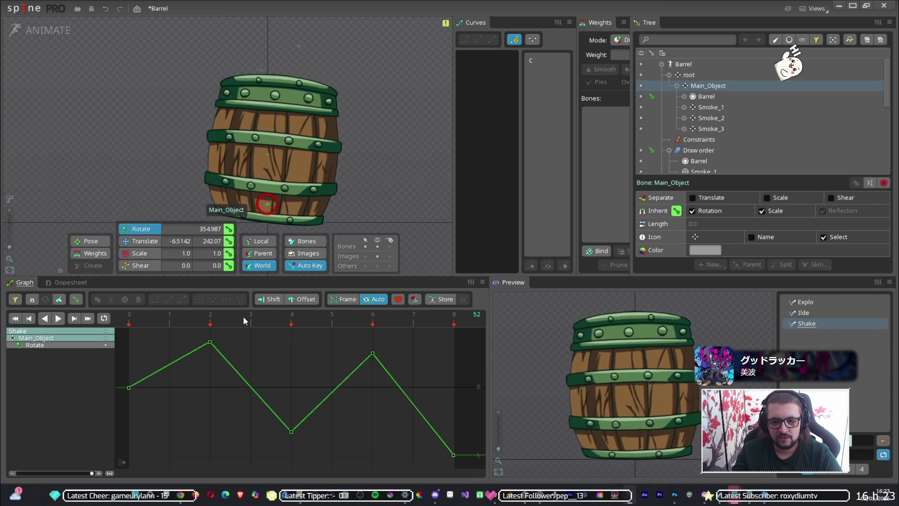
left_click_drag(153, 329, 130, 323)
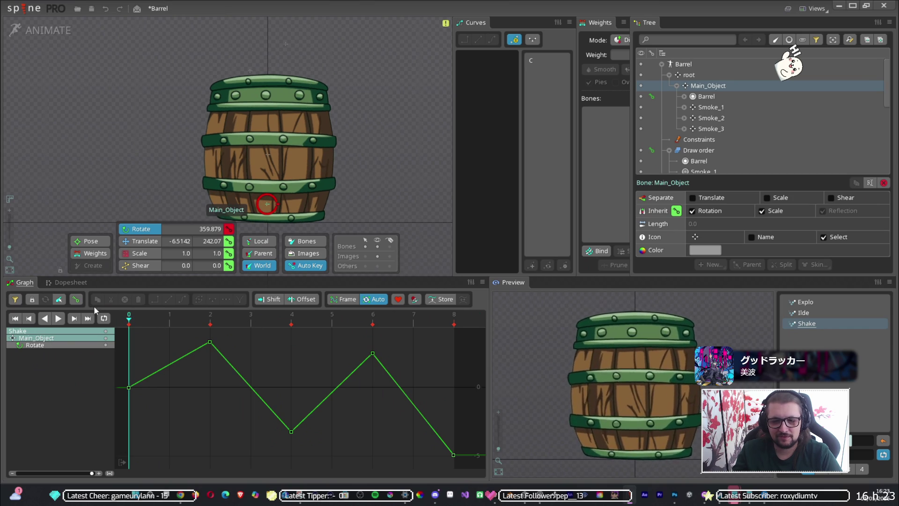
left_click(58, 318)
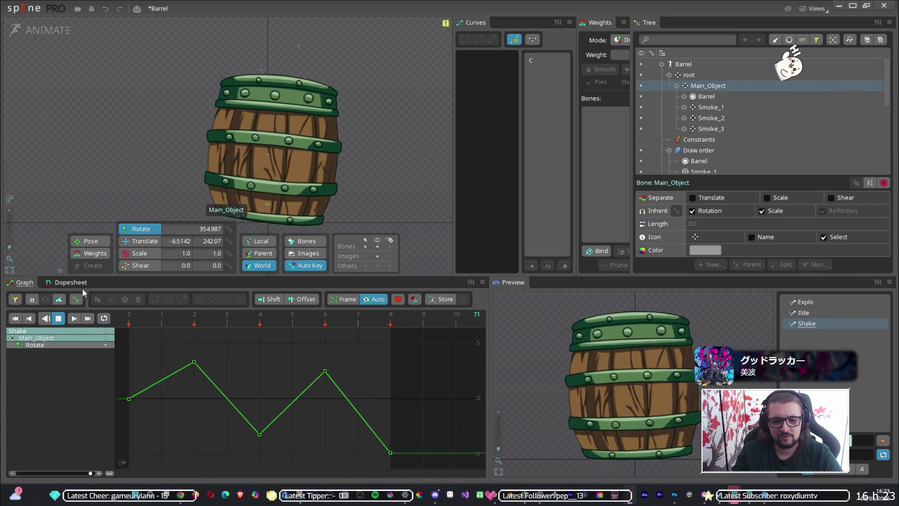
Step: Copy the barrel's Rotate keys in the Dopesheet and paste repeats to extend the shake
left_click(70, 282)
scroll("down", 3)
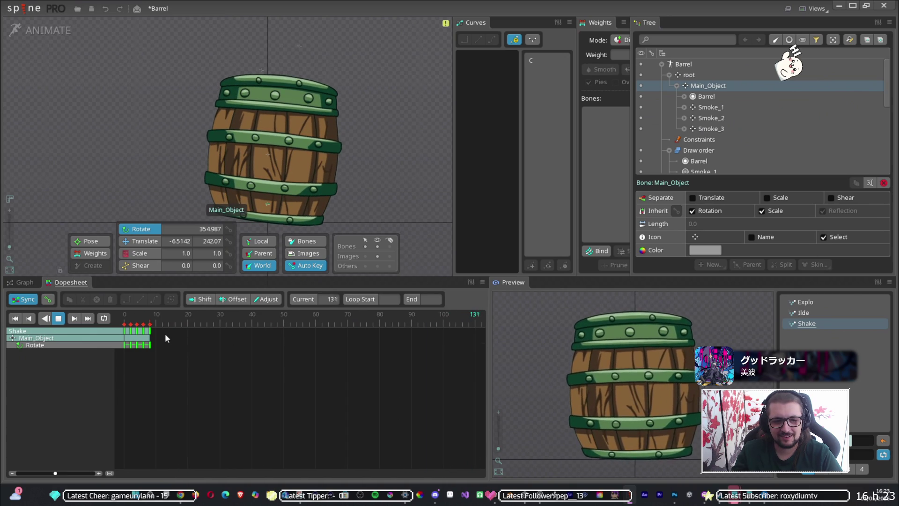
left_click_drag(162, 355, 134, 334)
key("ctrl+c")
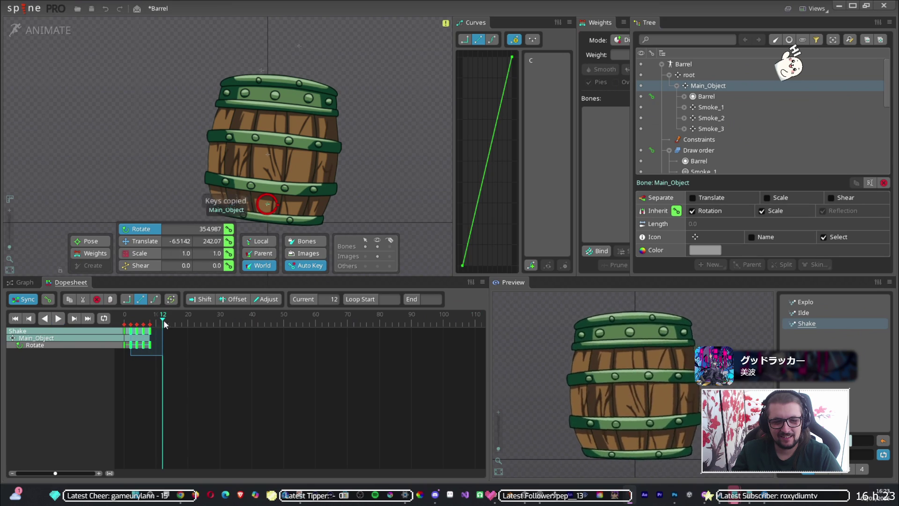
key("ctrl+v")
key("Home")
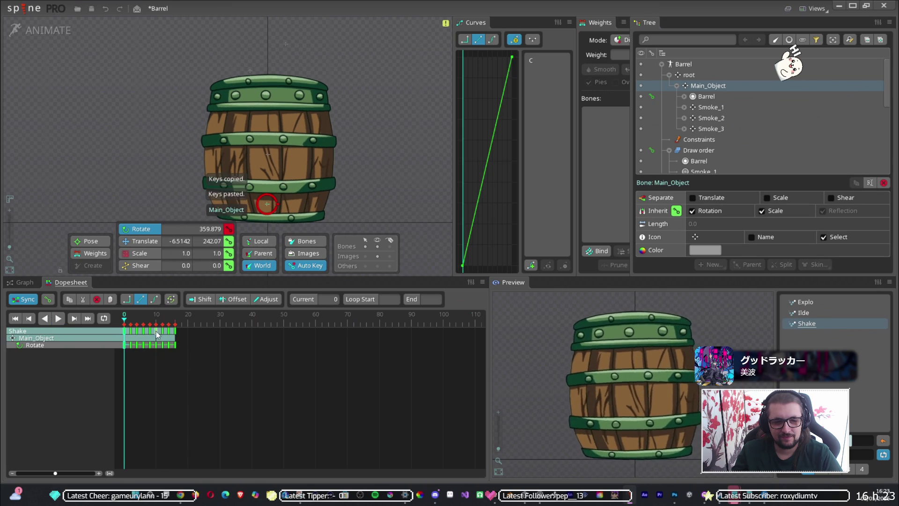
key("ctrl+c")
left_click(183, 322)
key("ctrl+v")
key("Home")
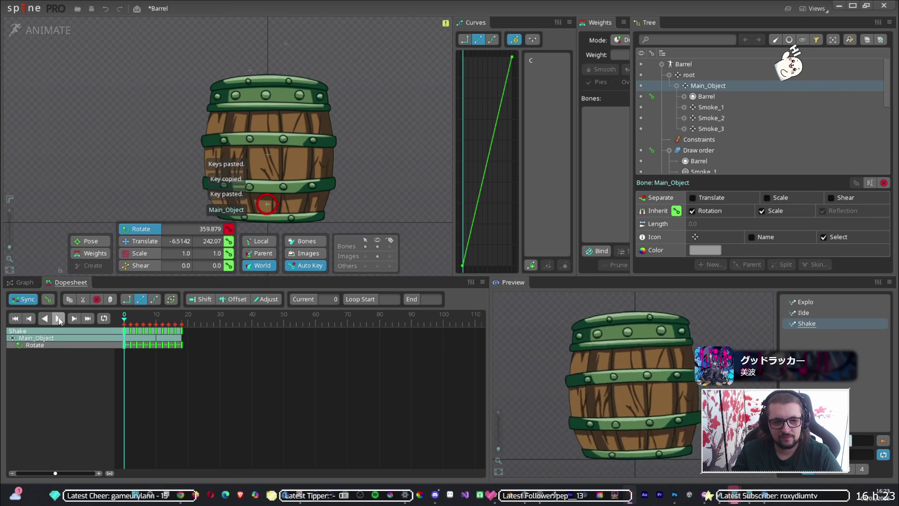
Step: Play the lengthened shake and move the final rotation key from frame 18 to 26
left_click(58, 318)
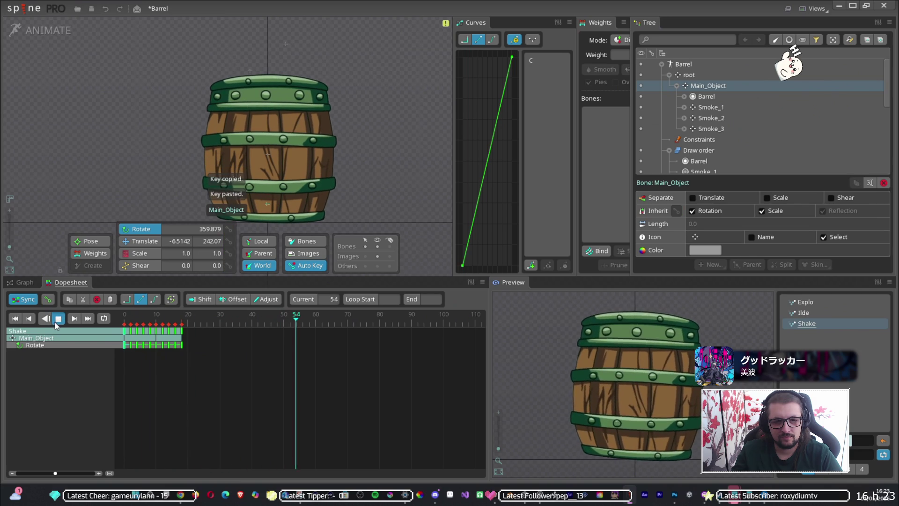
left_click(131, 317)
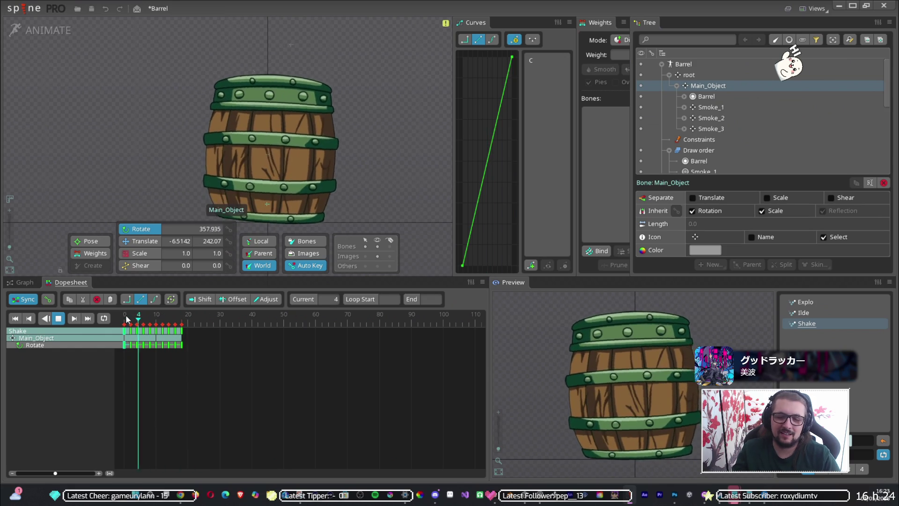
left_click_drag(126, 320, 242, 320)
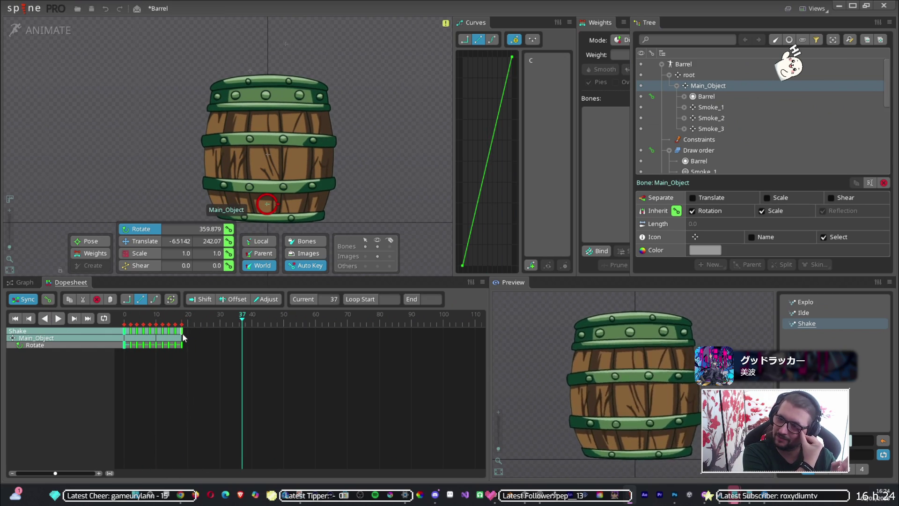
left_click(182, 337)
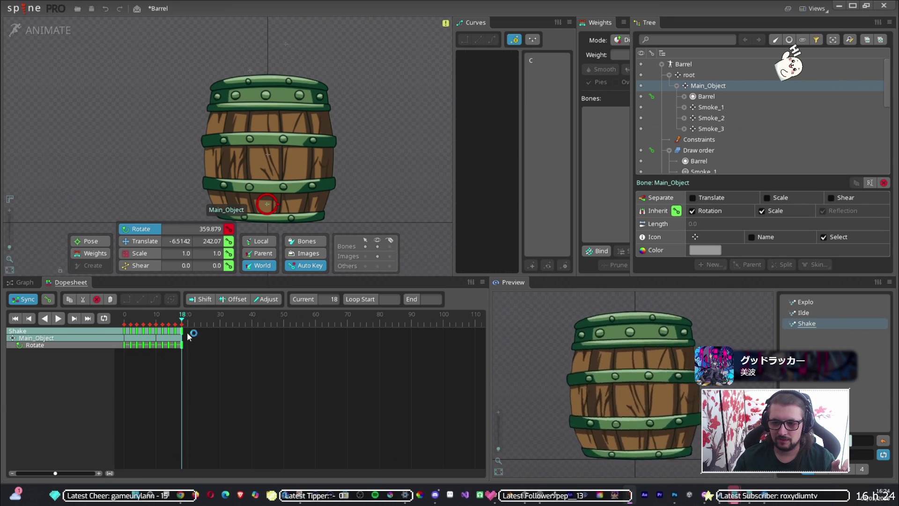
left_click_drag(182, 336, 157, 333)
Step: Paste middle rotation keys after frame 18, ending near frame 26, and replay the shake
left_click(163, 365)
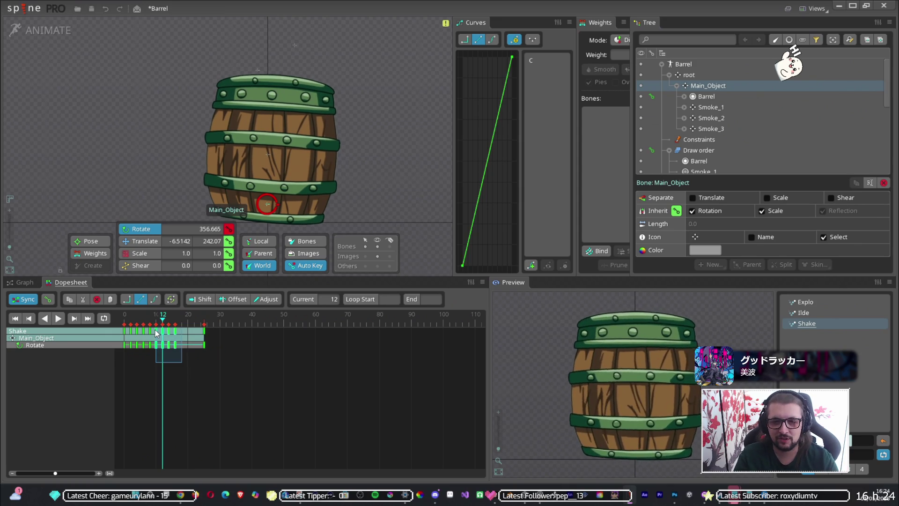
key("ctrl+c")
left_click(182, 316)
key("ctrl+v")
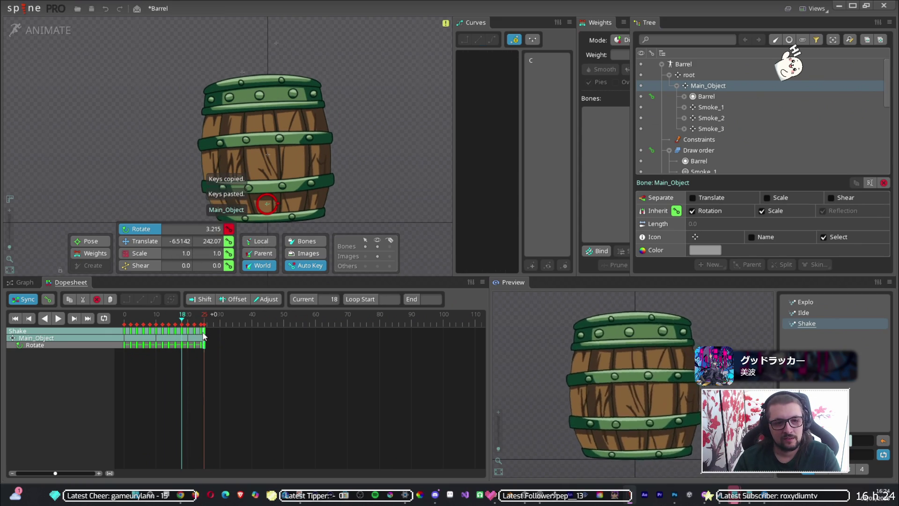
left_click_drag(204, 336, 207, 335)
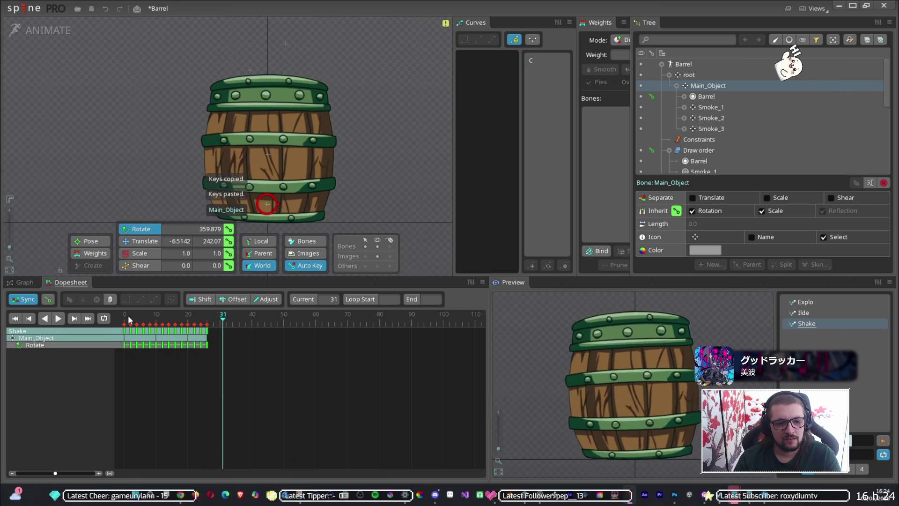
left_click(205, 318)
left_click(125, 317)
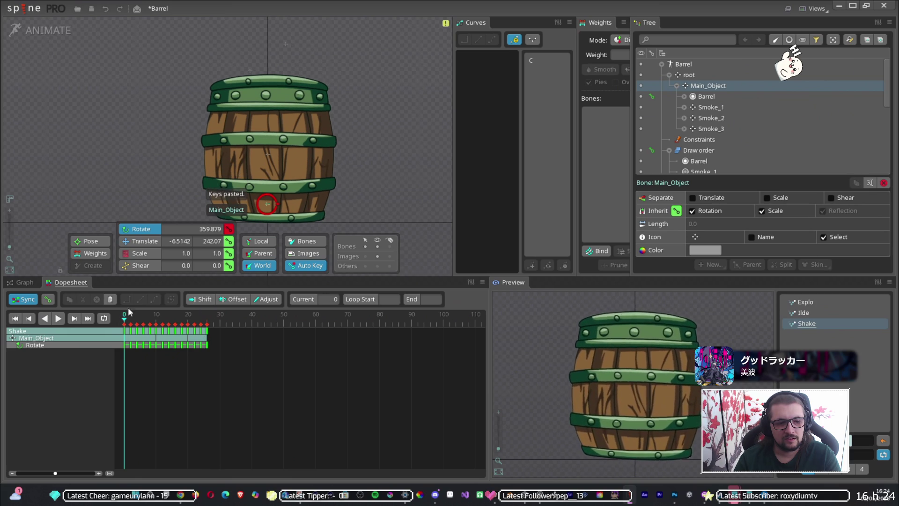
left_click(58, 318)
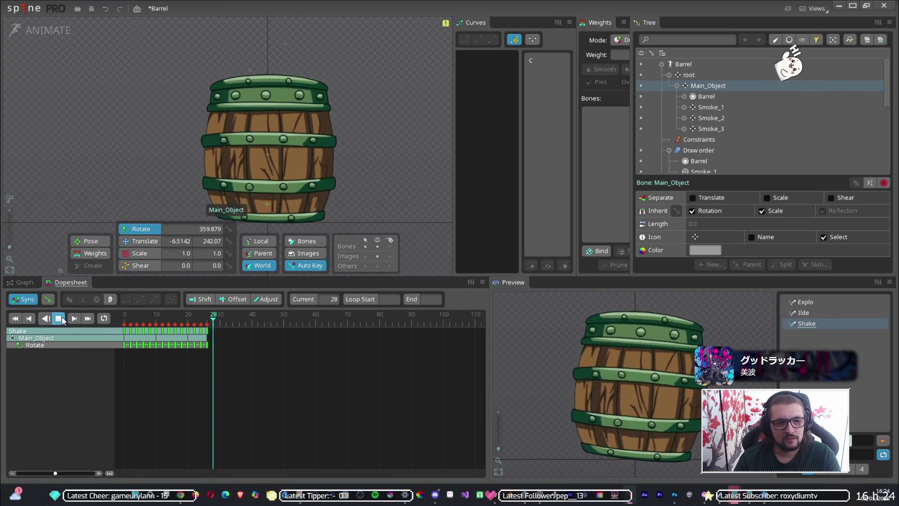
left_click(58, 318)
left_click(23, 9)
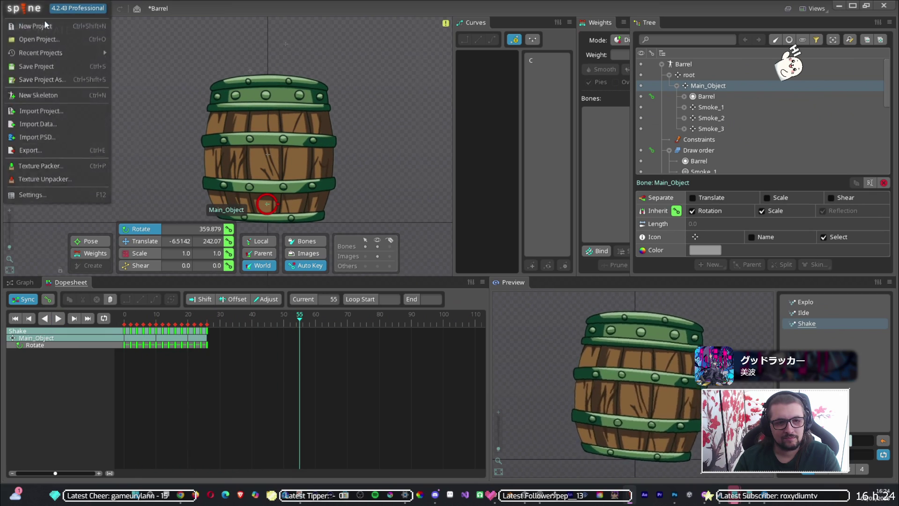
Step: Save the Barrel project and export it as JSON with a packed texture atlas
left_click(36, 61)
left_click(24, 9)
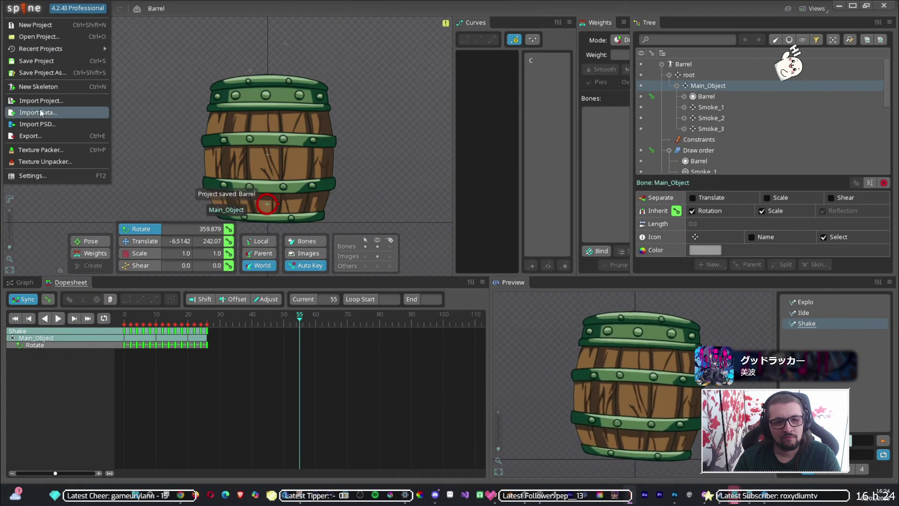
left_click(41, 136)
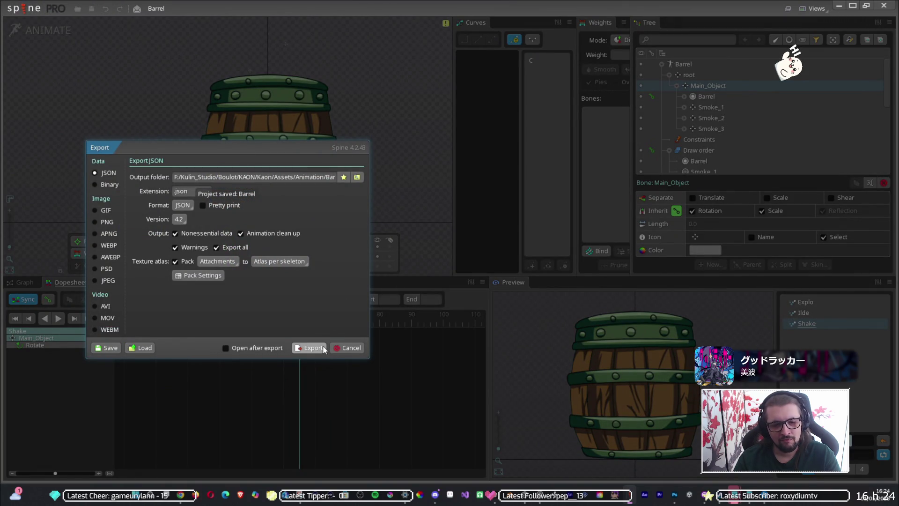
left_click(323, 348)
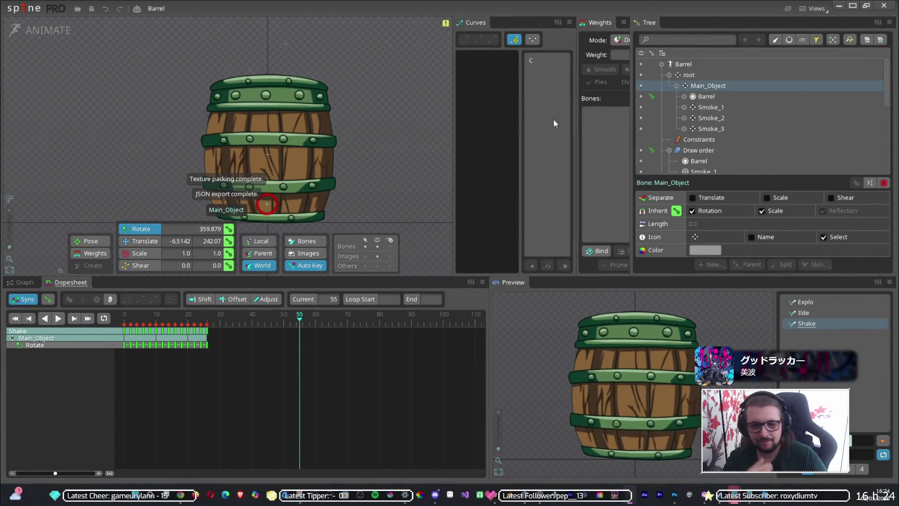
left_click(839, 8)
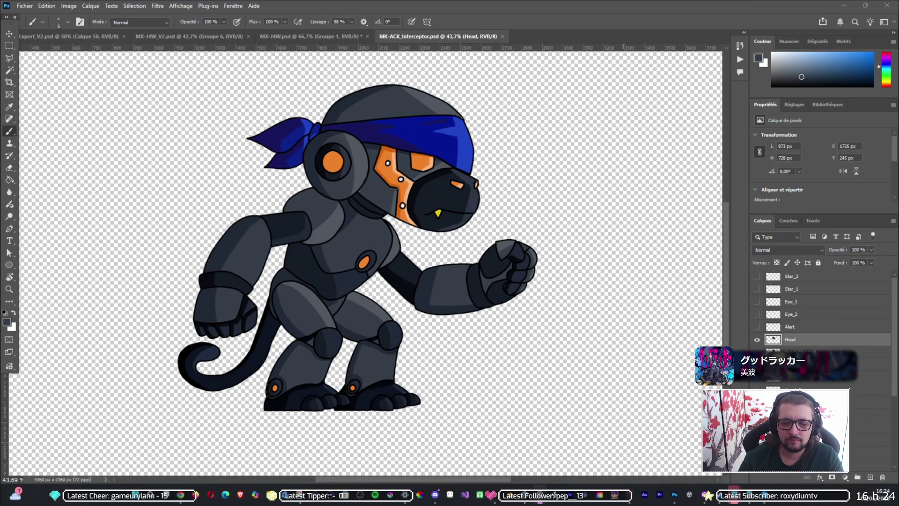
Step: Switch from the Photoshop robot monkey artwork to the Discord window
key("alt+Tab")
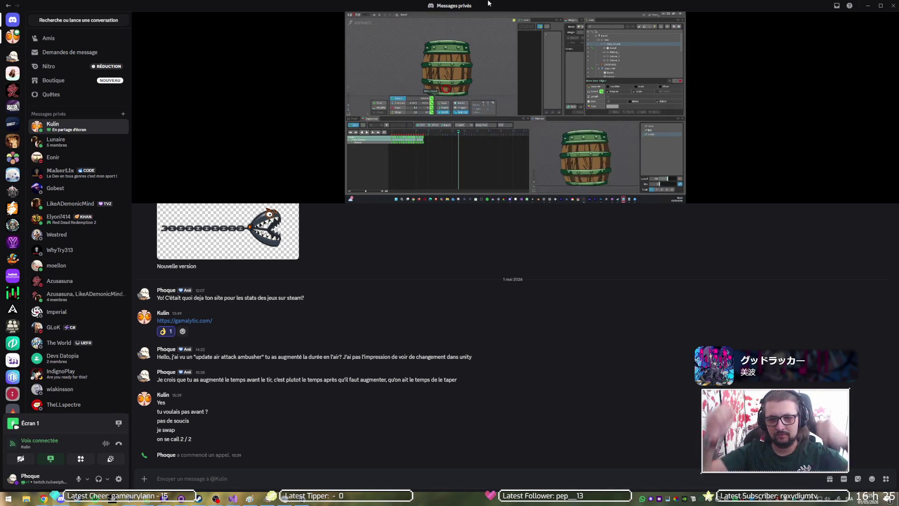
Step: Watch the Discord screen-share stream fullscreen with 'Plein écran'
left_click(891, 192)
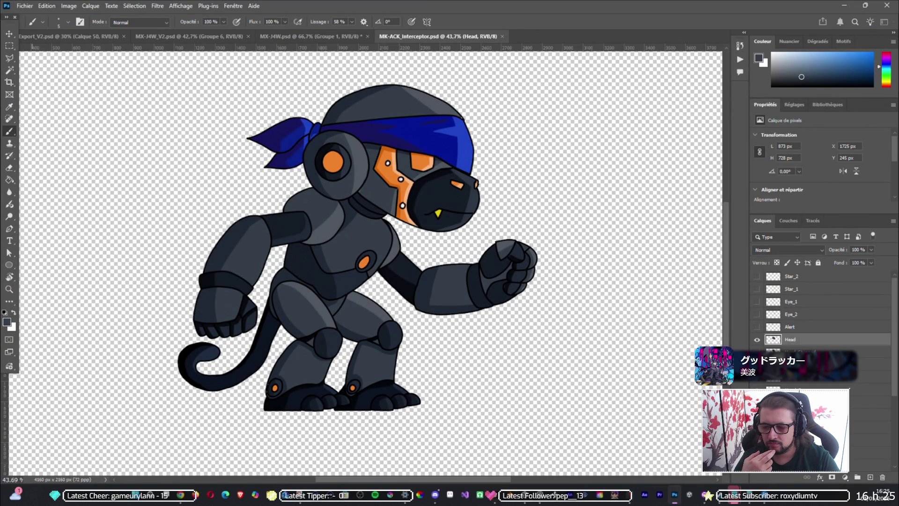
Step: Create a blank 2000×2000 document and sketch a small oval and circle beside the figure
key("ctrl+n")
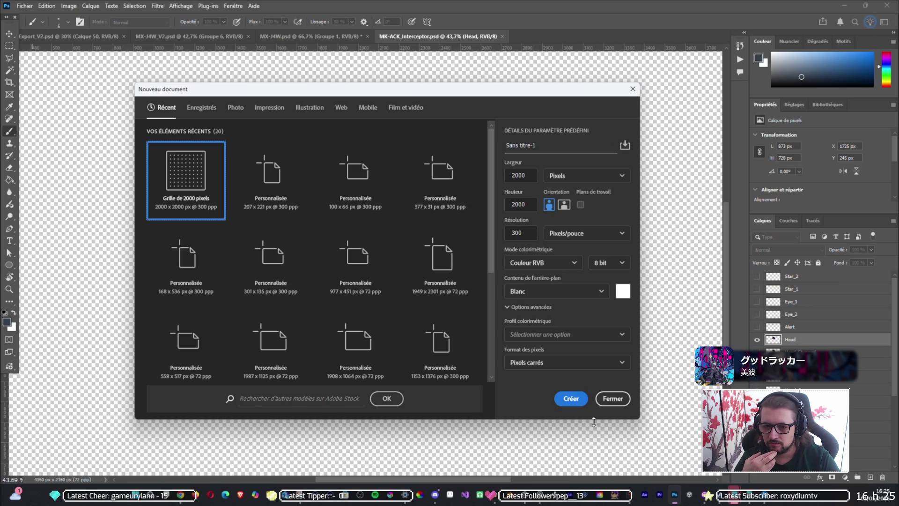
left_click(580, 400)
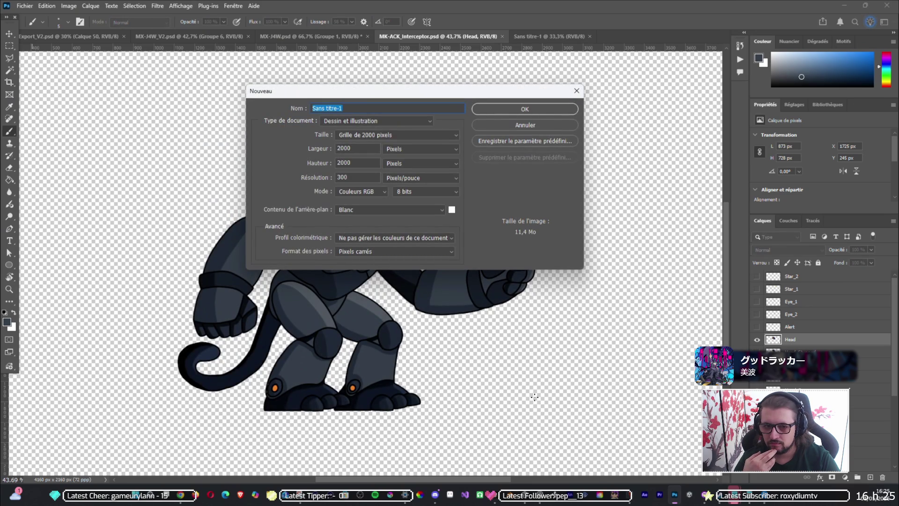
mouse_move(705, 495)
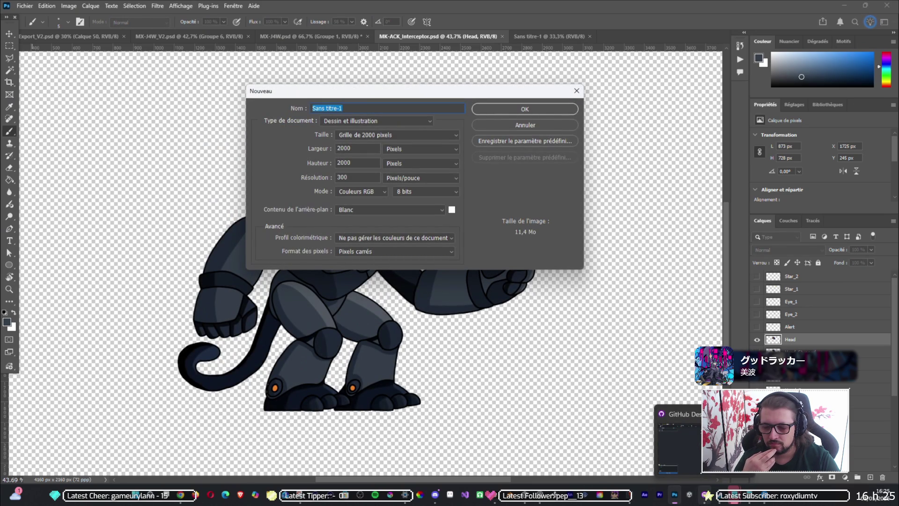
key("Return")
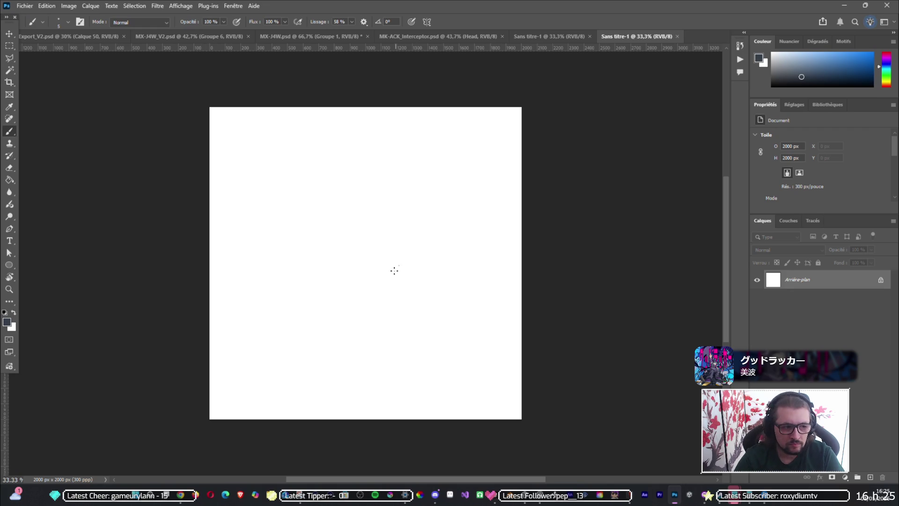
left_click_drag(275, 303, 276, 299)
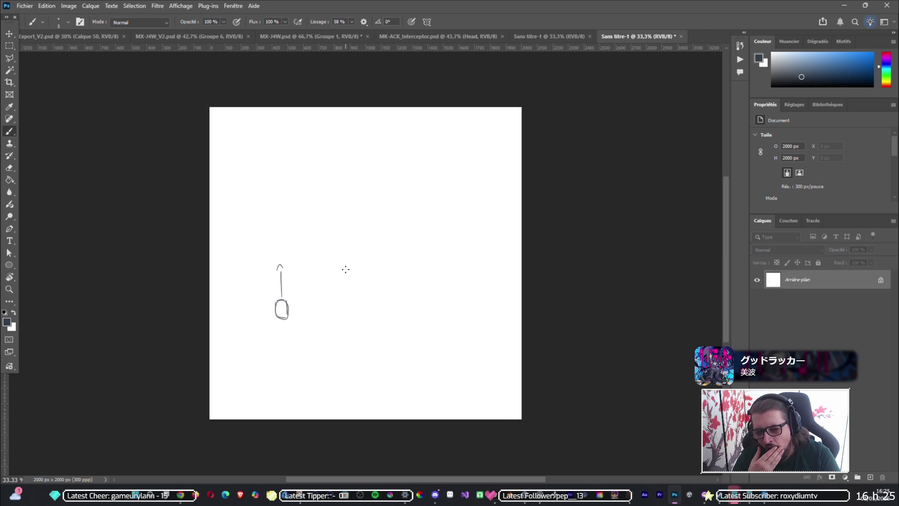
left_click_drag(347, 276, 344, 280)
Step: Sketch the banarang throw path with dashes, two ellipses and a hooked top stroke
left_click_drag(294, 267, 310, 267)
key("ctrl+z")
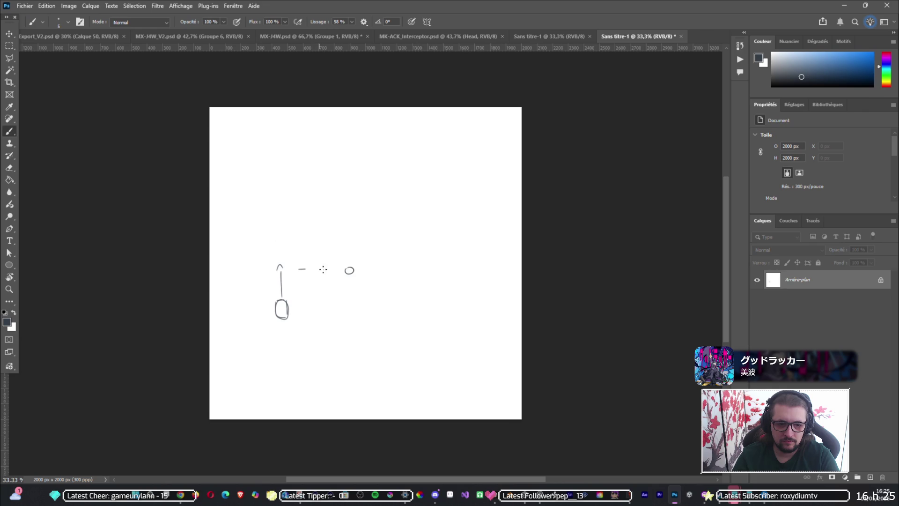
left_click_drag(318, 267, 325, 267)
key("ctrl+z")
left_click_drag(317, 260, 322, 258)
left_click_drag(292, 261, 295, 253)
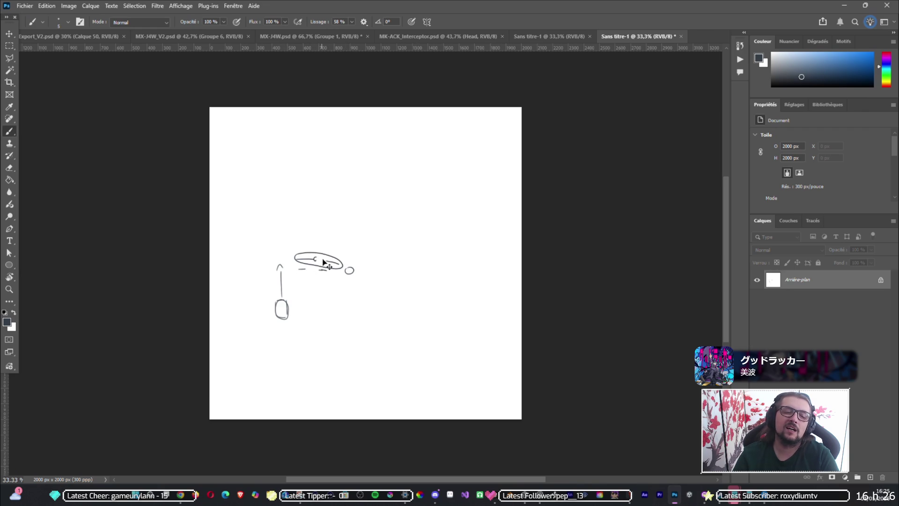
left_click_drag(324, 259, 328, 261)
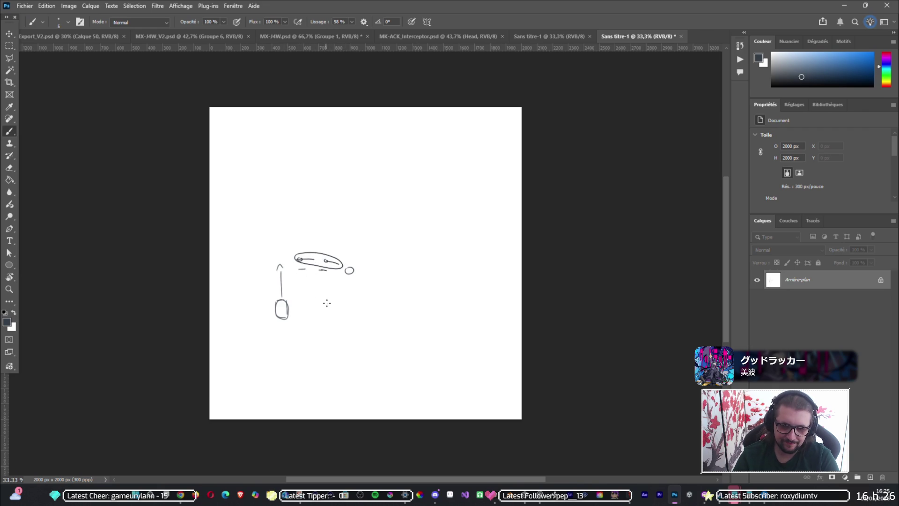
left_click_drag(300, 267, 327, 266)
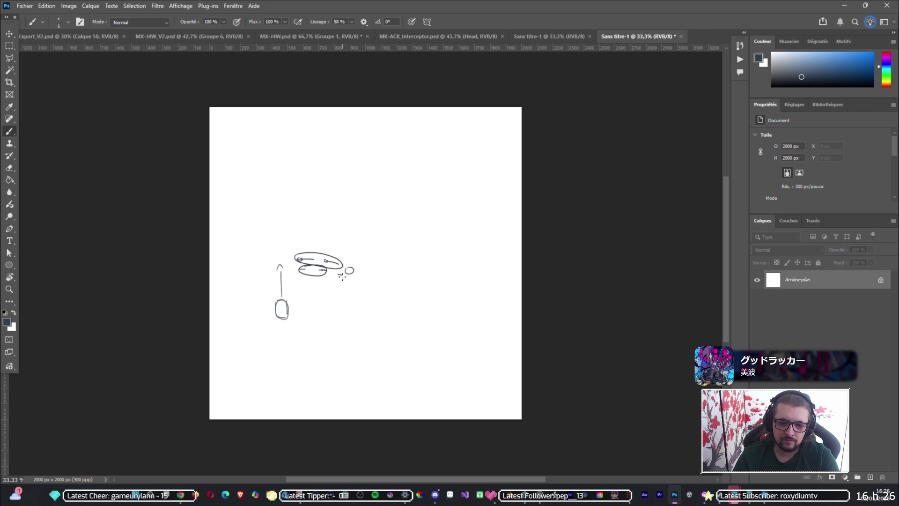
key("ctrl+z")
left_click_drag(346, 276, 339, 274)
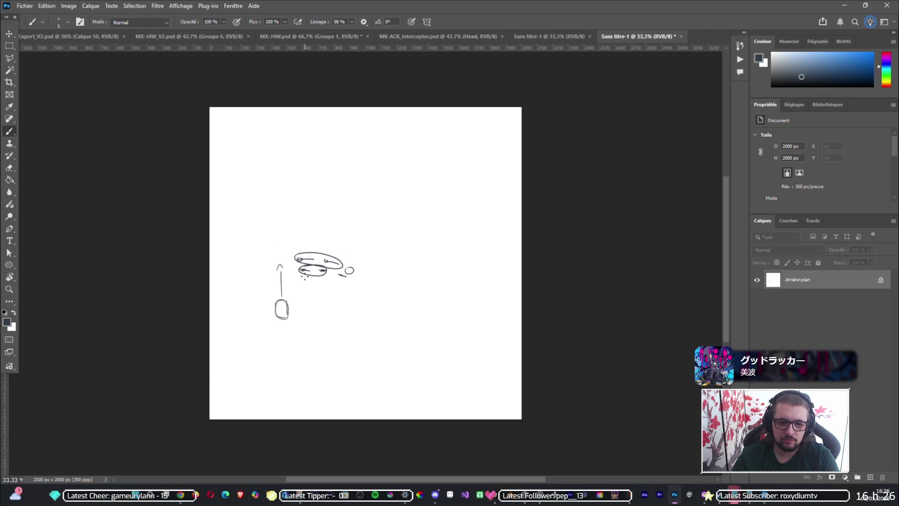
left_click_drag(313, 245, 327, 232)
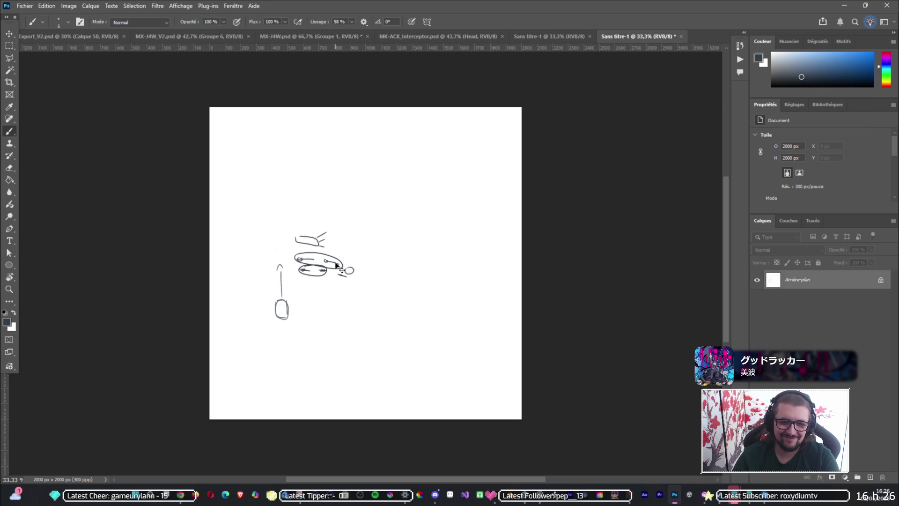
Step: Undo the throw-path strokes, leaving only the small circle beside the figure
key("ctrl+z")
key("ctrl+z")
key("ctrl+z")
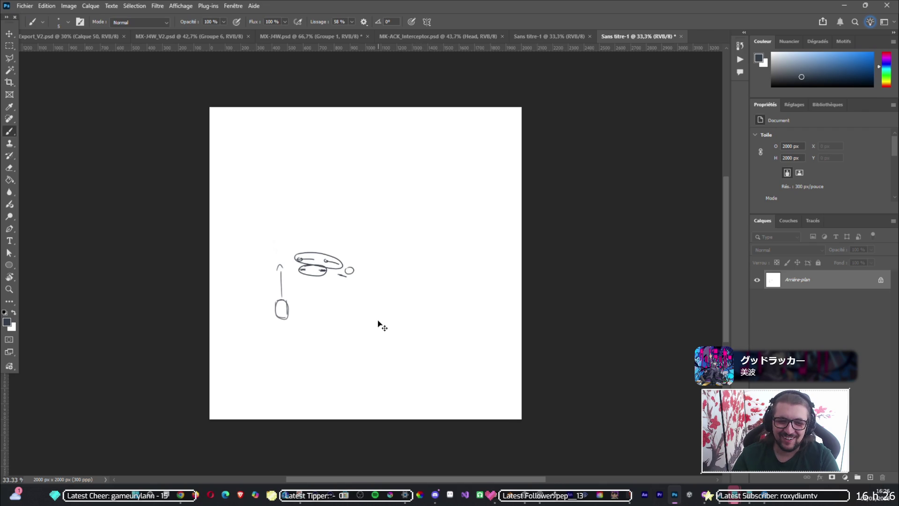
key("ctrl+z")
key("ctrl+z")
key("ctrl+z")
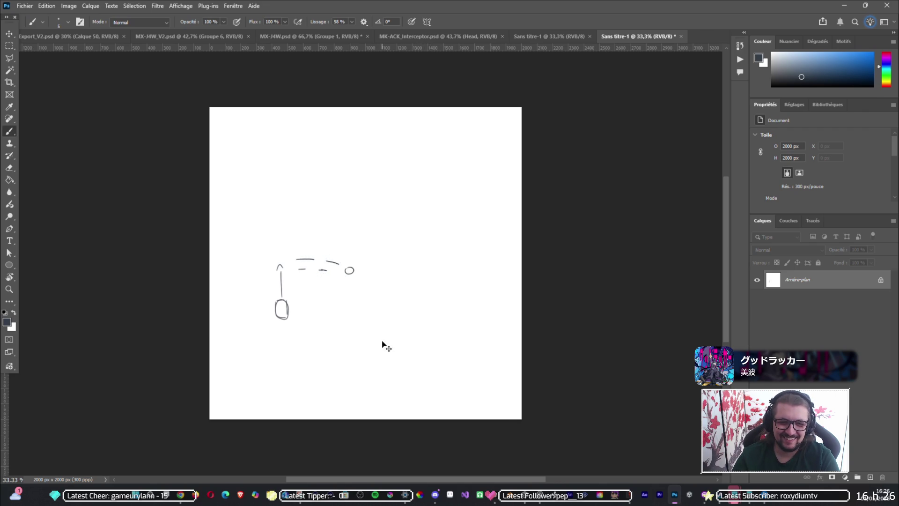
key("ctrl+z")
key("ctrl+z")
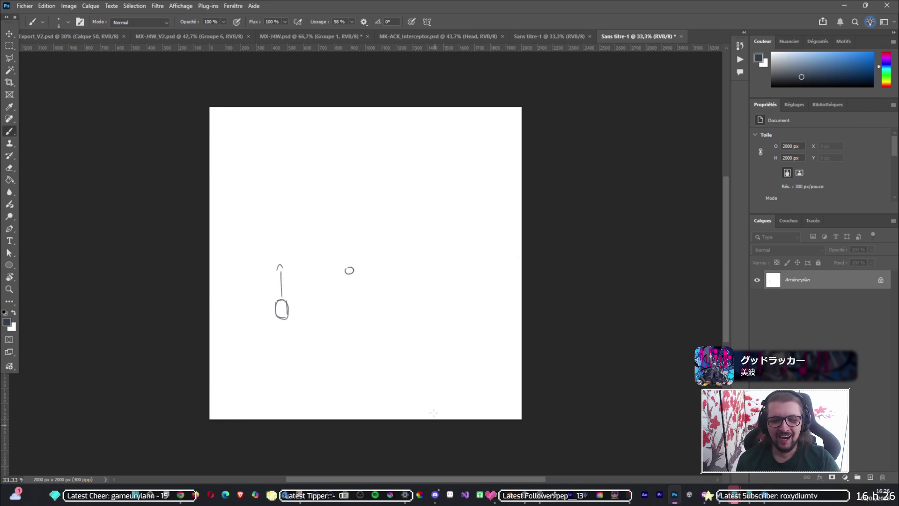
left_click(637, 497)
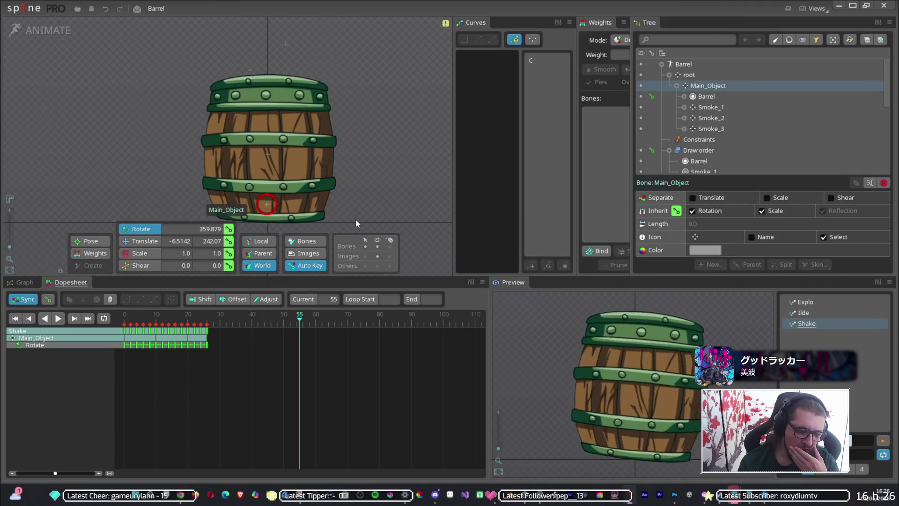
Step: Open Mk-Ack from Recent Projects and scrub its Attack animation in Animate mode
left_click(25, 10)
mouse_move(49, 48)
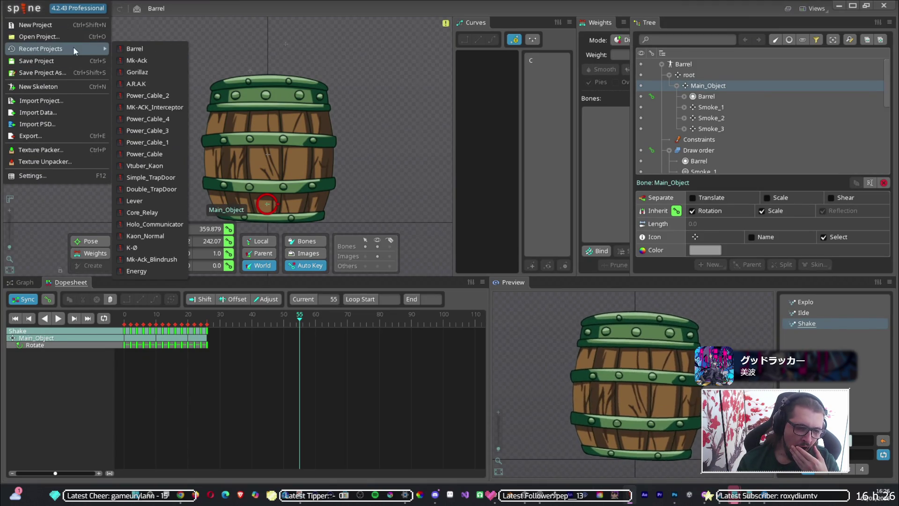
left_click(147, 60)
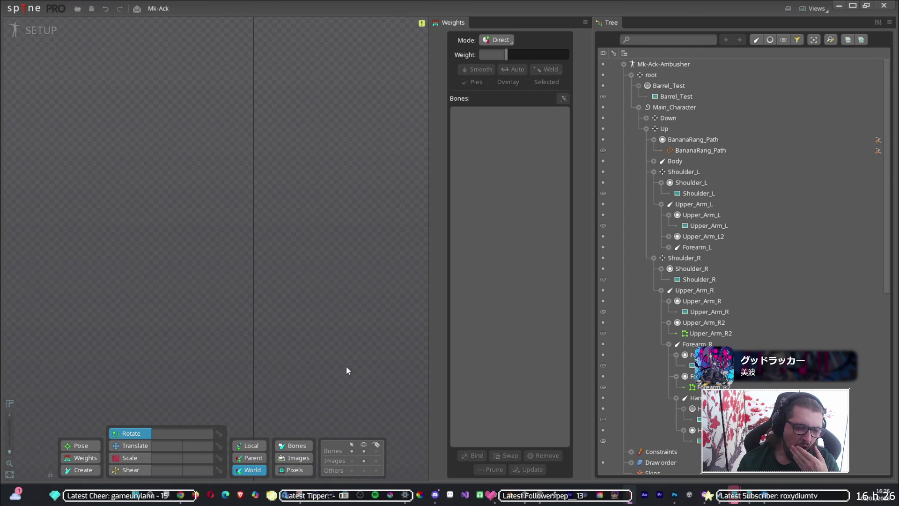
left_click(35, 30)
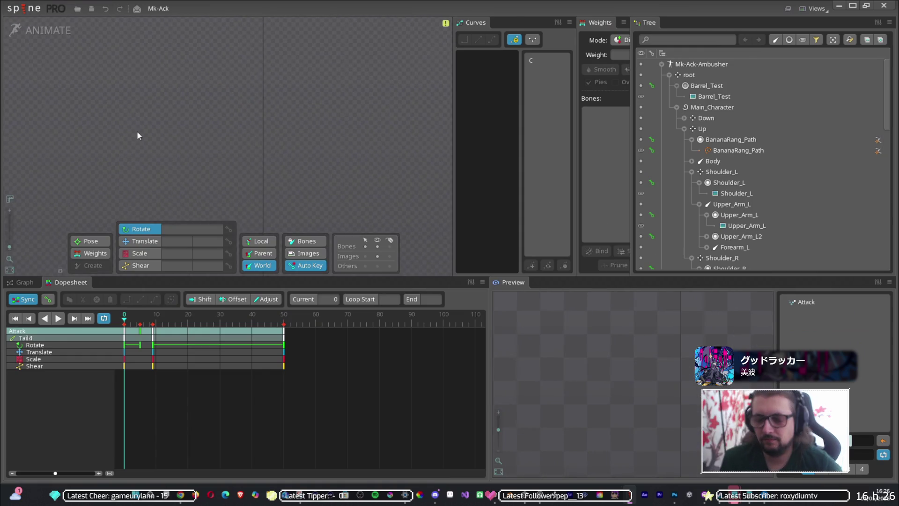
left_click_drag(134, 319, 183, 329)
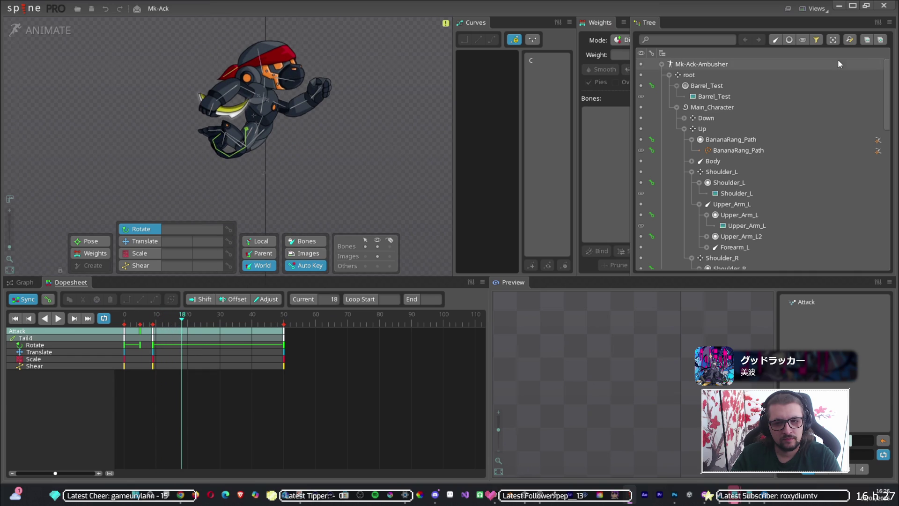
scroll("down", 3)
scroll("down", 3)
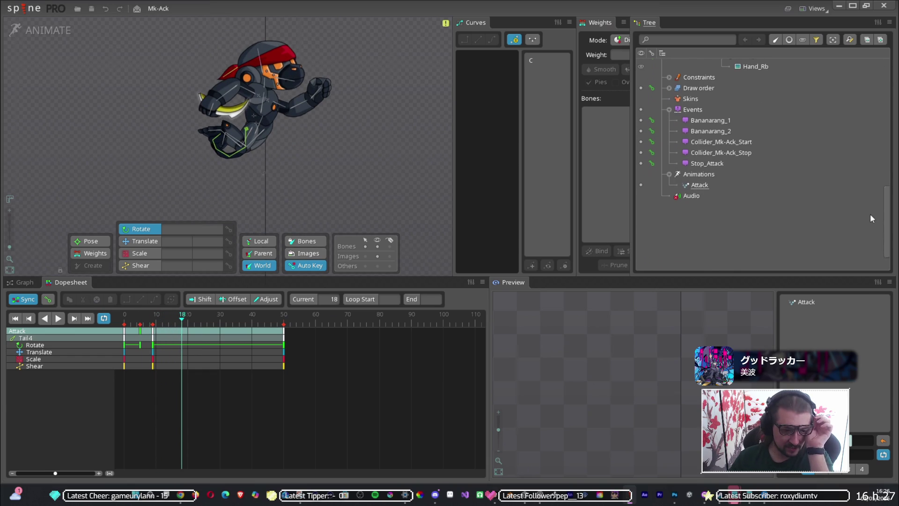
Step: Duplicate the Bananarang_2 event, with its keys, into a new Bananarang_3 event
left_click(715, 132)
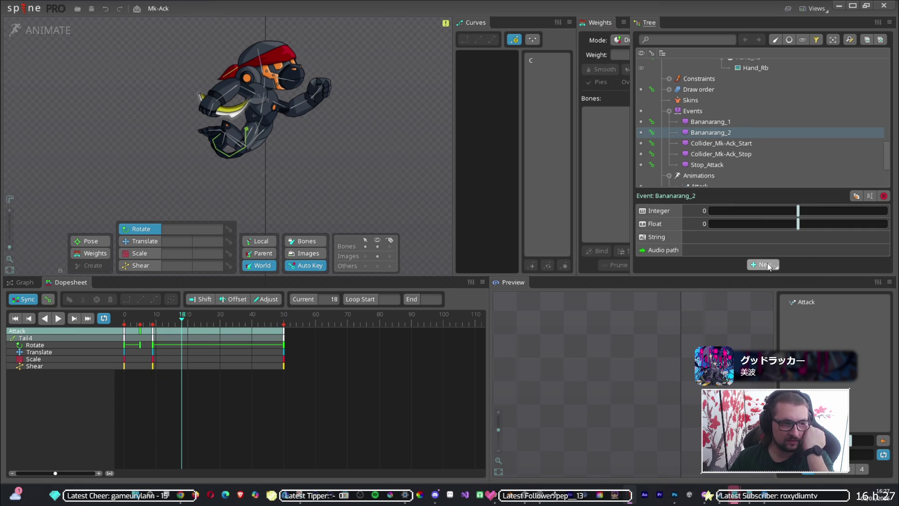
key("ctrl+d")
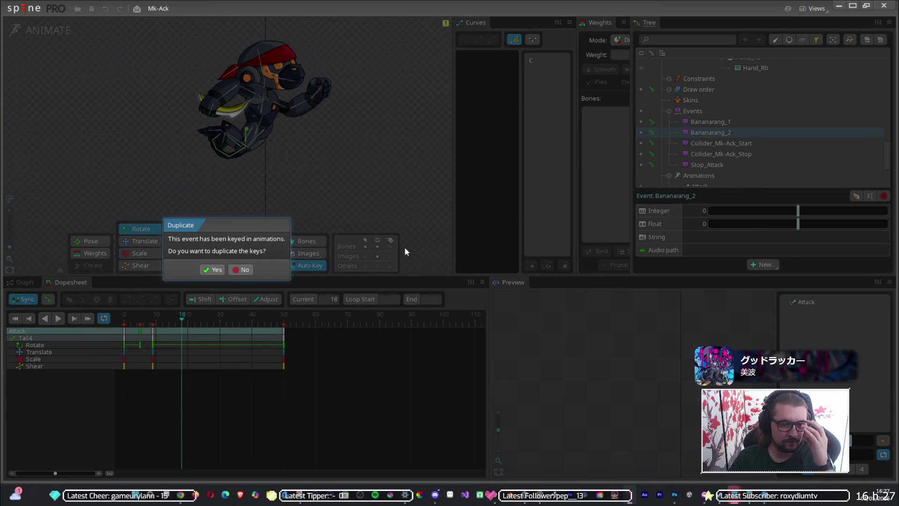
left_click(242, 270)
Step: Retime bone2's keys later, move the BananaRang2 colour key to frame 22, and key Bananarang_3 at frame 22
left_click_drag(181, 322, 167, 323)
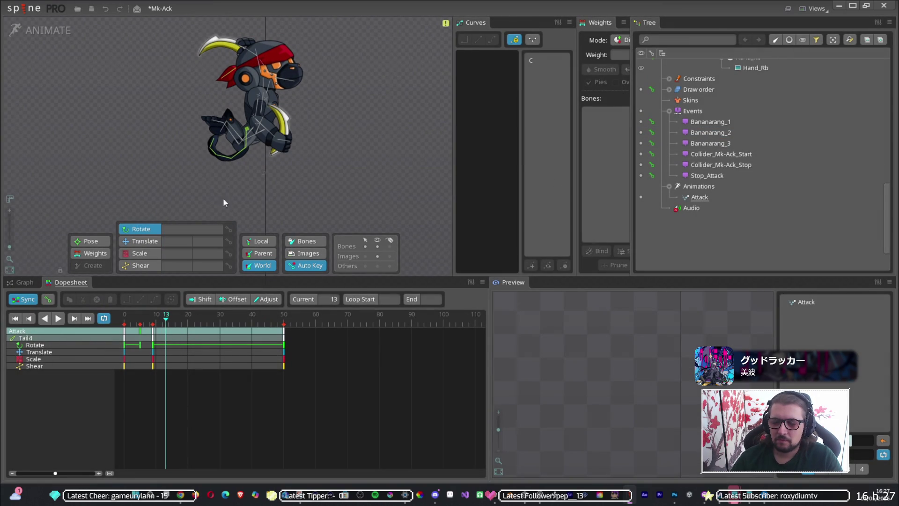
left_click(263, 140)
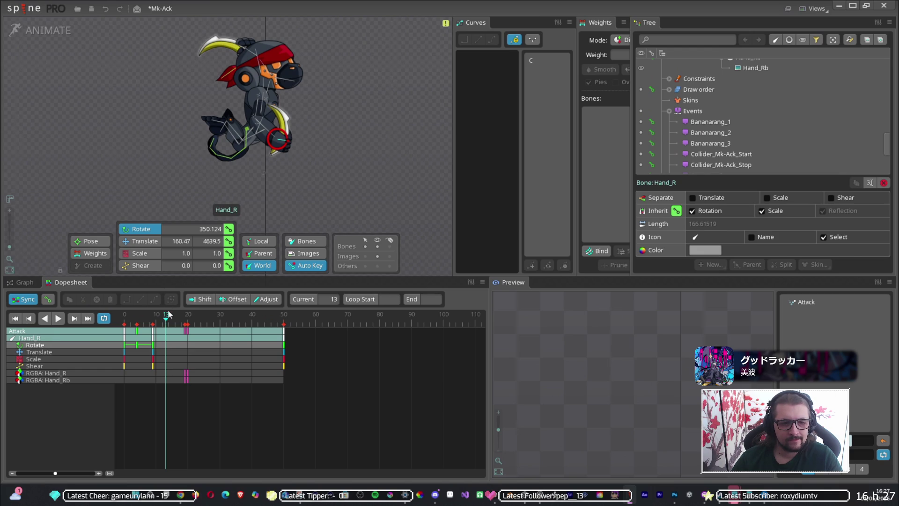
left_click(227, 58)
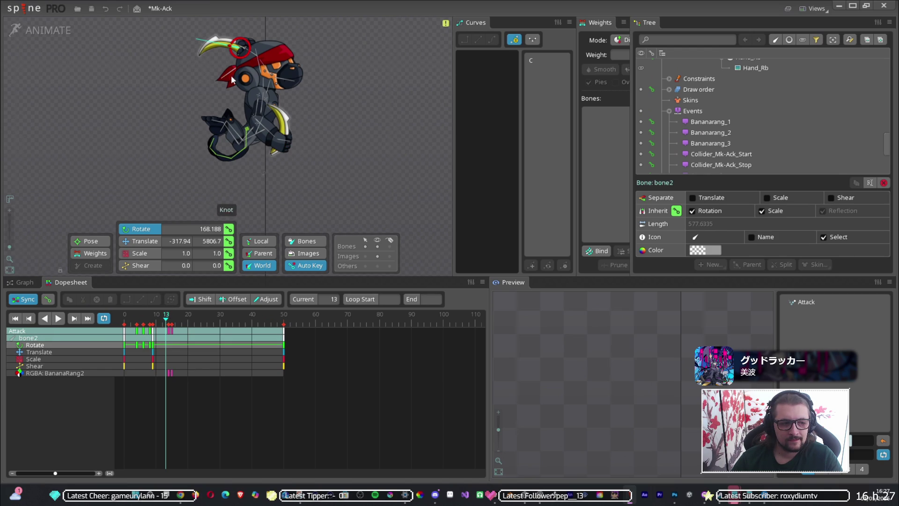
left_click(170, 331)
left_click_drag(169, 331, 219, 328)
left_click_drag(167, 319, 194, 321)
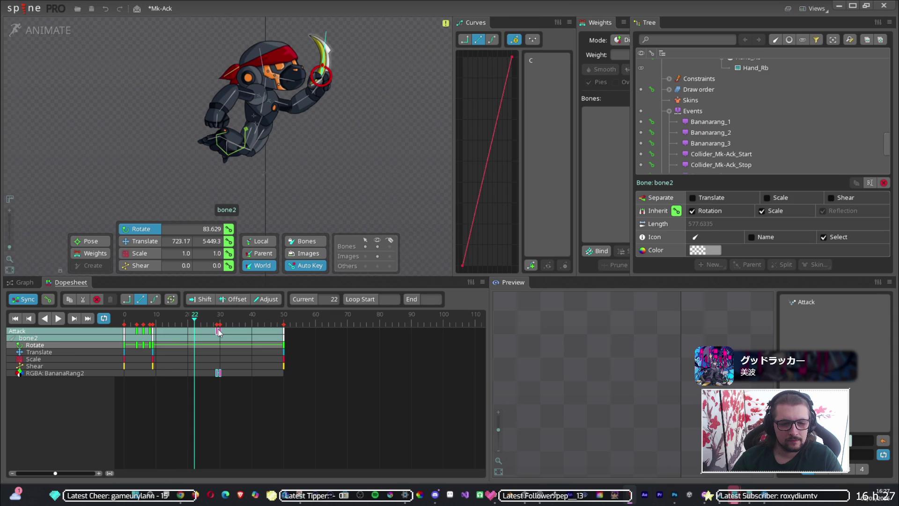
left_click_drag(218, 333, 196, 328)
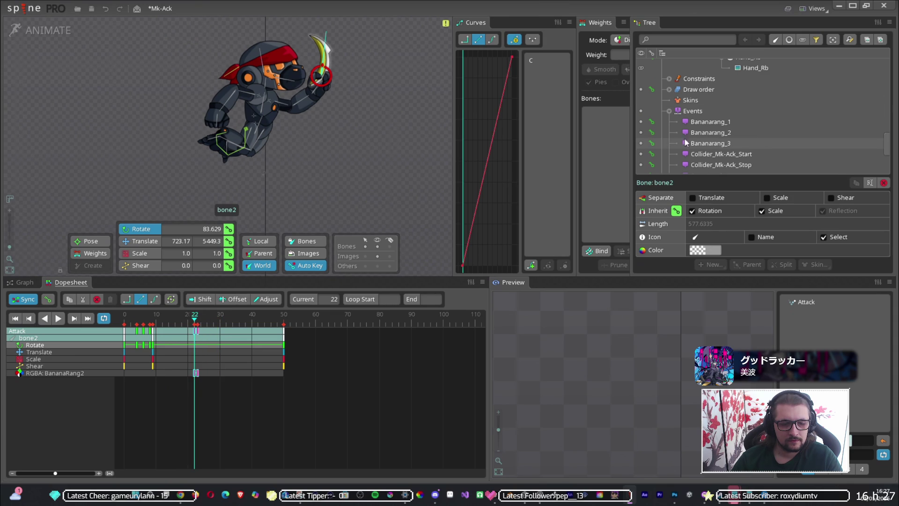
left_click(651, 142)
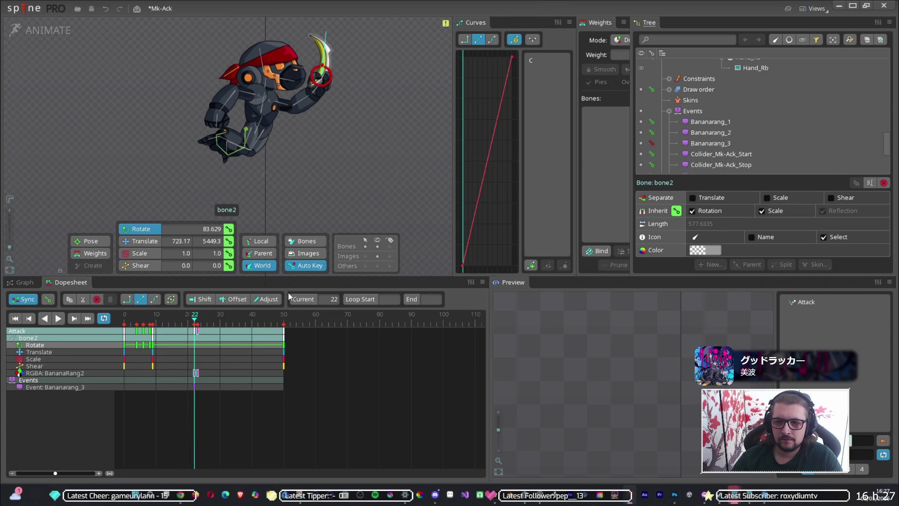
left_click_drag(204, 317, 169, 323)
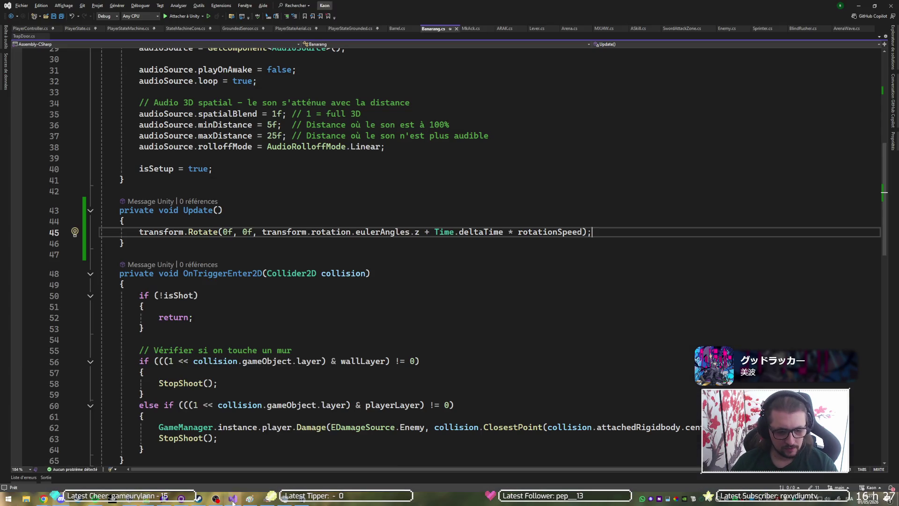
Step: Open MkAck.cs and go to the Banana2Event spine event field on line 54
left_click(356, 445)
scroll("up", 3)
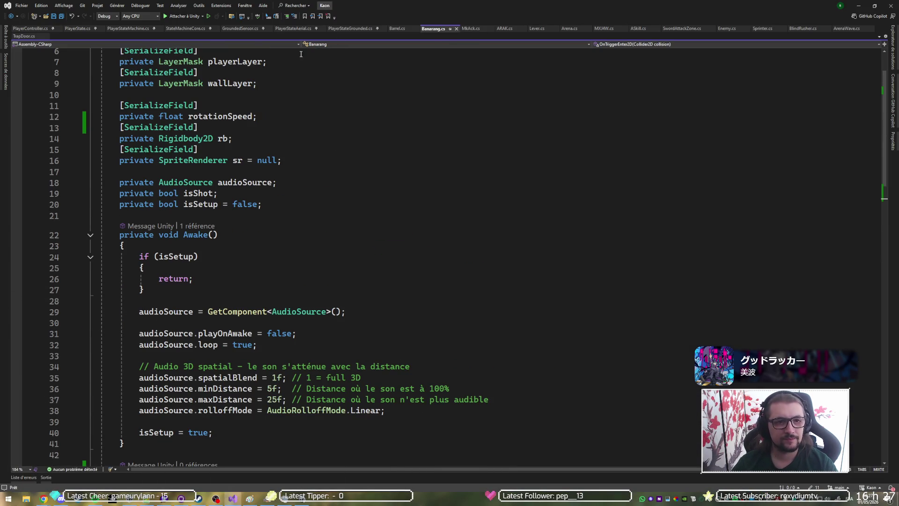
left_click(468, 29)
scroll("up", 3)
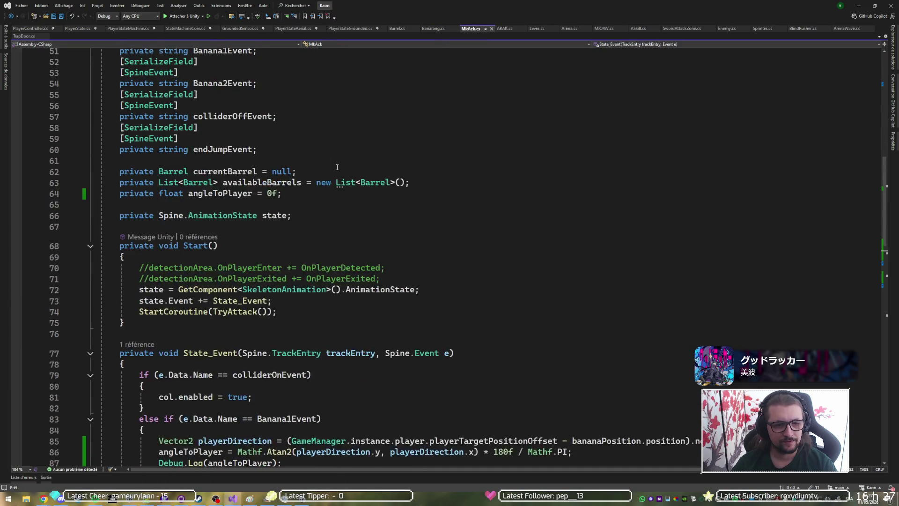
scroll("up", 3)
scroll("down", 3)
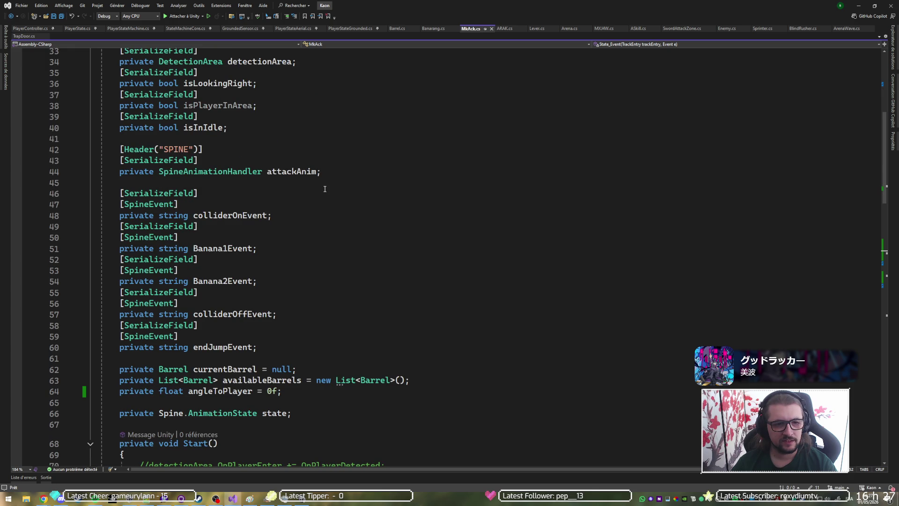
scroll("down", 3)
left_click(318, 250)
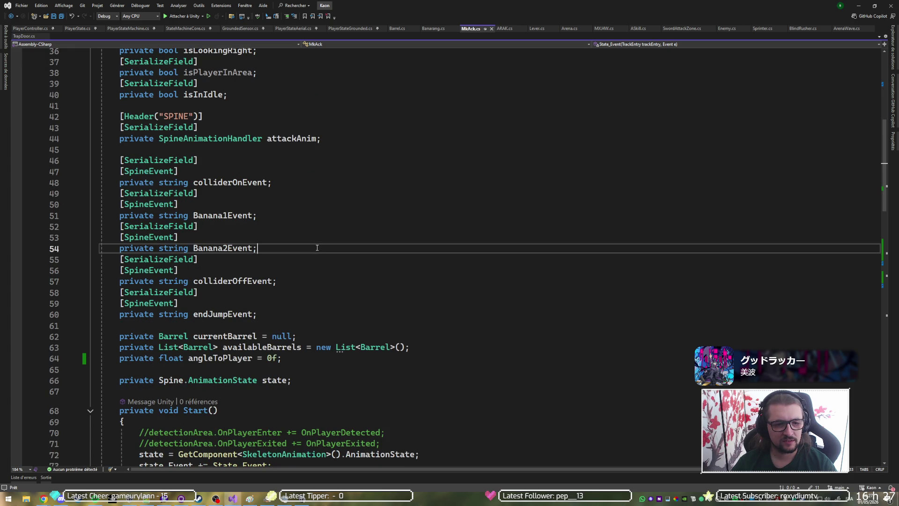
key("alt+Tab")
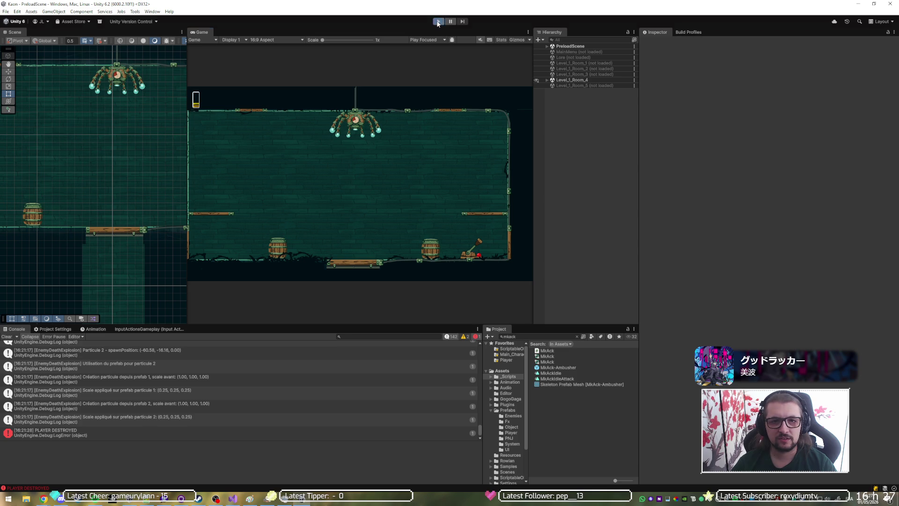
left_click(438, 22)
key("d")
key("d")
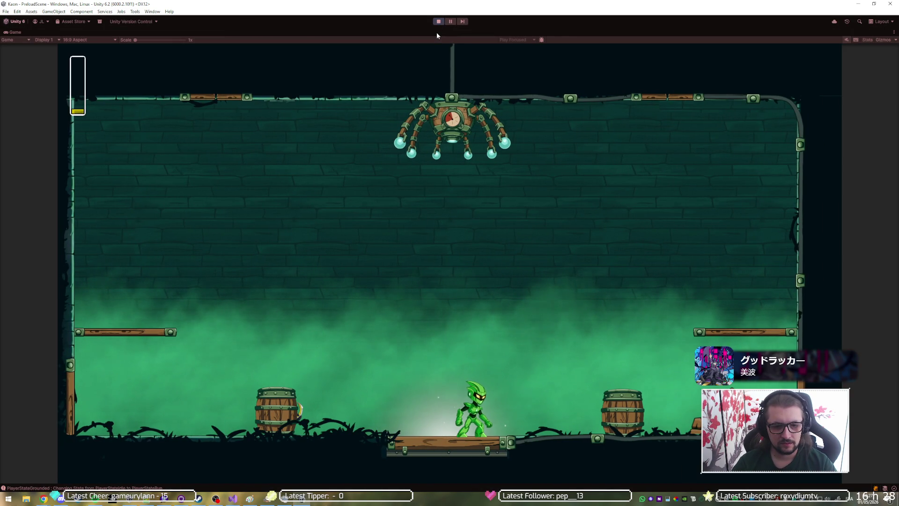
key("space")
key("space")
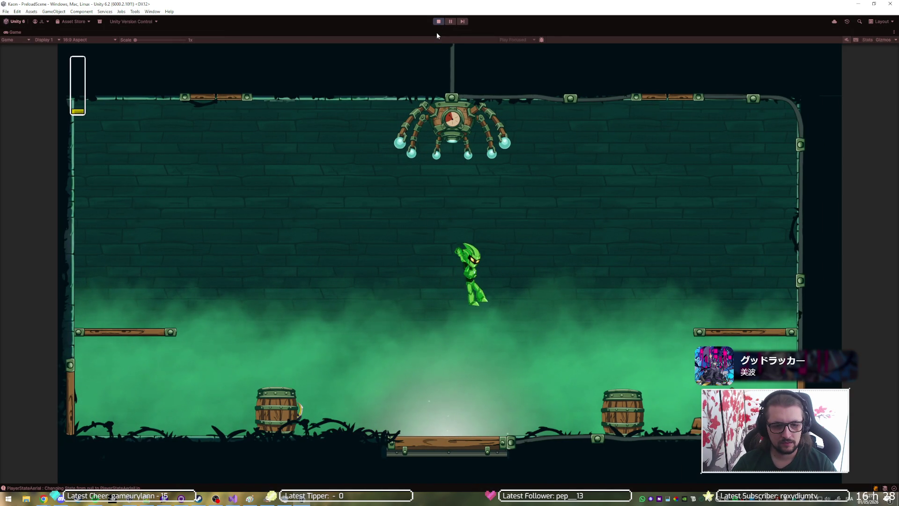
key("space")
key("d")
key("a")
left_click(437, 21)
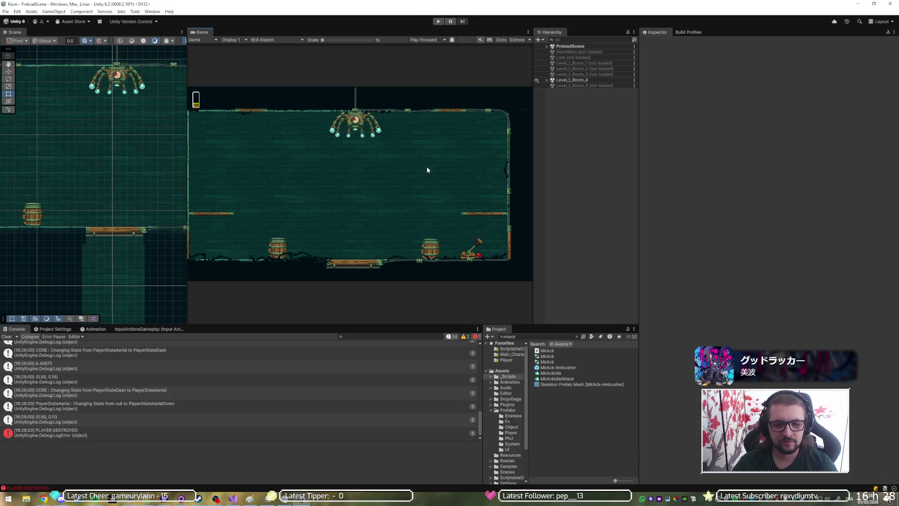
key("alt+Tab")
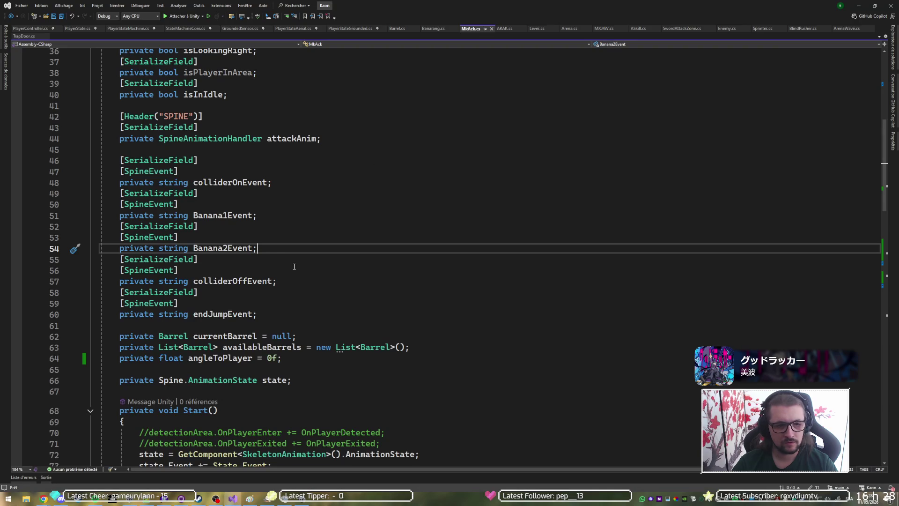
Step: Duplicate the Banana2Event declaration and rename the copy Banana3Event
left_click_drag(274, 244, 260, 215)
key("ctrl+d")
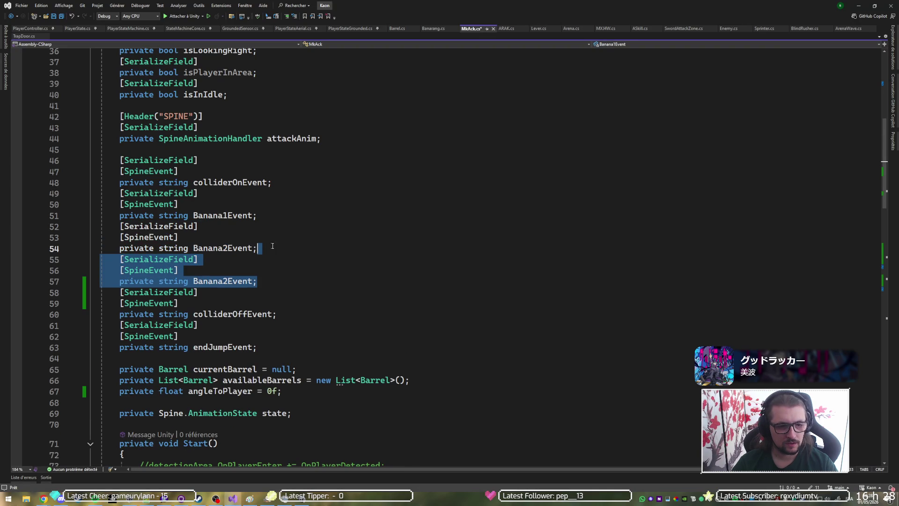
left_click(213, 281)
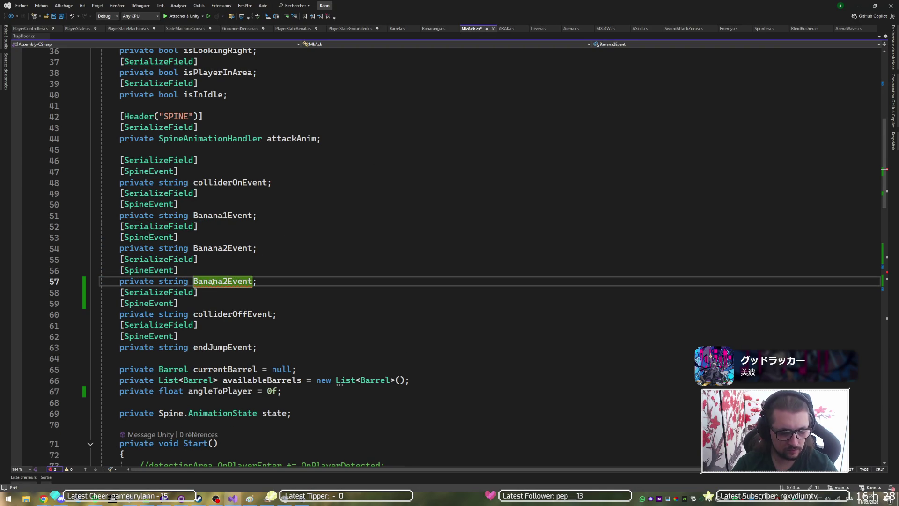
key("BackSpace")
type("3")
left_click(372, 295)
scroll("down", 3)
scroll("up", 3)
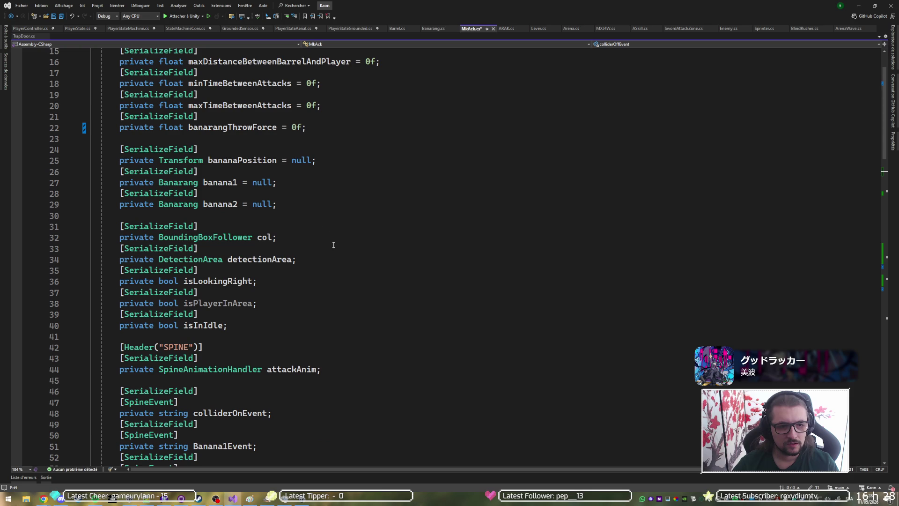
Step: Duplicate the banana2 Banarang field as banana3 and save the script
left_click_drag(310, 206, 108, 192)
key("ctrl+d")
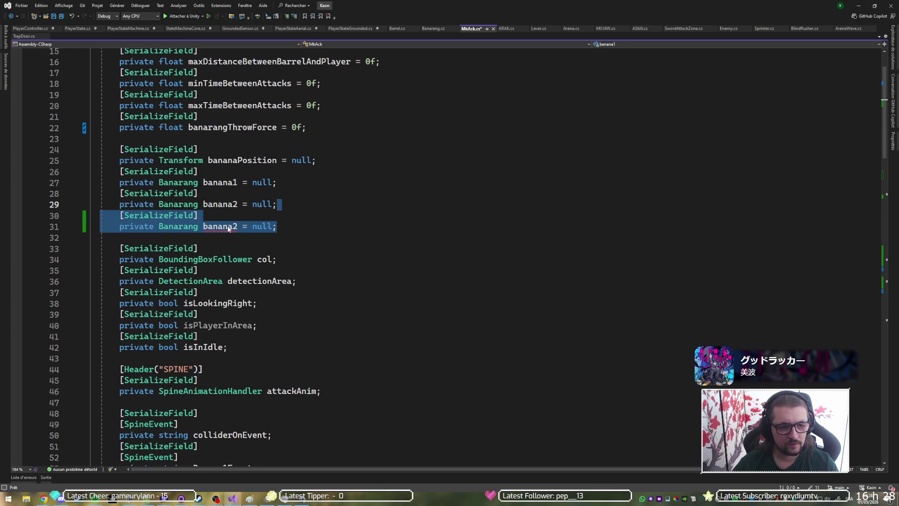
left_click(235, 227)
key("BackSpace")
type("3")
key("ctrl+s")
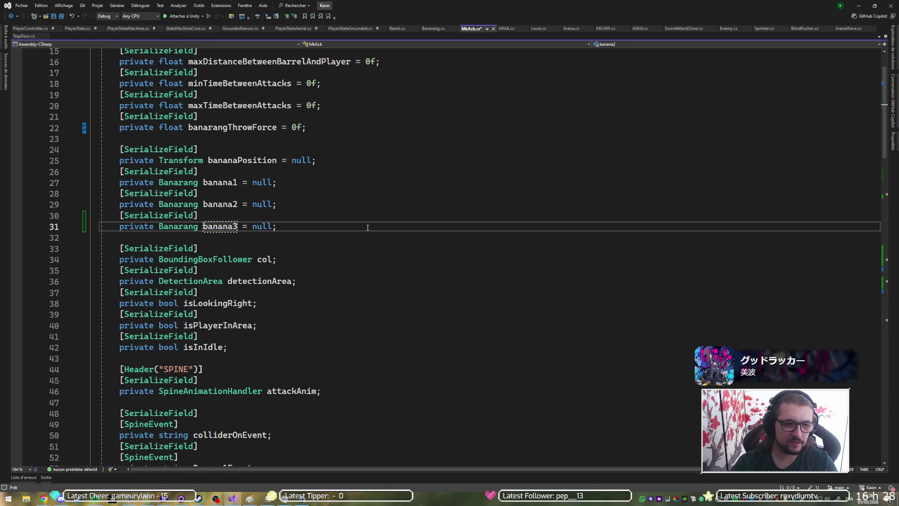
scroll("up", 3)
scroll("down", 3)
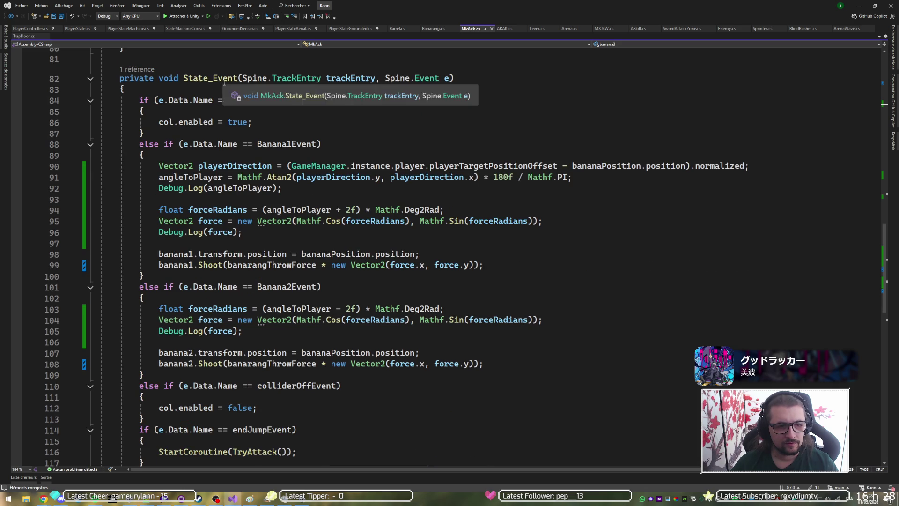
left_click_drag(503, 374, 146, 277)
Step: Duplicate the Banana2Event else-if block as a new Banana3Event branch
key("ctrl+d")
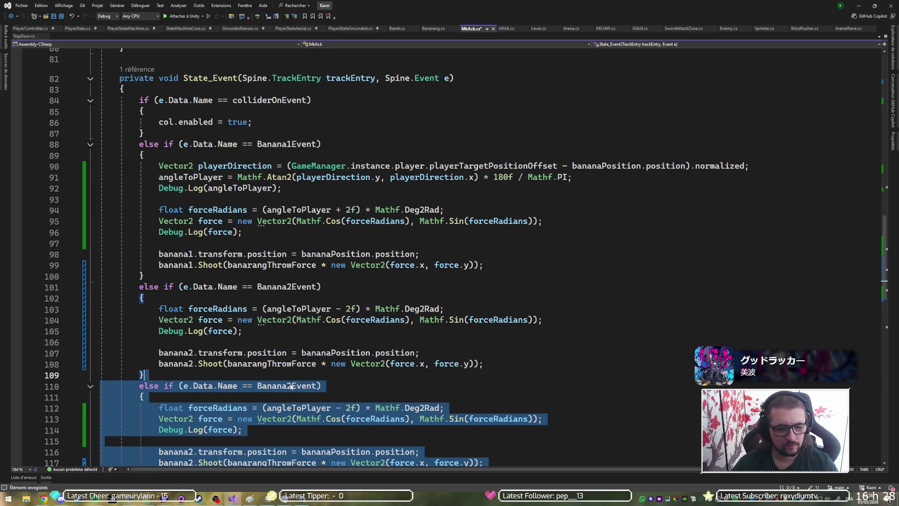
left_click(292, 386)
key("BackSpace")
type("3")
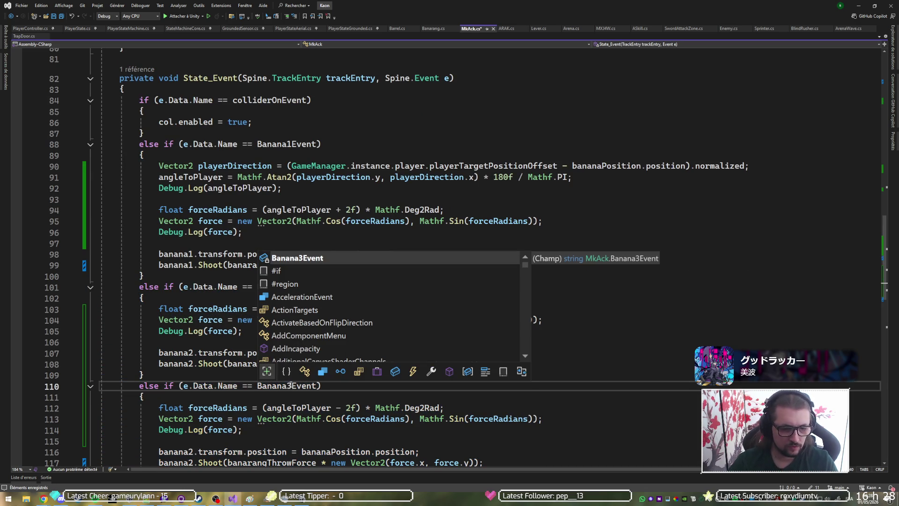
key("Escape")
scroll("down", 3)
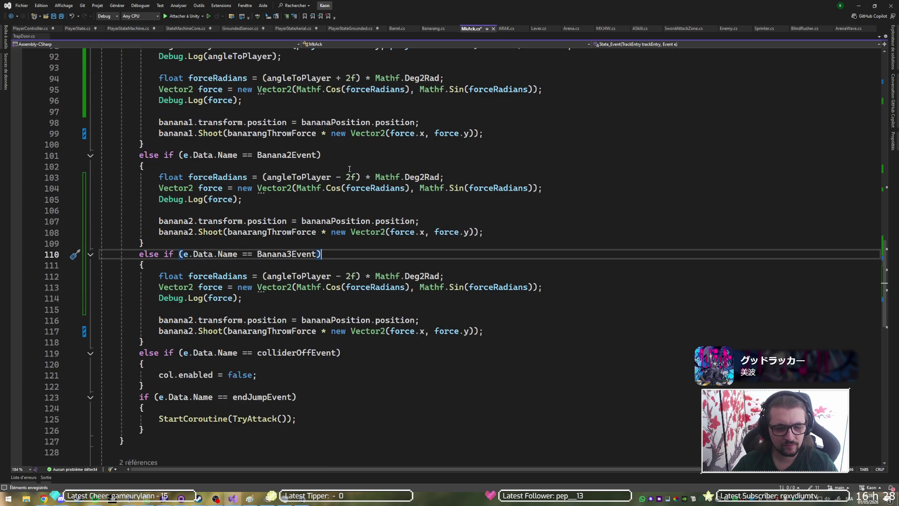
scroll("up", 3)
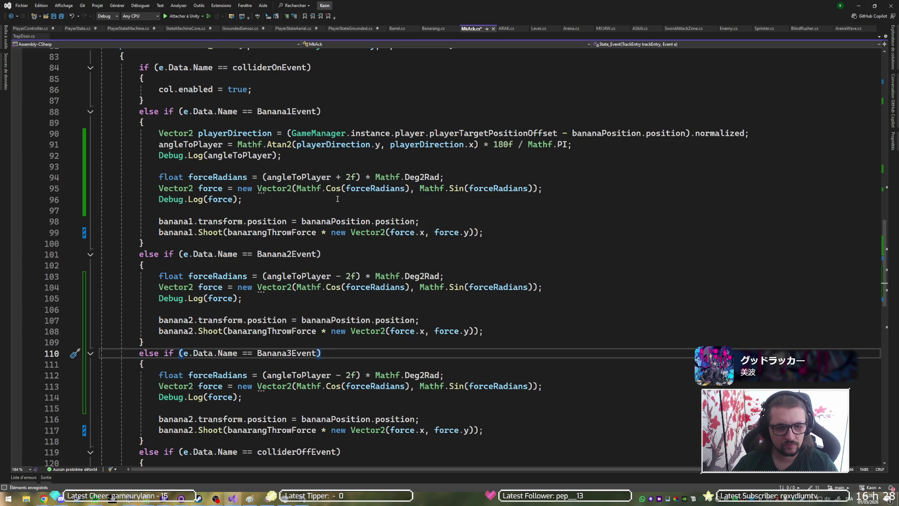
Step: Keep Banana1 at angleToPlayer + 2f and make Banana3 throw straight at angleToPlayer
left_click(337, 177)
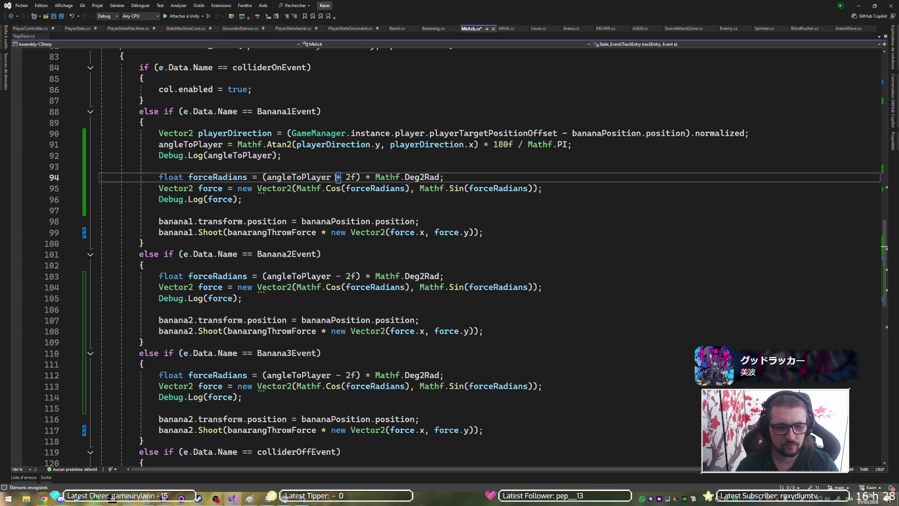
key("Delete")
key("Delete")
key("Delete")
key("BackSpace")
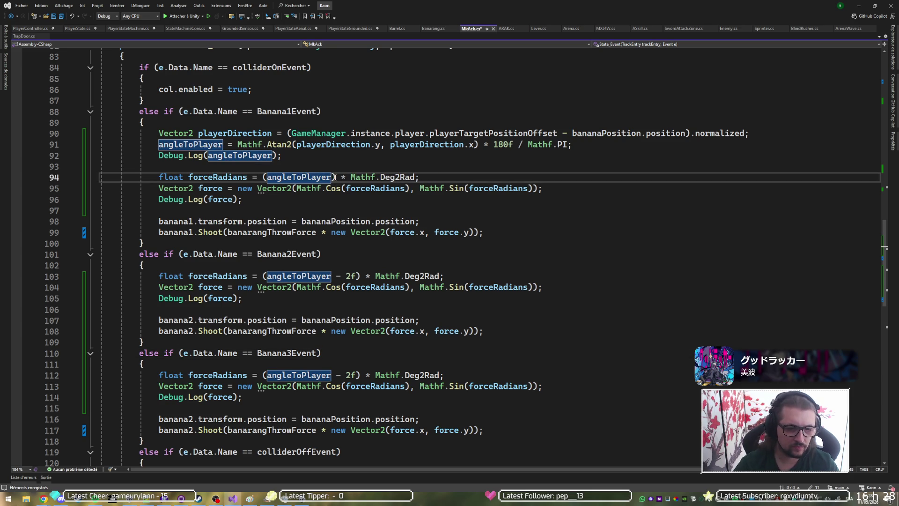
left_click(331, 276)
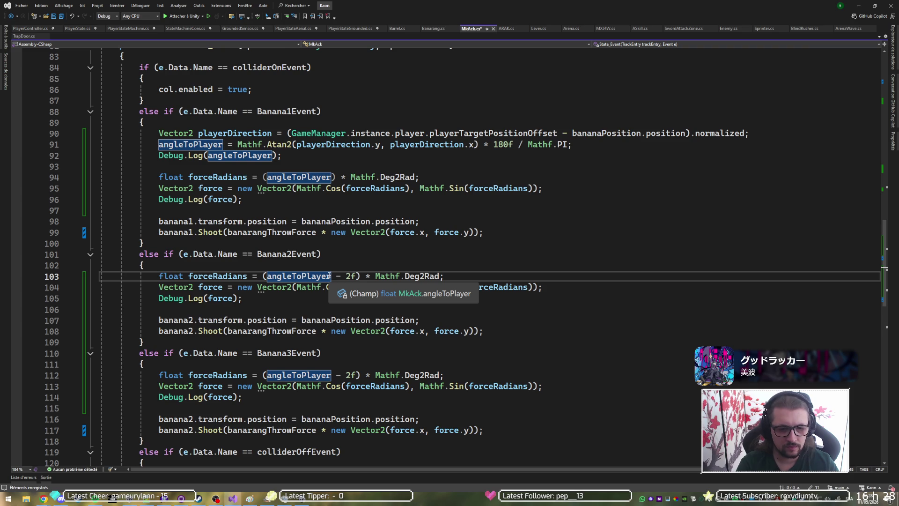
key("ctrl+z")
key("ctrl+z")
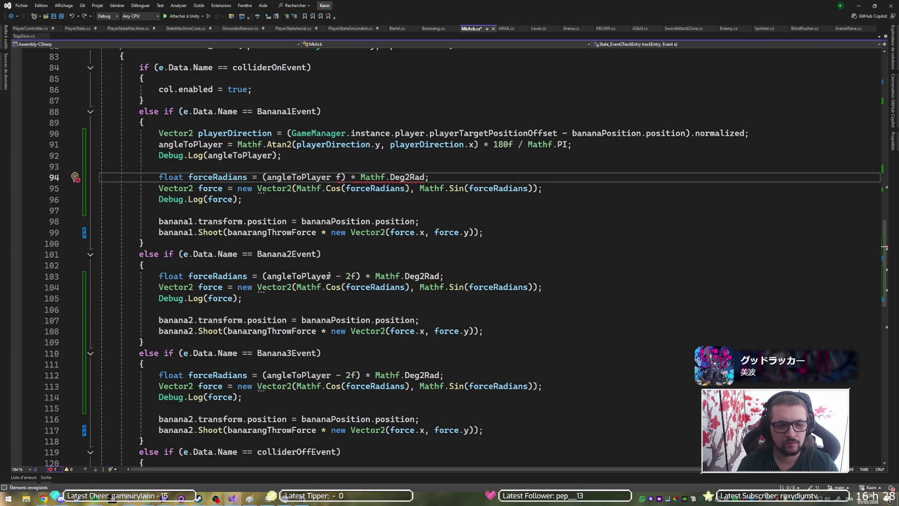
type("+ 2")
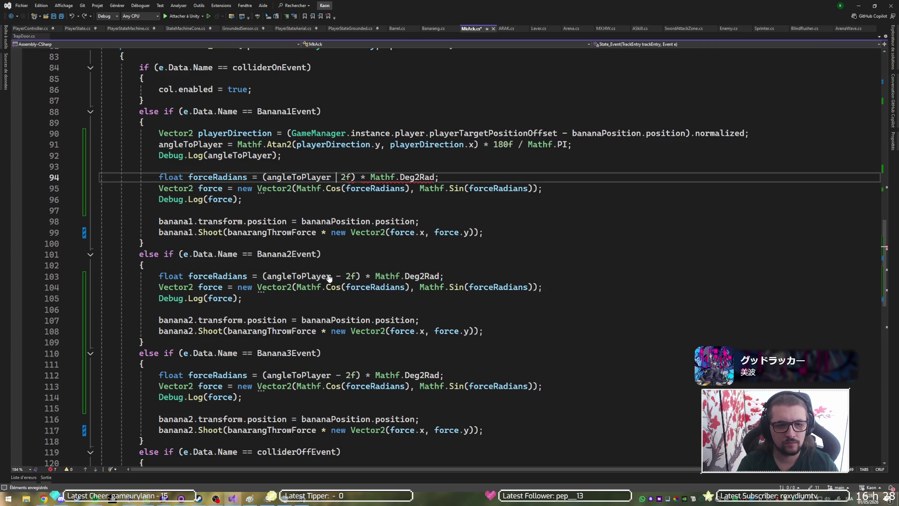
key("Down")
key("Down")
key("Down")
key("Down")
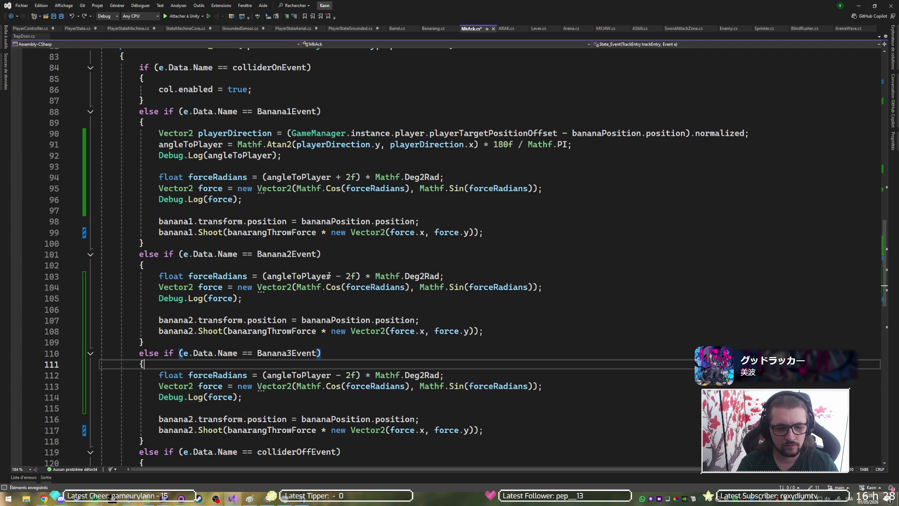
key("shift+Right")
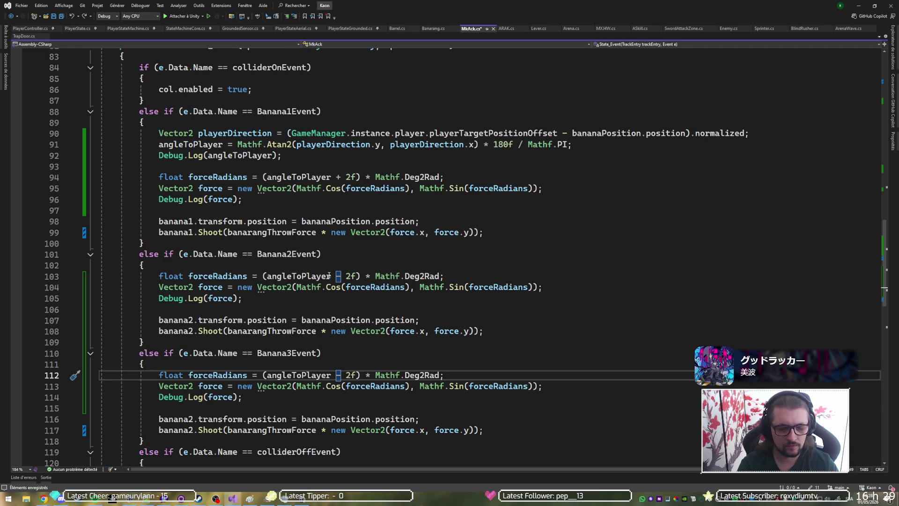
key("Delete")
key("Delete")
key("Delete")
key("BackSpace")
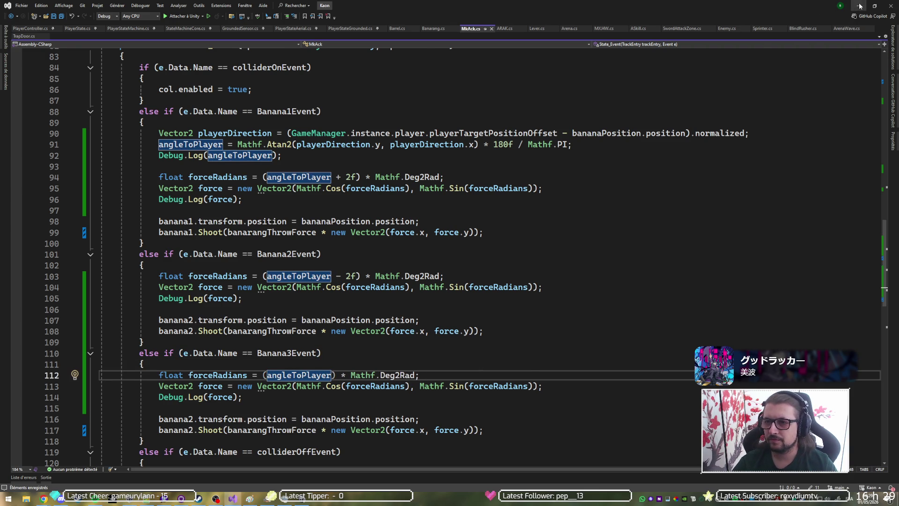
left_click(860, 6)
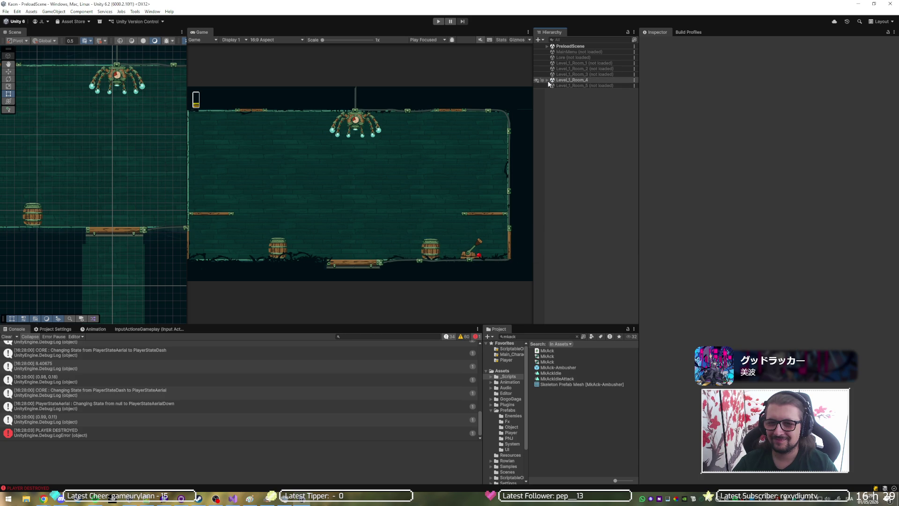
Step: Expand Level_1_Room_4 and LEVEL, then open the MkAck-Ambusher prefab for editing
left_click(547, 81)
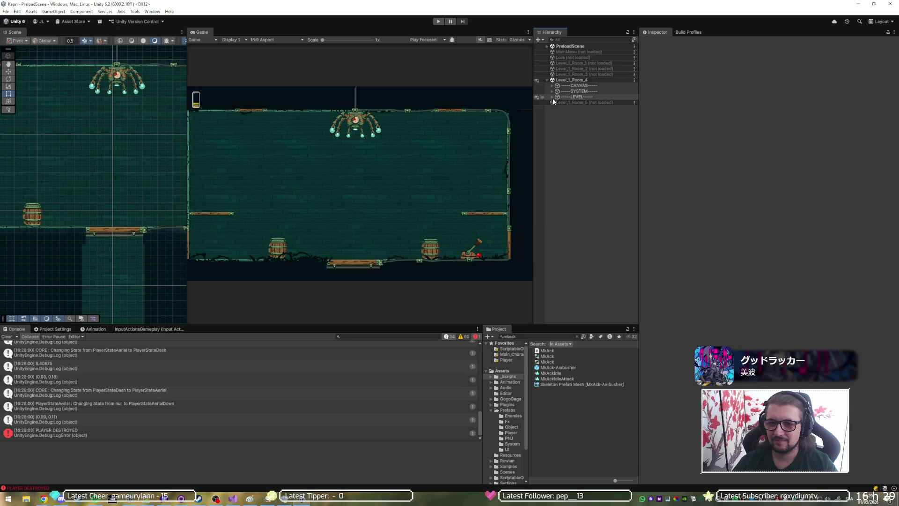
left_click(552, 96)
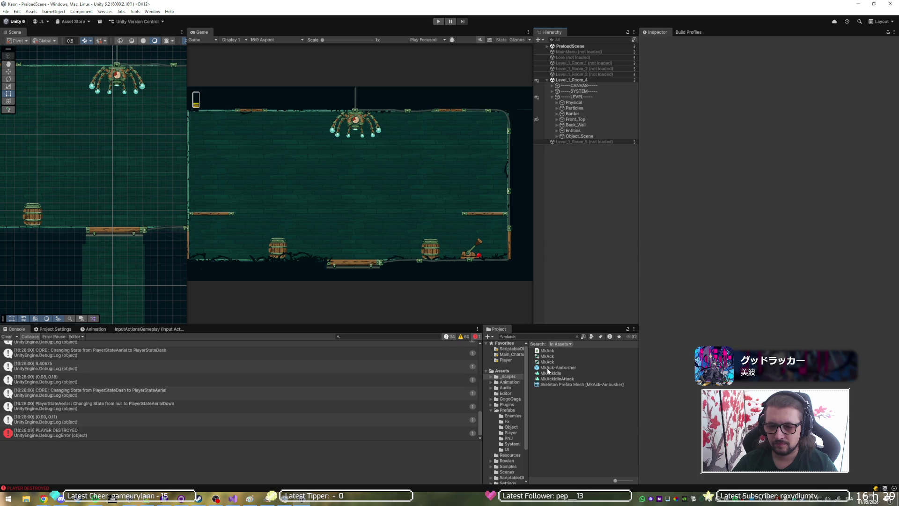
double_click(549, 369)
Step: Duplicate Banarang_1 under MkAck-Ambusher to create Banarang_3, then check the enemy's Mk Ack settings
left_click(578, 77)
left_click(577, 72)
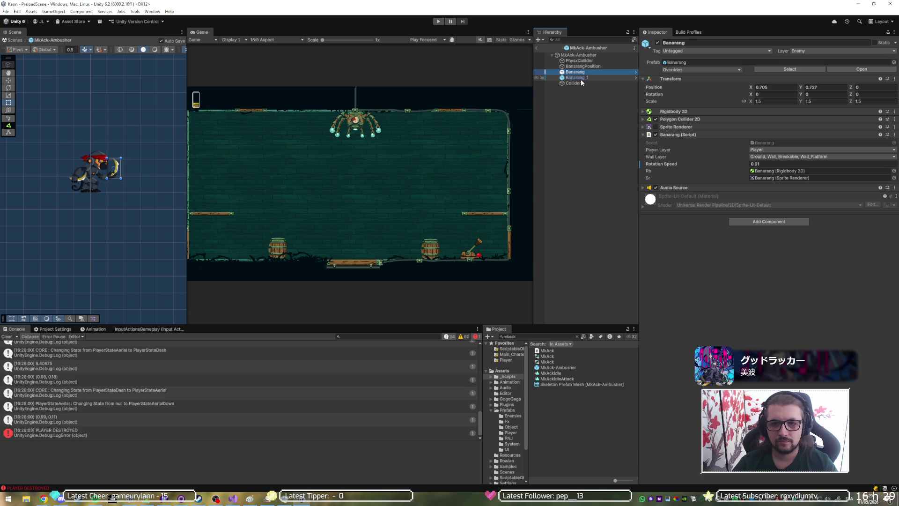
left_click(581, 80)
left_click(581, 72)
left_click(584, 80)
key("ctrl+d")
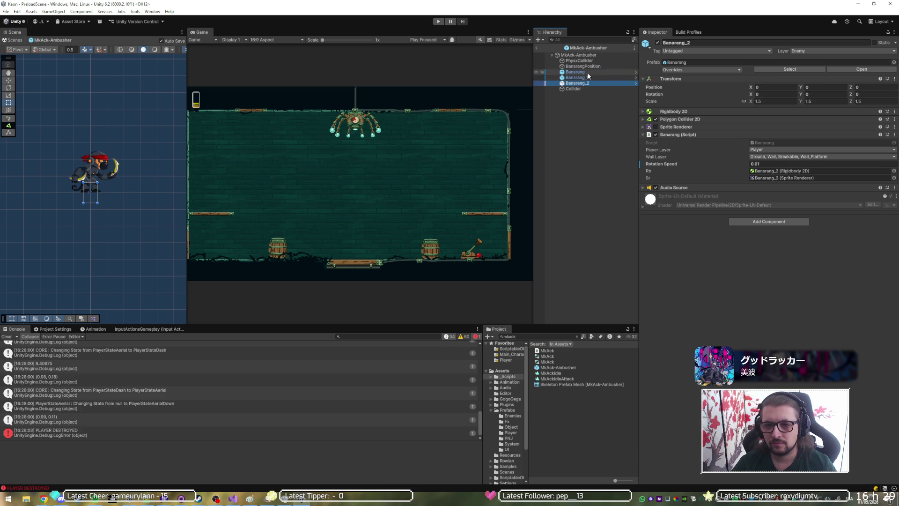
left_click(588, 72)
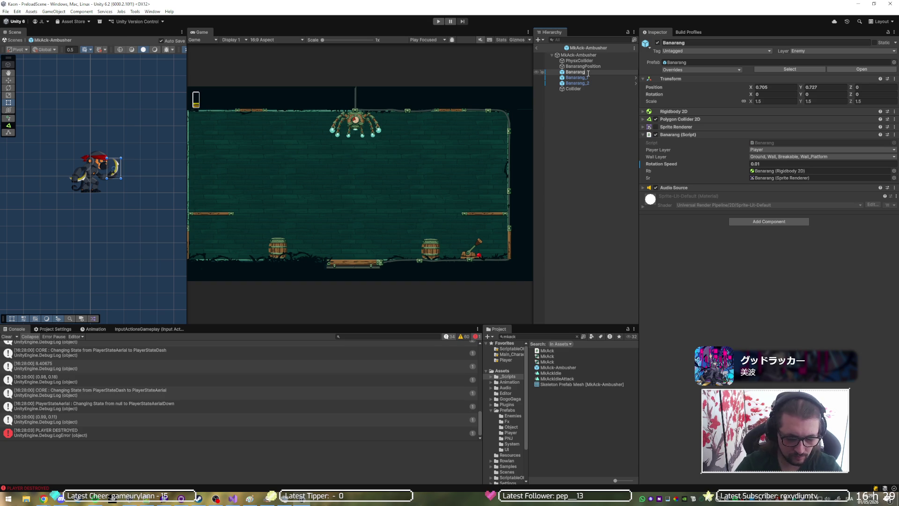
left_click(589, 76)
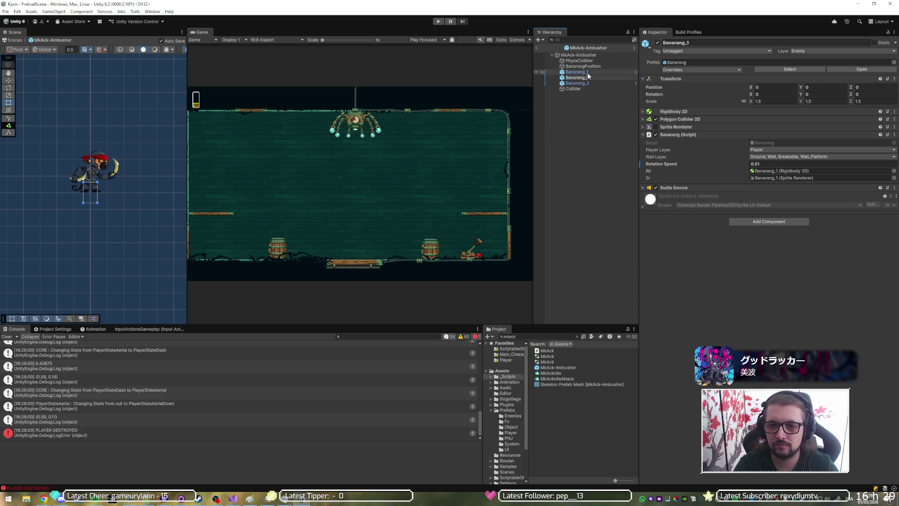
key("ctrl+d")
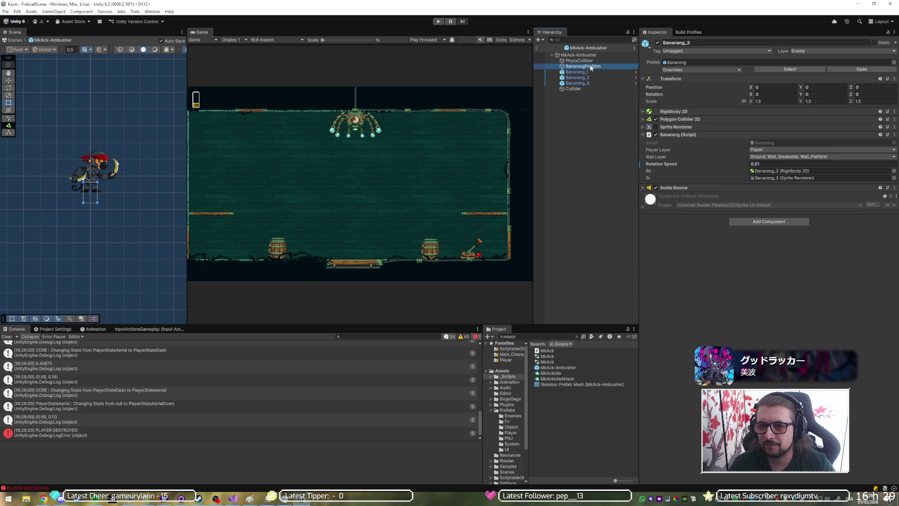
left_click(591, 68)
left_click(594, 61)
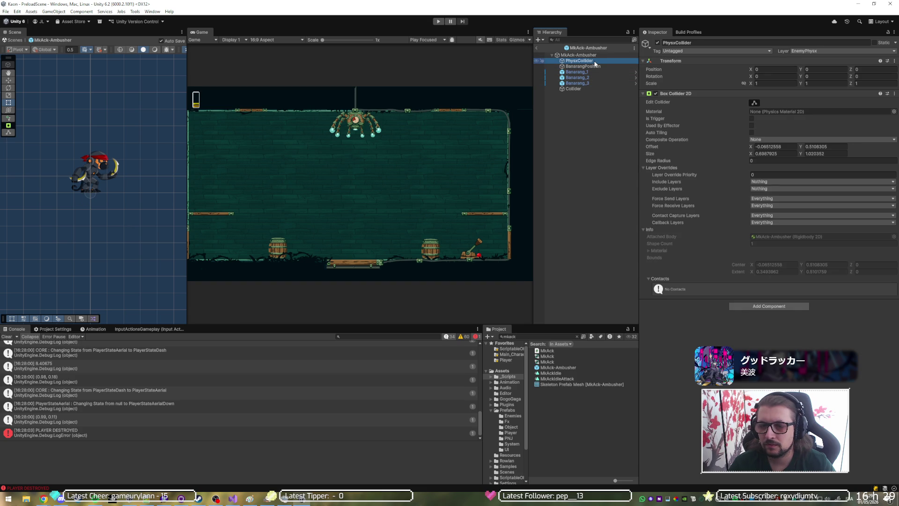
left_click(591, 55)
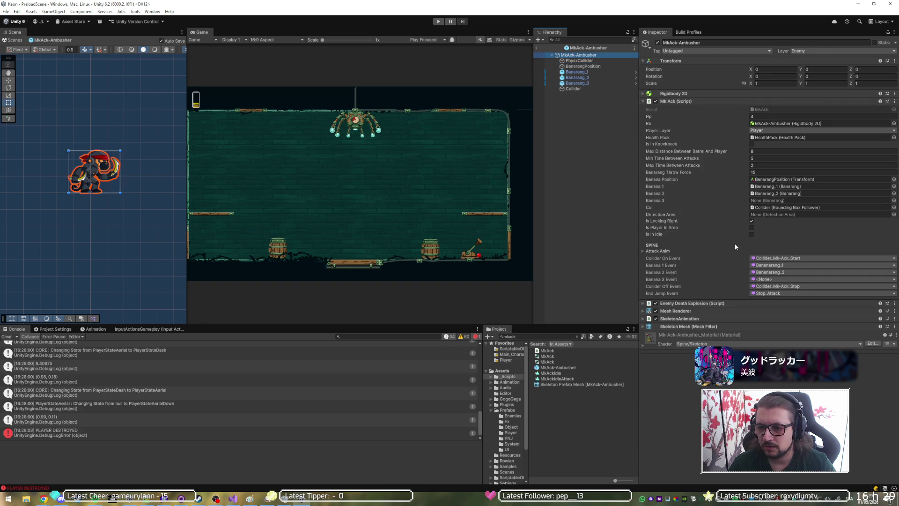
Step: Drag Banarang_3 into the Mk Ack Banana 3 field and review the Banana 3 Event choices
left_click_drag(601, 83, 786, 200)
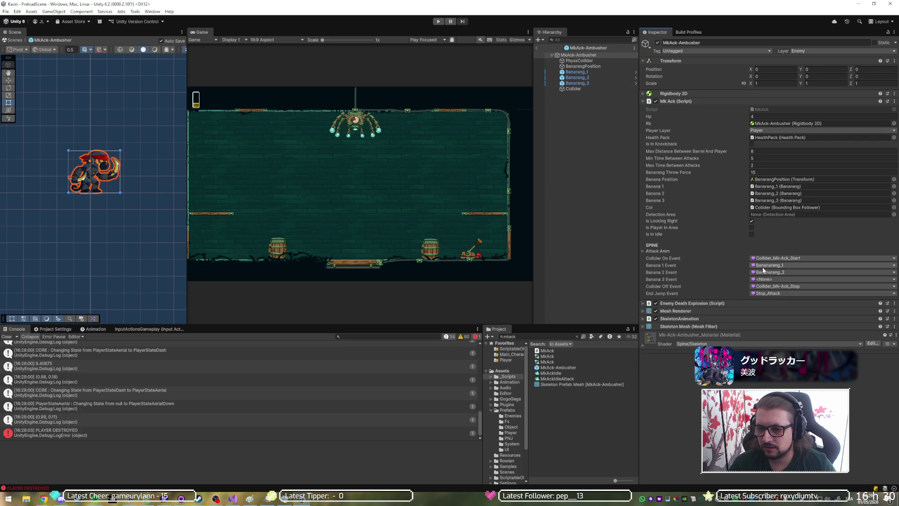
left_click(772, 281)
left_click(731, 317)
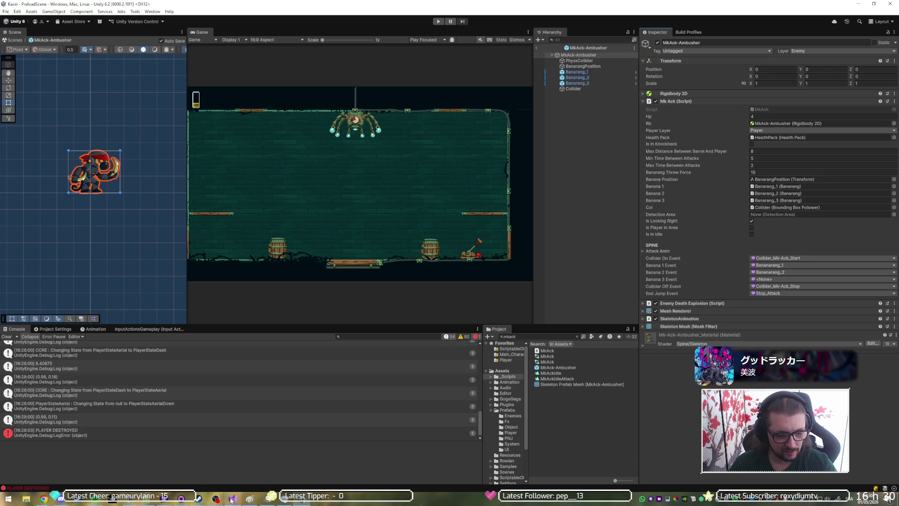
left_click(205, 501)
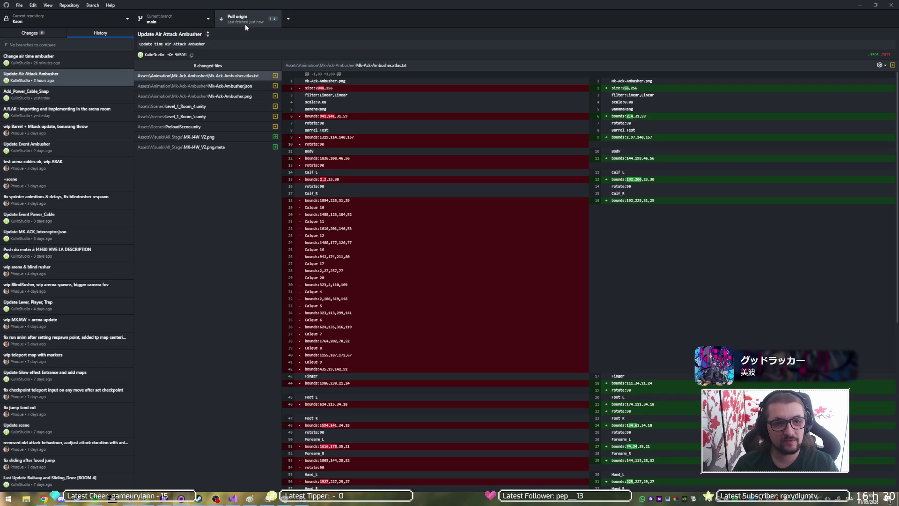
Step: Pull the incoming commits from origin into the Kaon repository, then return to Unity
left_click(245, 24)
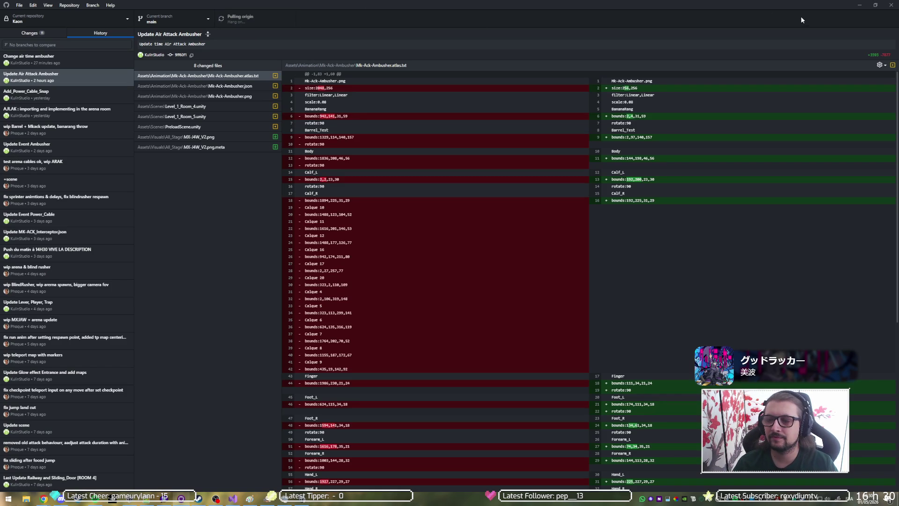
left_click(859, 7)
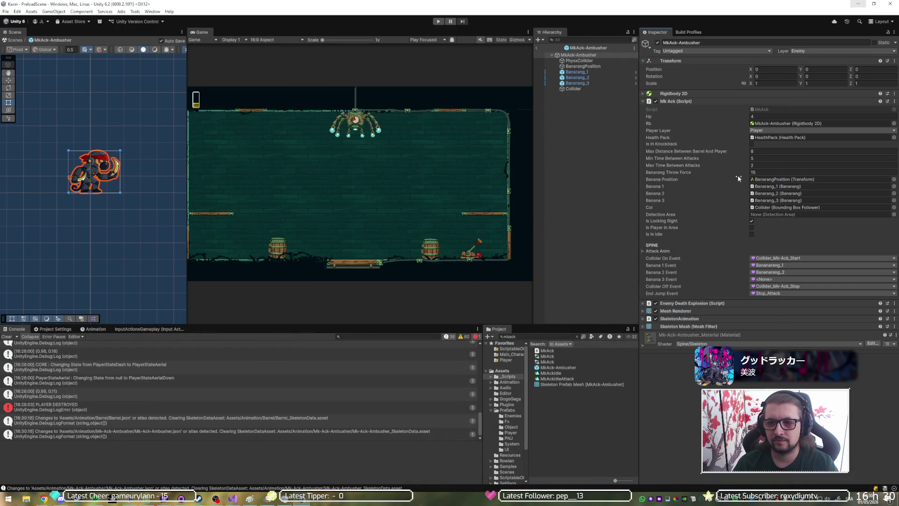
Step: Set Banana 3 Event to Bananarang_3 and start play mode with the Game view maximized
left_click(778, 280)
left_click(797, 305)
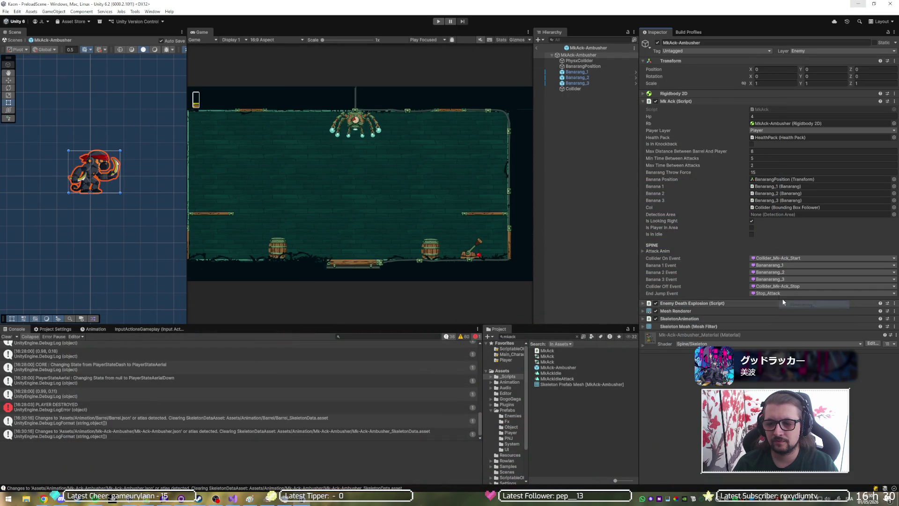
left_click(439, 21)
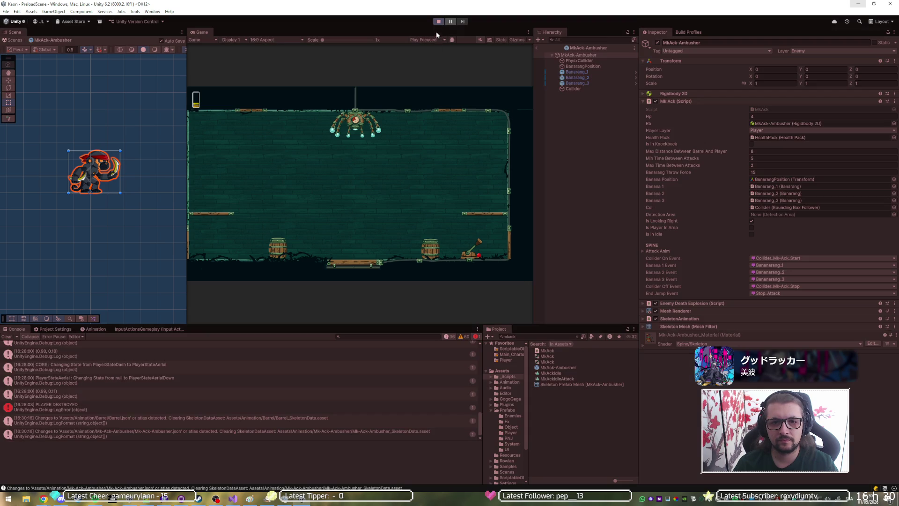
key("shift+space")
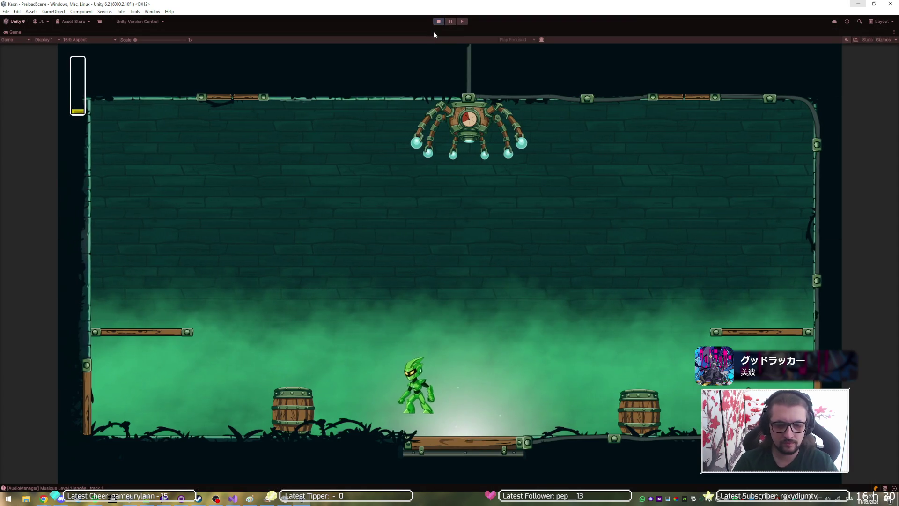
Step: Run and jump between the central platform, barrel and right ledge to dodge banarangs, then stop play
key("d")
key("space")
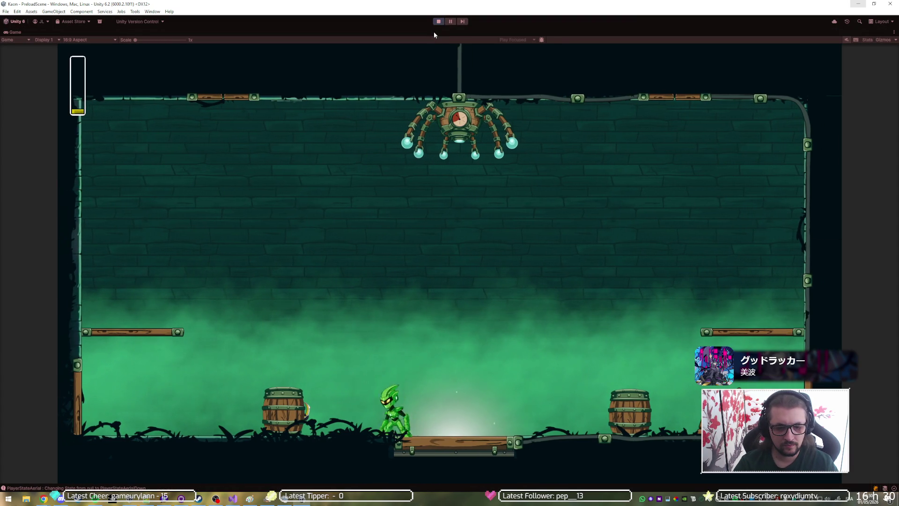
key("d")
key("space")
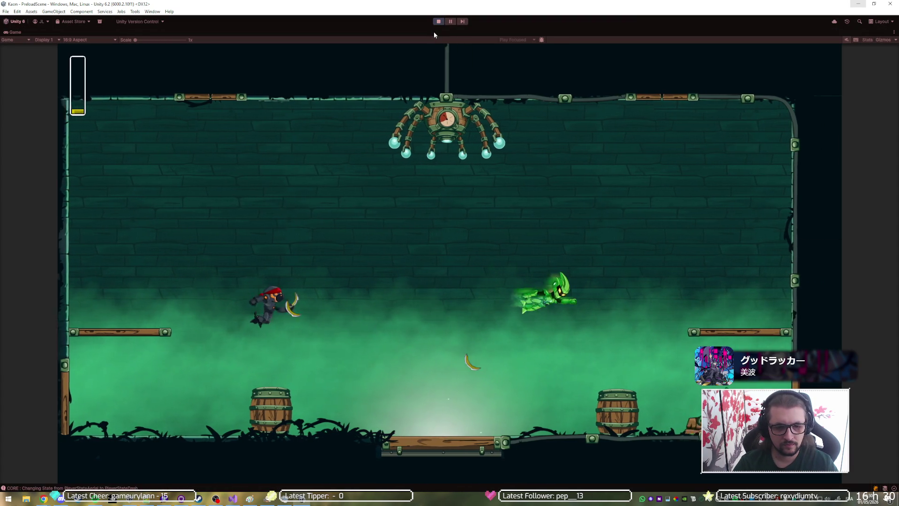
key("a")
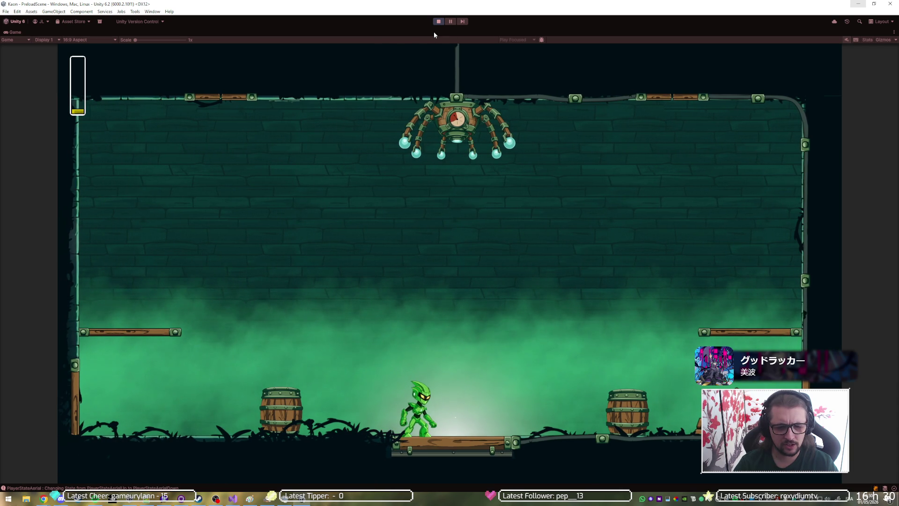
key("space")
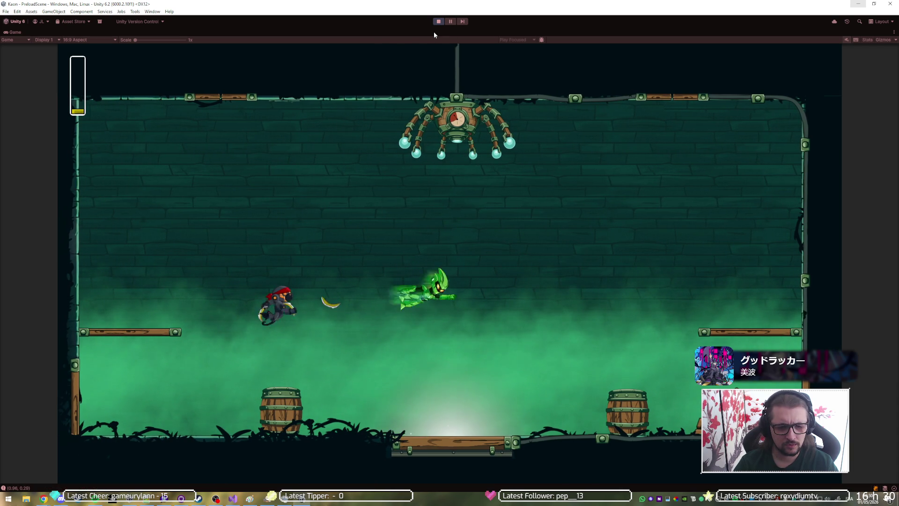
key("d")
key("a")
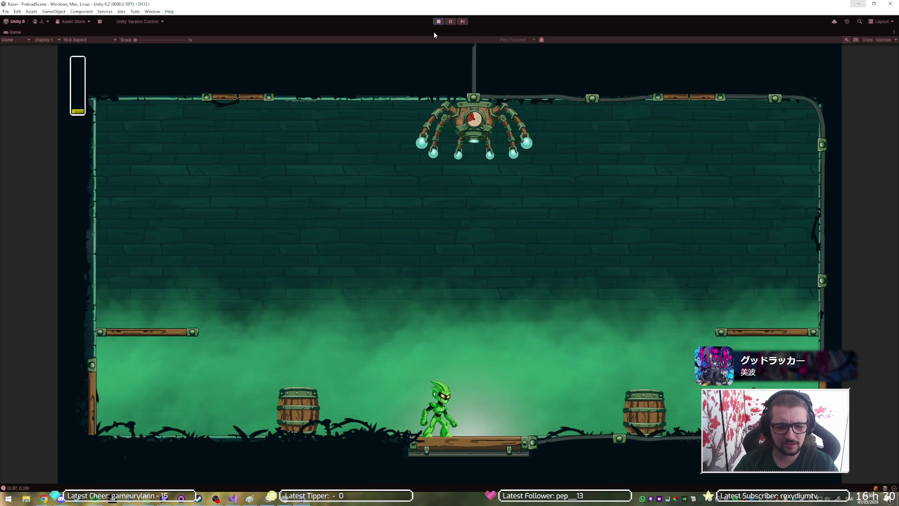
key("space")
key("d")
key("a")
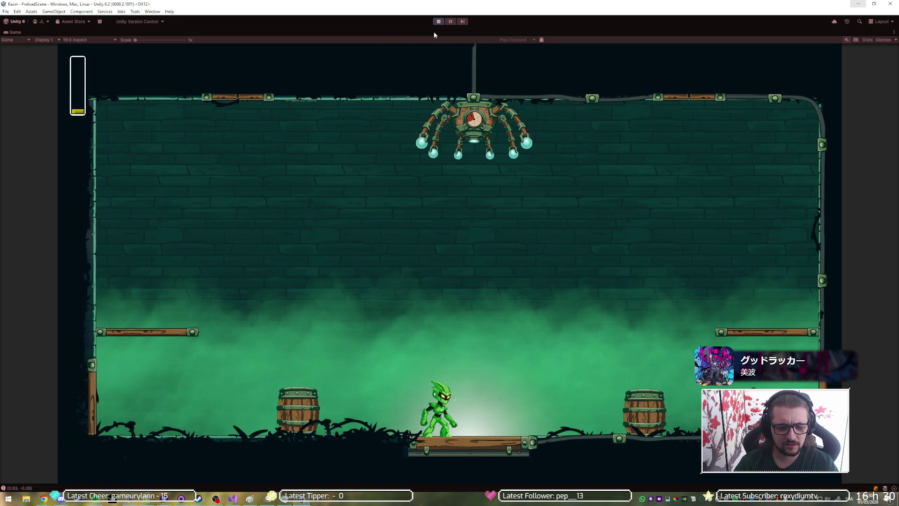
key("space")
key("d")
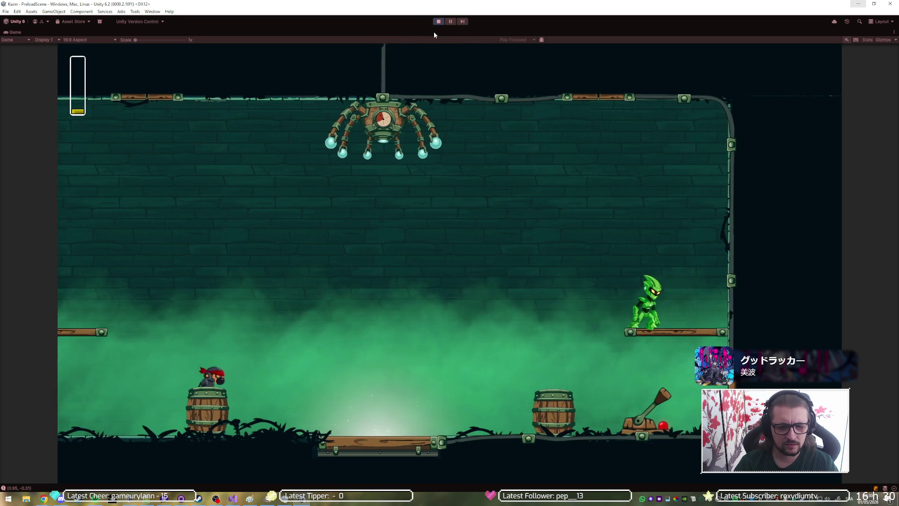
key("a")
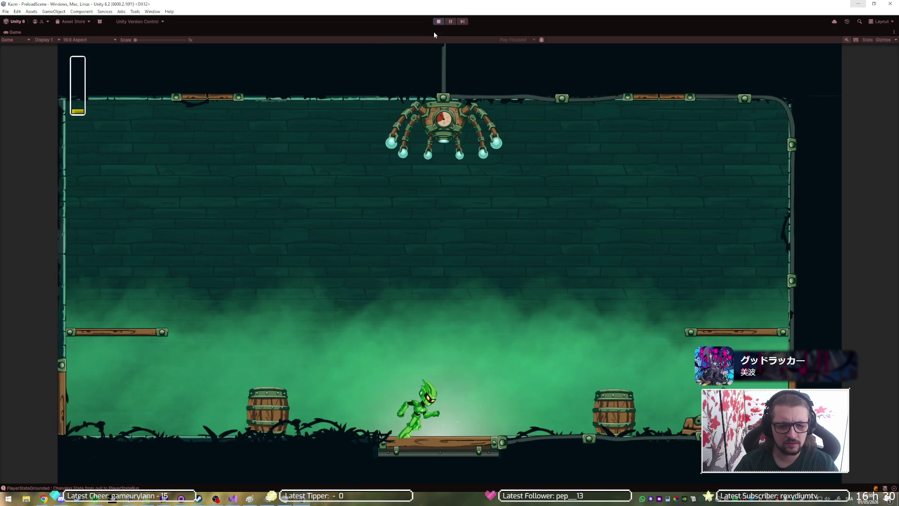
key("space")
key("d")
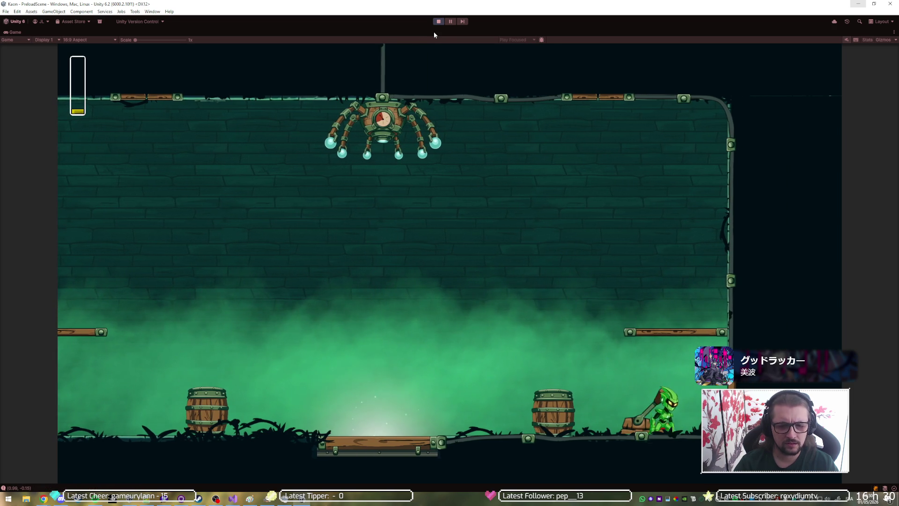
left_click(437, 24)
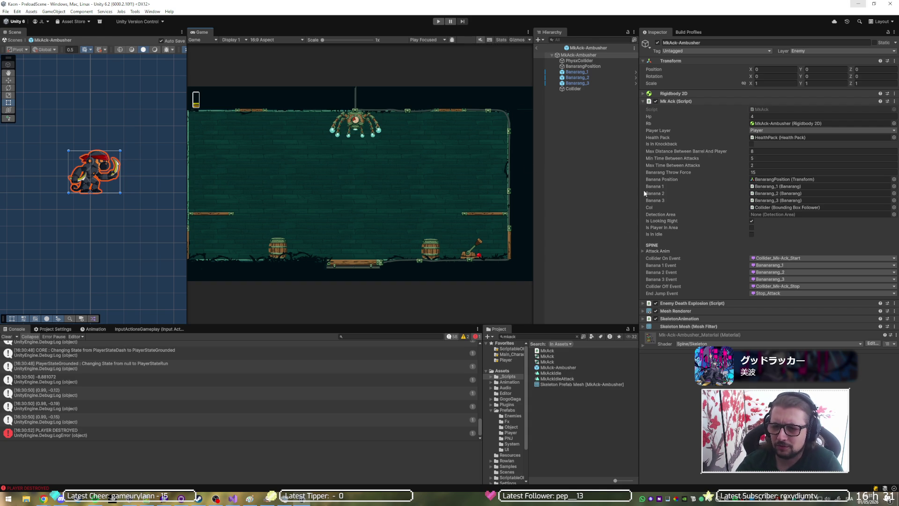
Step: Select Banarang_3 and ping its Banarang script in the Enemies scripts folder
left_click(583, 83)
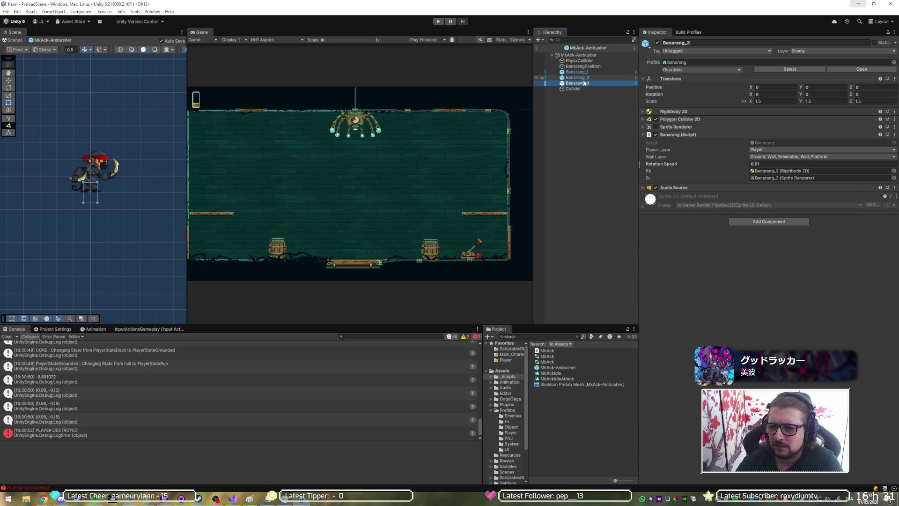
left_click(786, 142)
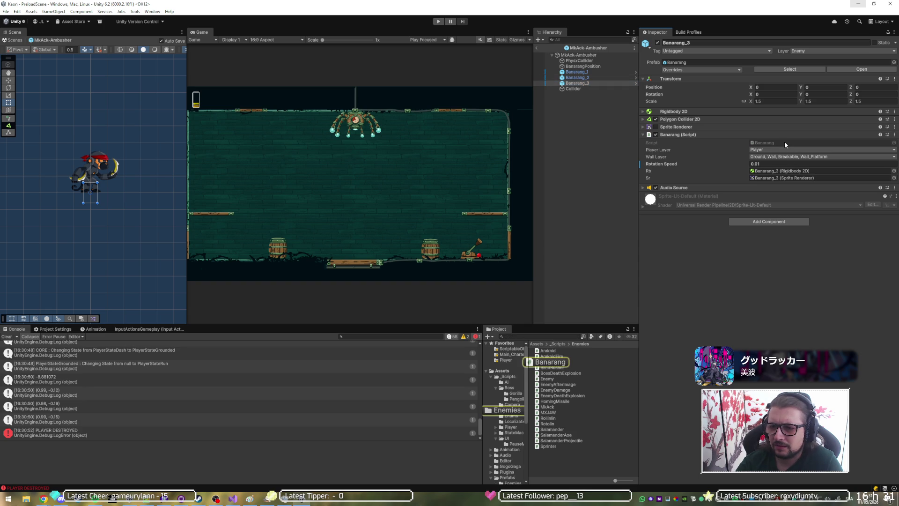
left_click(861, 5)
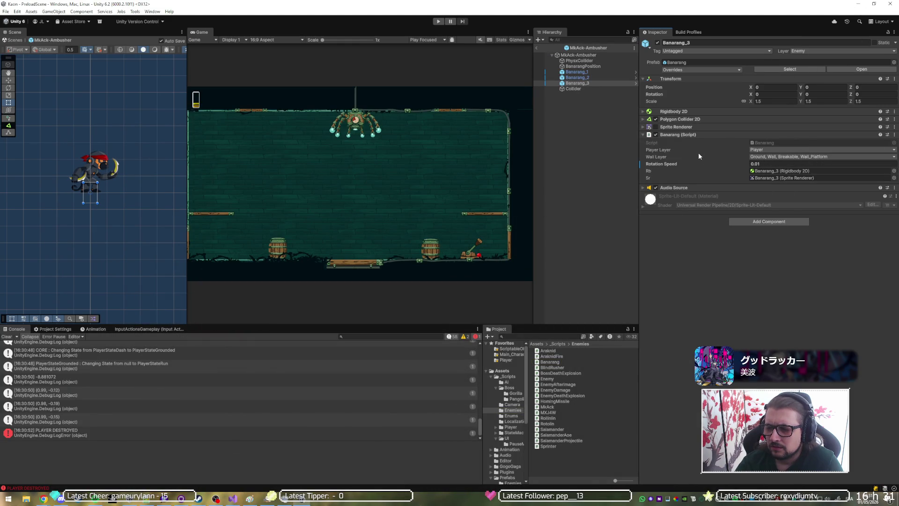
Step: Compare Banarang_1's and Banarang_2's transform values in the Inspector
left_click(593, 74)
left_click(595, 79)
key("Up")
key("Down")
key("Down")
key("Up")
key("Up")
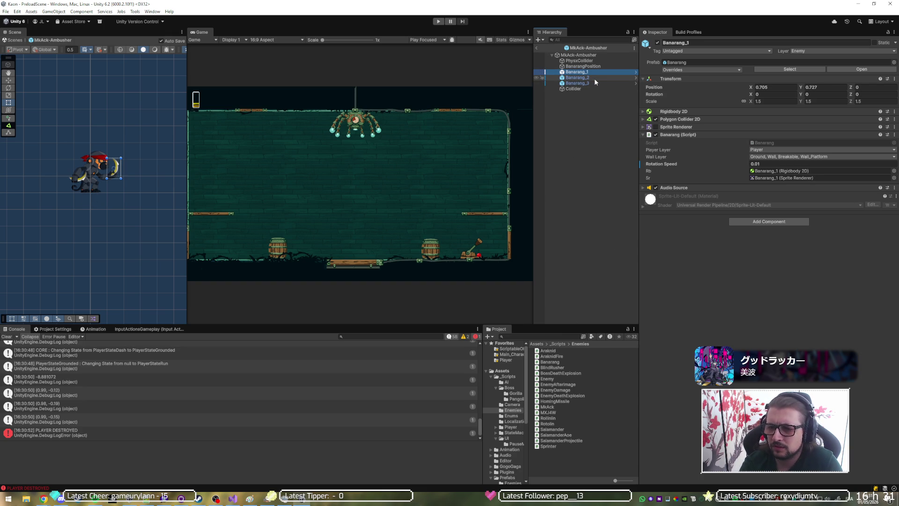
left_click(304, 502)
left_click(293, 503)
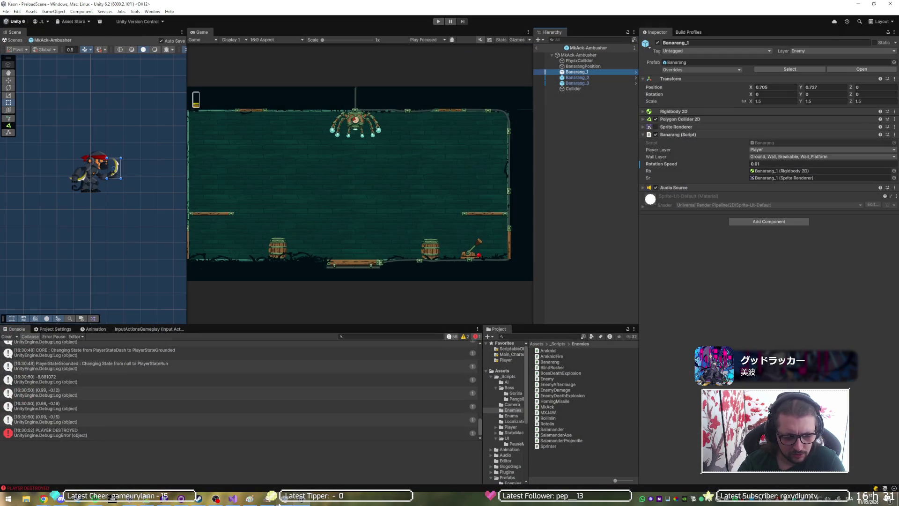
Step: Glance over Banarang.cs, then bring up the MkAck script
left_click(233, 499)
scroll("down", 3)
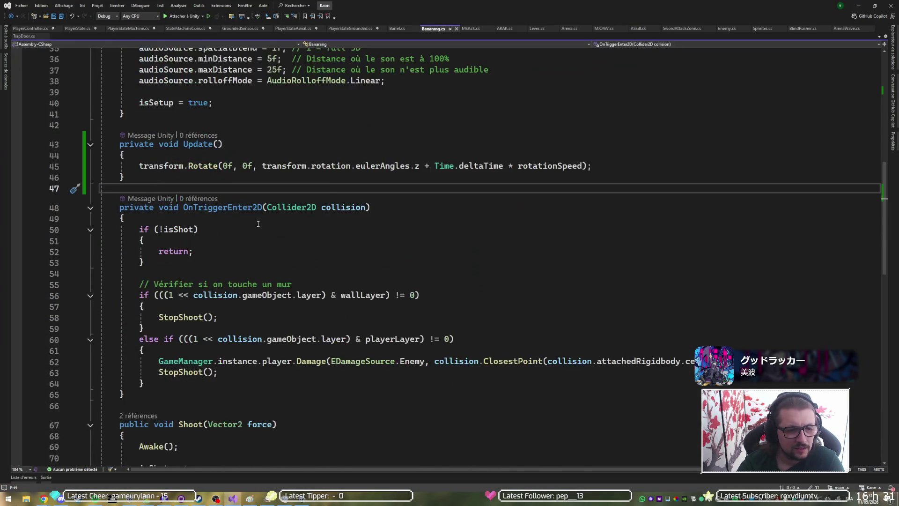
scroll("up", 3)
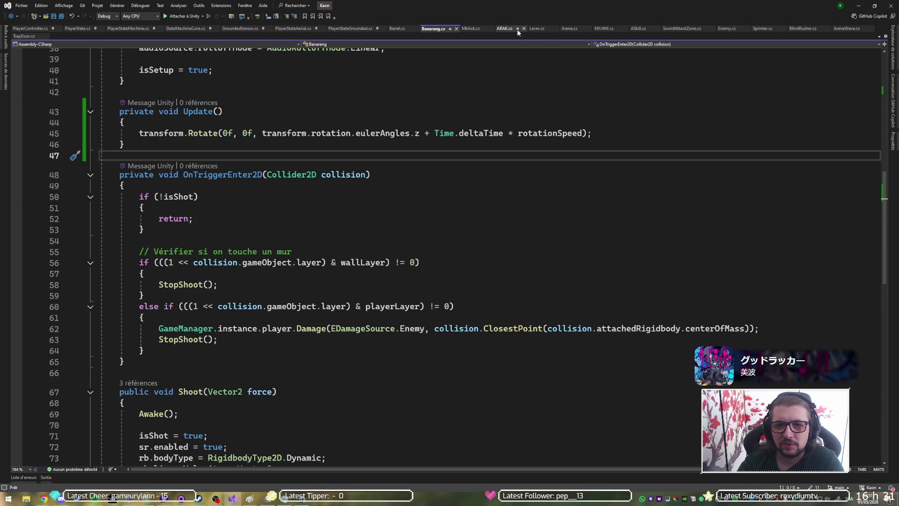
left_click(465, 30)
scroll("down", 3)
scroll("up", 3)
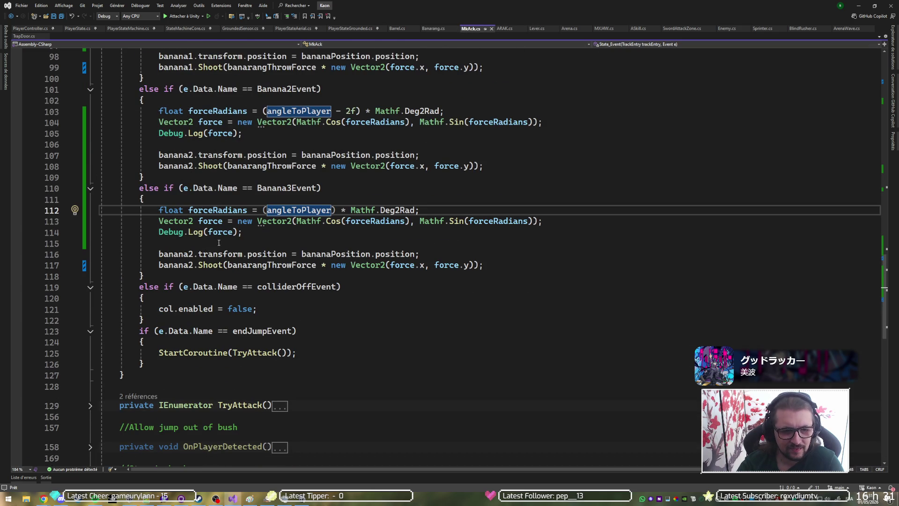
Step: Change banana2 to banana3 on lines 116–117 of the Banana3Event branch and save
left_click(191, 254)
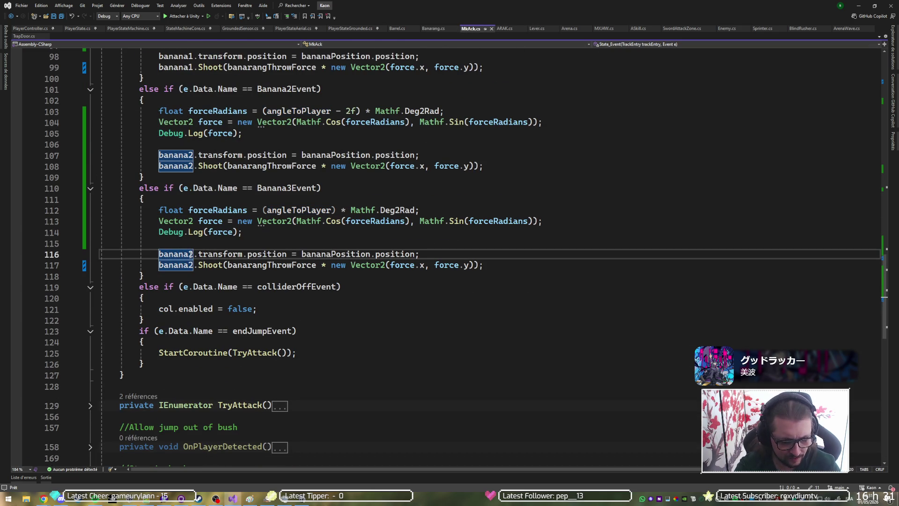
key("BackSpace")
type("3")
key("Escape")
key("Down")
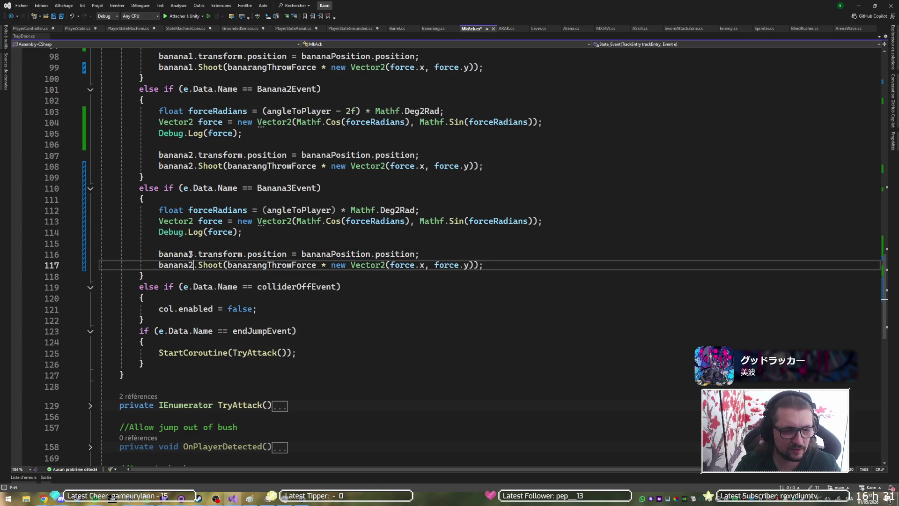
key("BackSpace")
type("3")
key("ctrl+s")
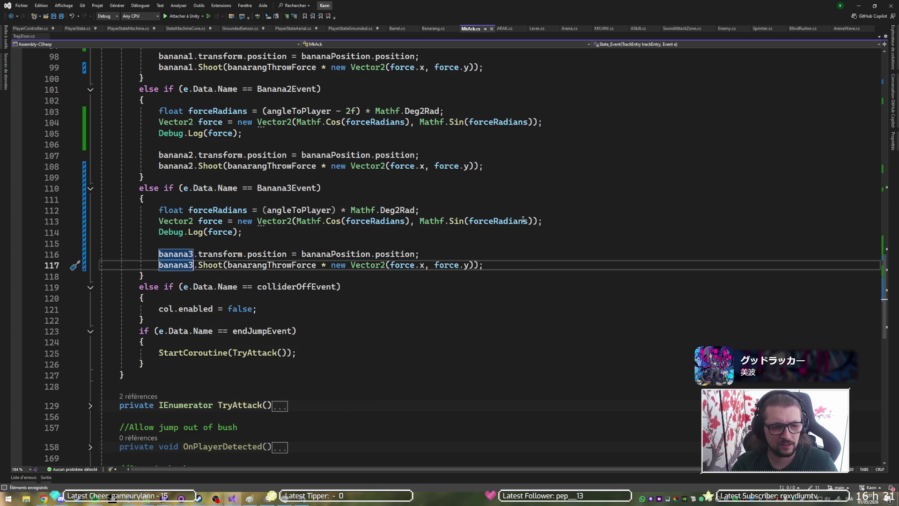
key("alt+Tab")
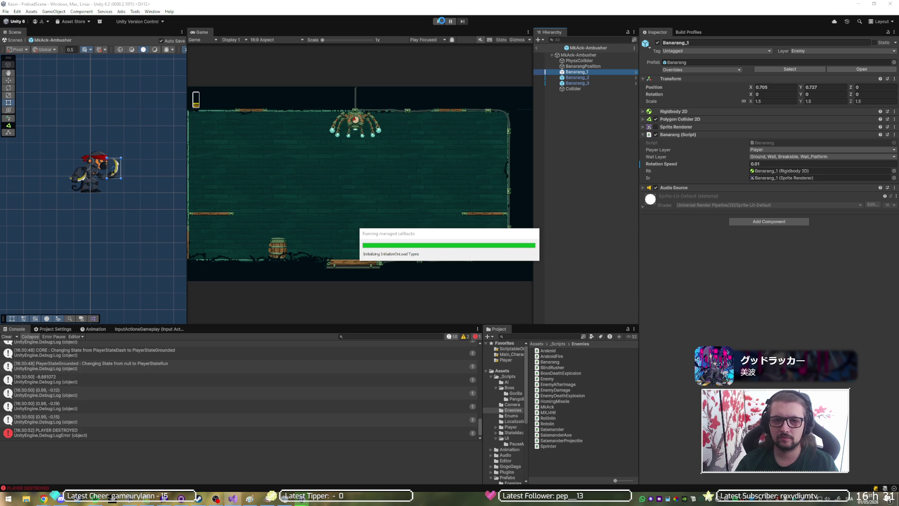
Step: Restart play mode and jump and run the character around the sewer room floor
left_click(439, 22)
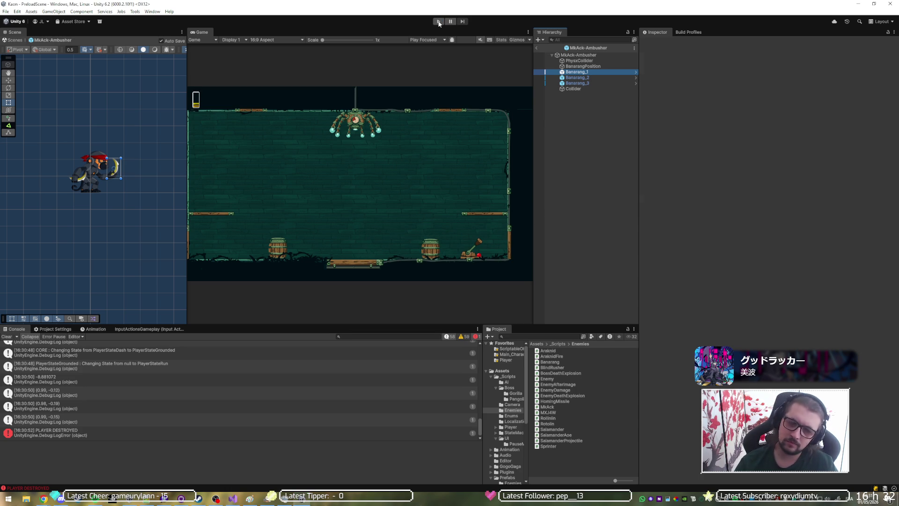
left_click(439, 22)
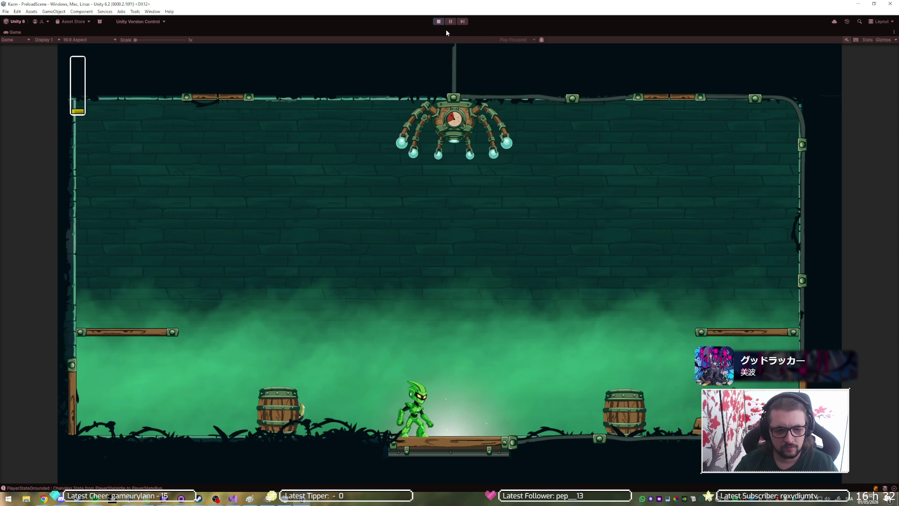
key("space")
key("space")
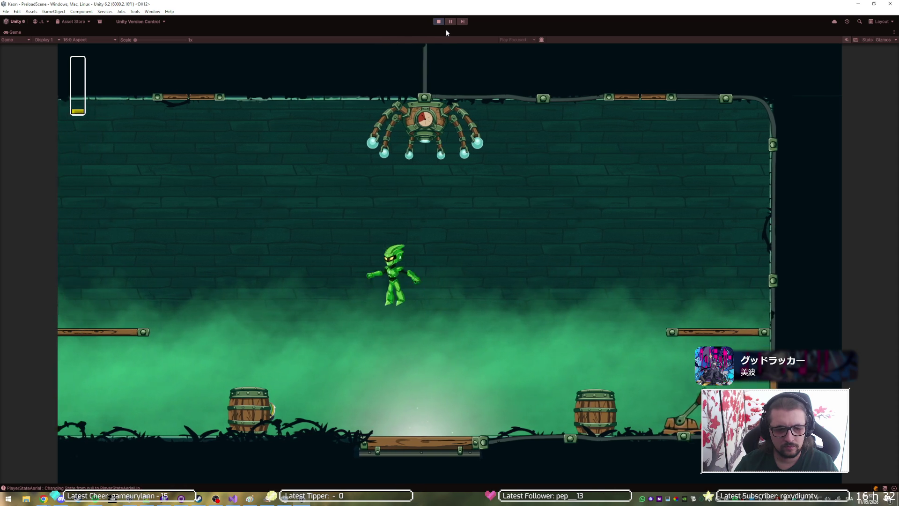
key("space")
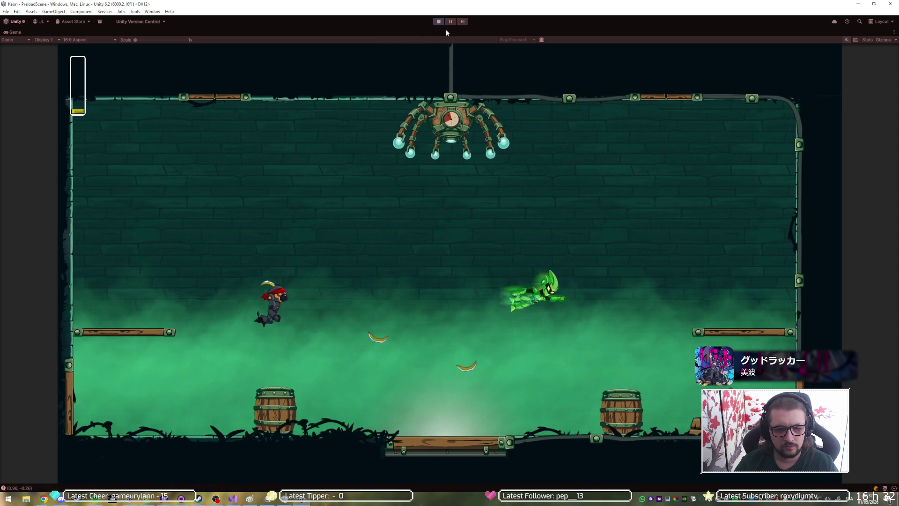
key("a")
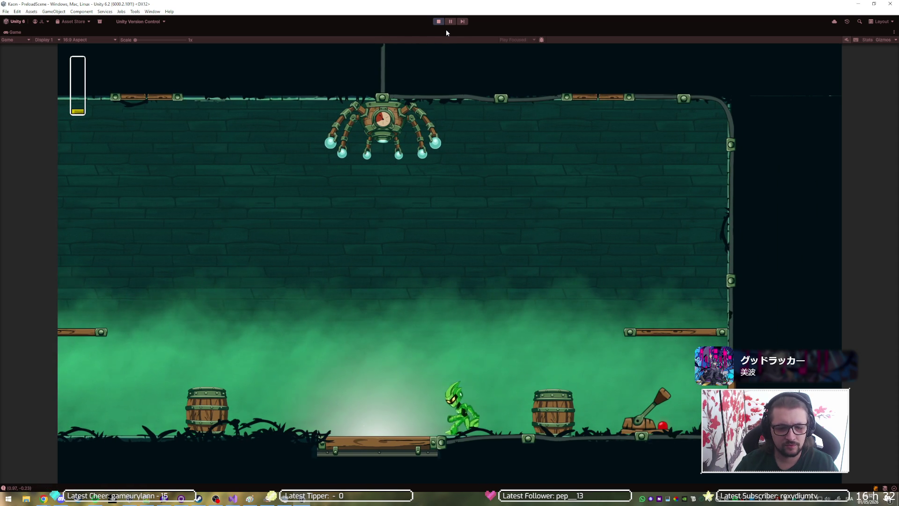
key("a")
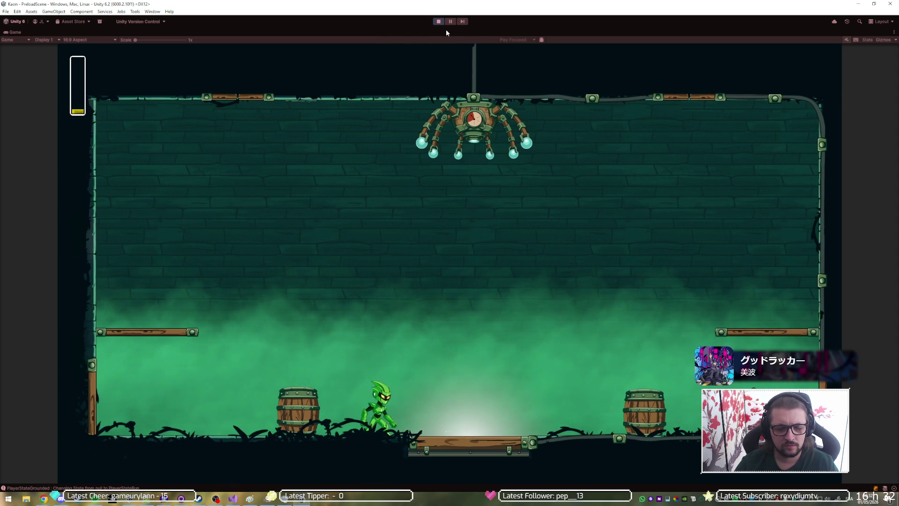
key("d")
key("space")
key("a")
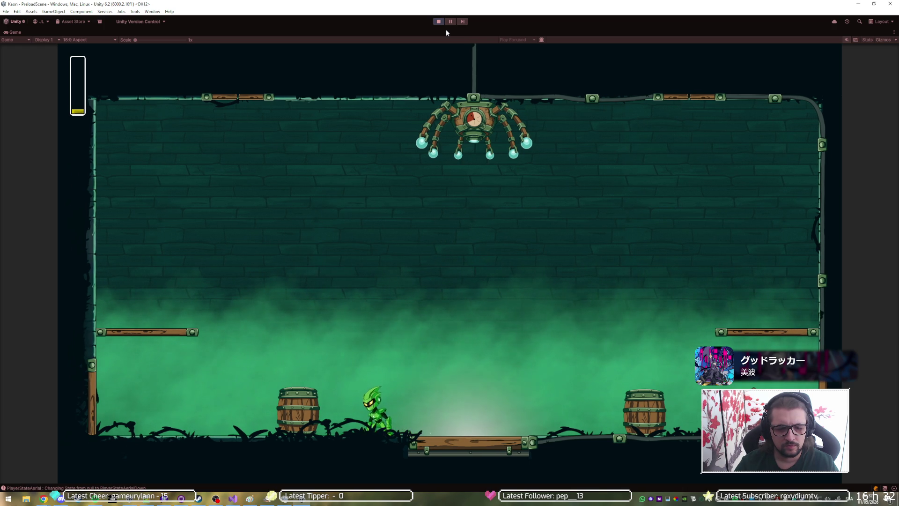
Step: Jump past the barrels and move toward MkAck to trigger its banarang throws
key("d")
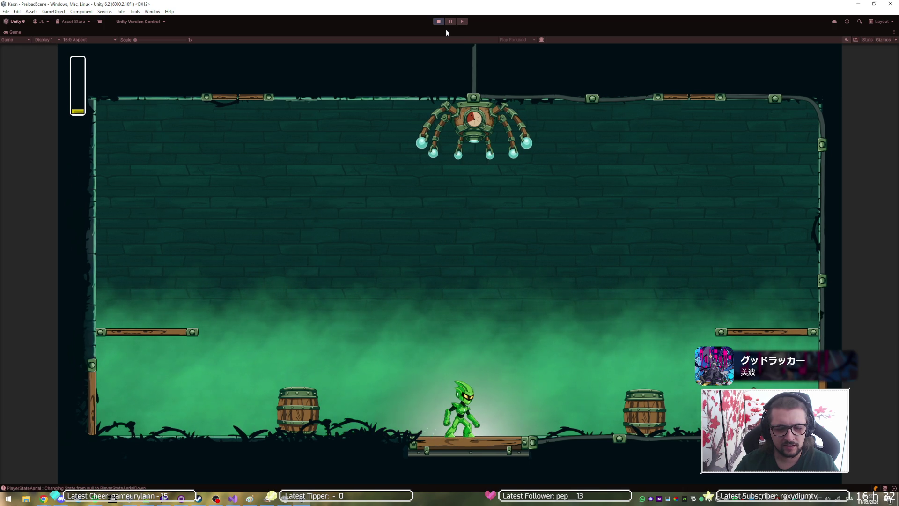
key("space")
key("d")
key("a")
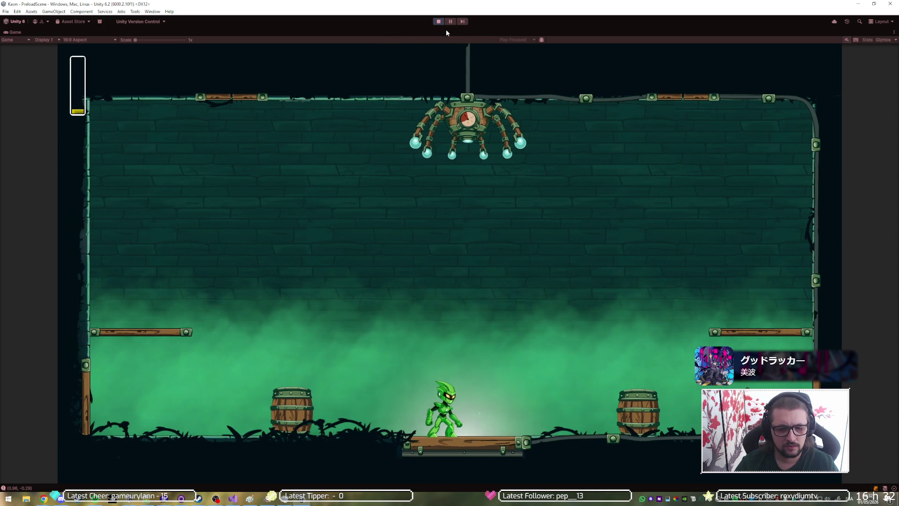
key("space")
key("d")
key("a")
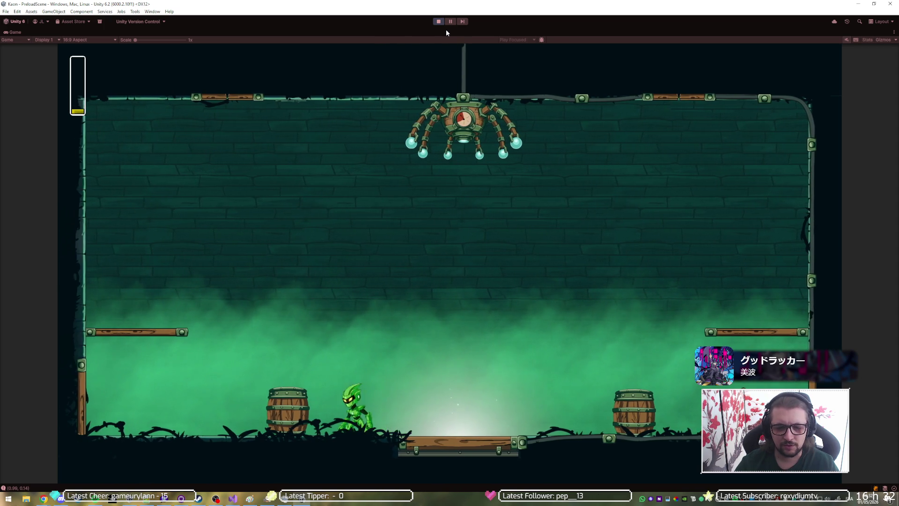
key("d")
key("space")
key("a")
key("a")
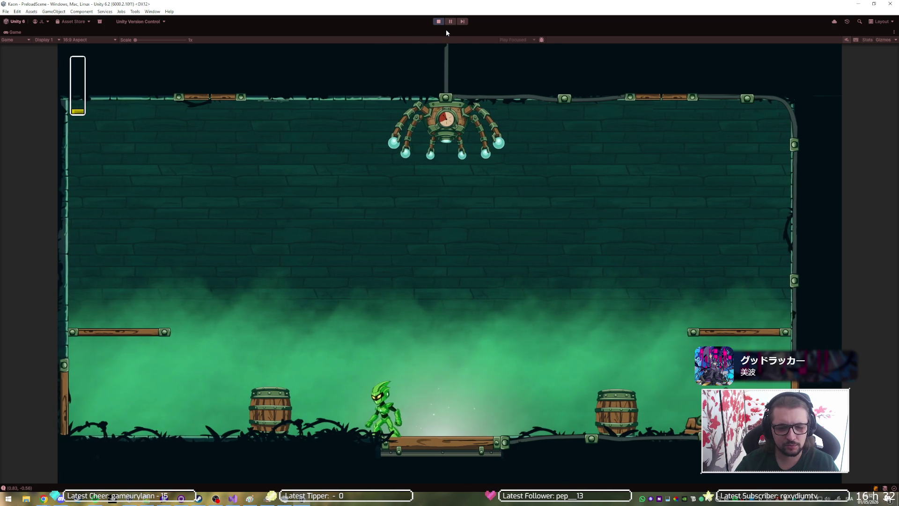
Step: Keep jumping and dashing around the centre platform to draw out MkAck's three banarangs
key("space")
key("d")
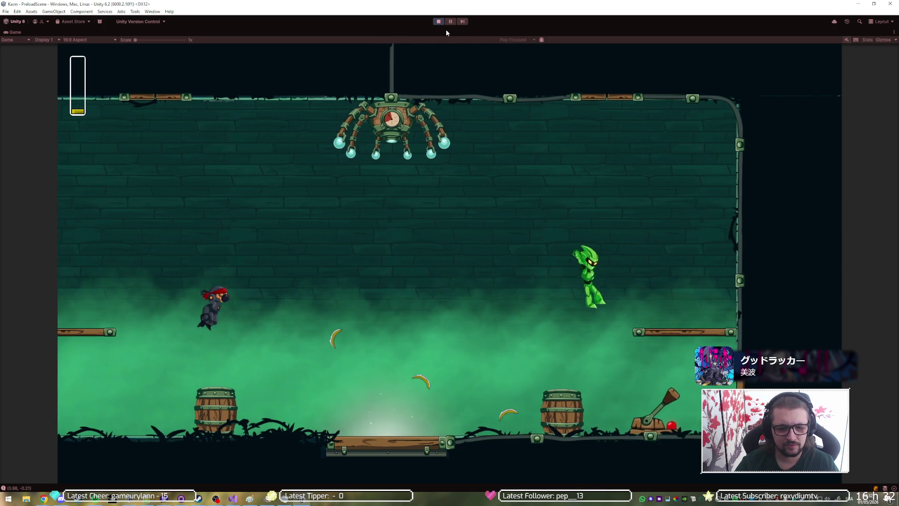
key("a")
key("a")
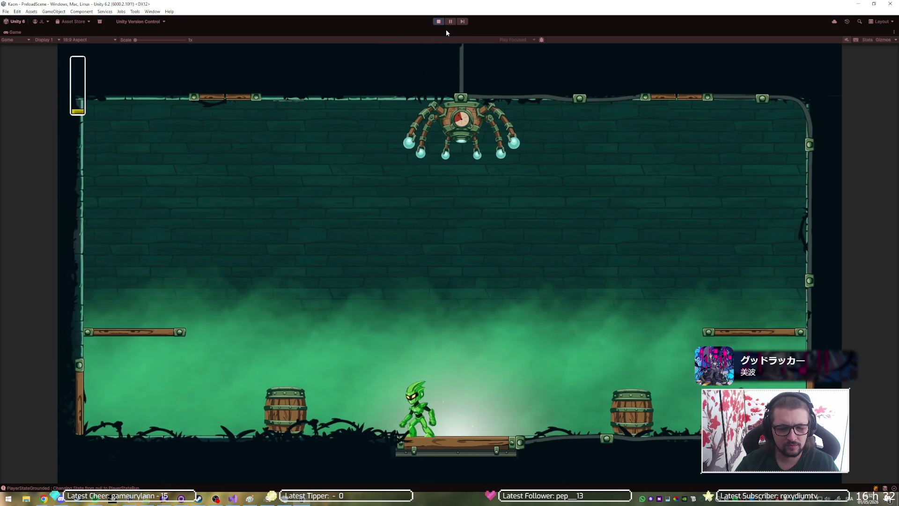
key("space")
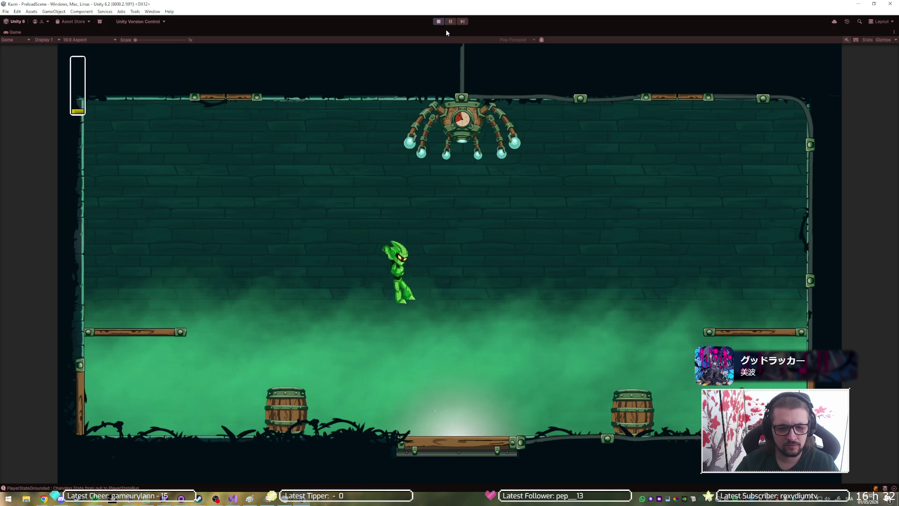
key("d")
key("a")
key("space")
key("d")
key("a")
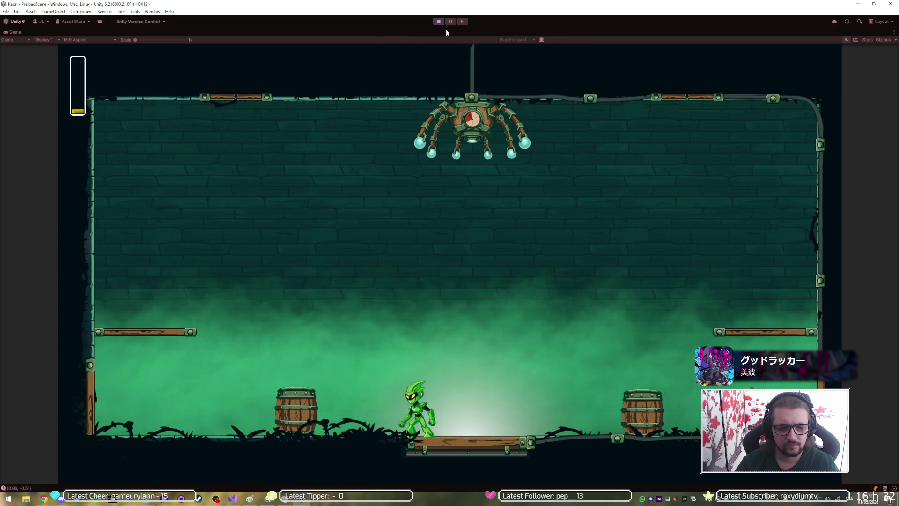
key("space")
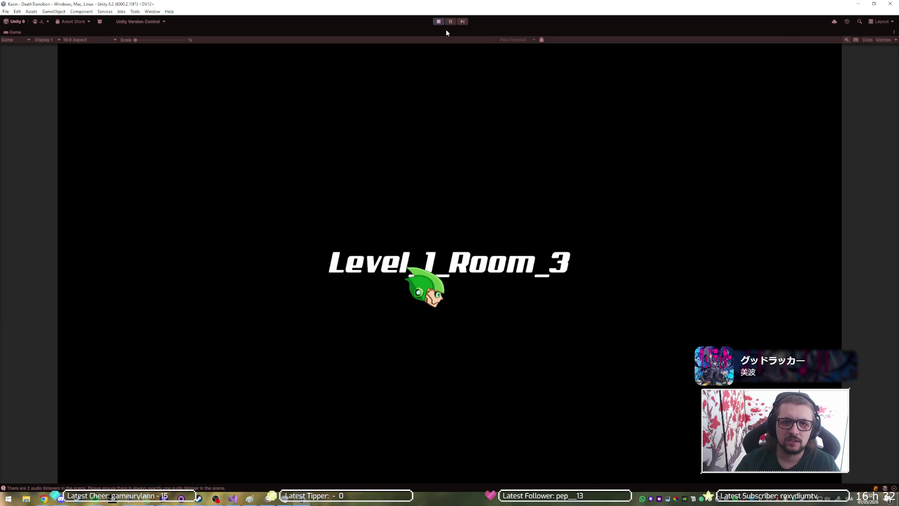
Step: Pause the game and switch to Chrome with the reference walkthrough video
left_click(448, 24)
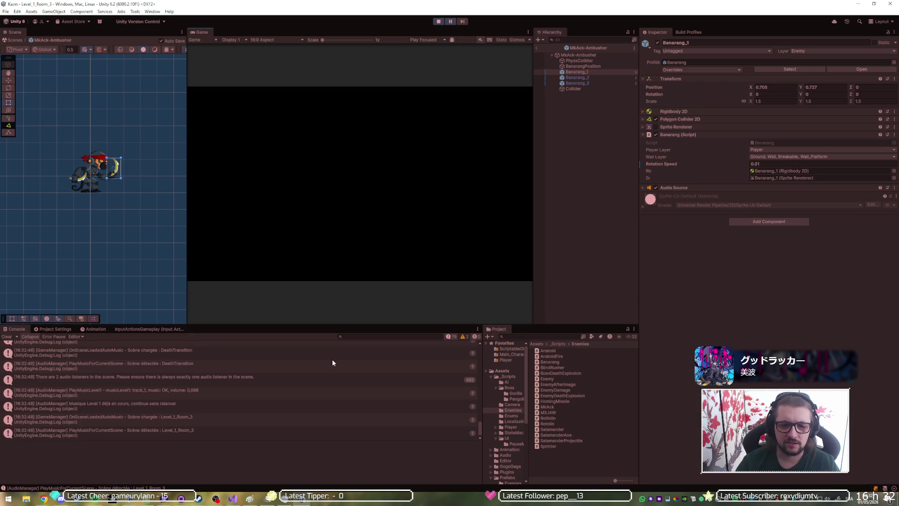
mouse_move(44, 498)
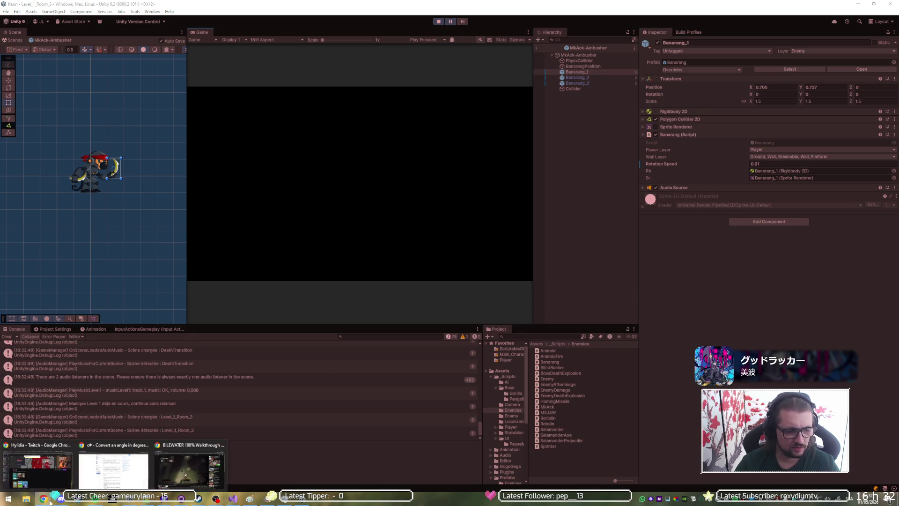
left_click(174, 475)
Step: Pause the Bilewater walkthrough at 28:53 and make it fill the screen
mouse_move(403, 371)
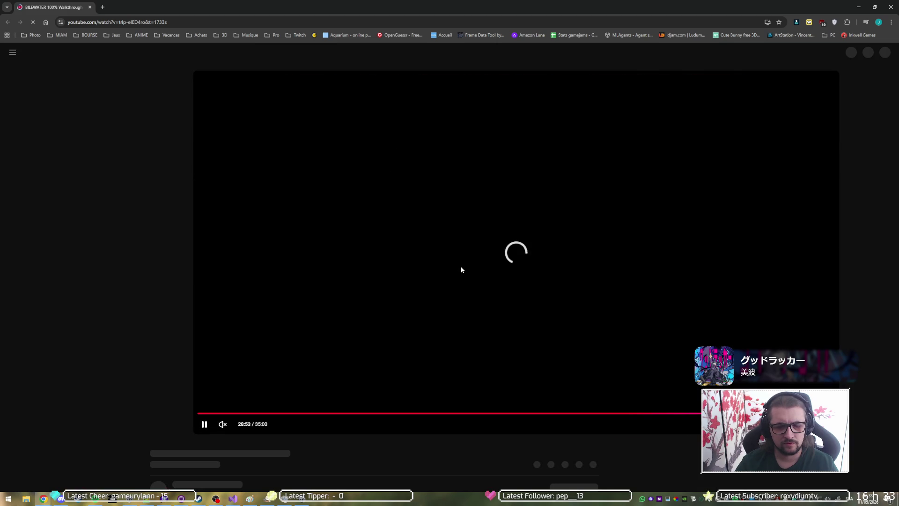
left_click(461, 270)
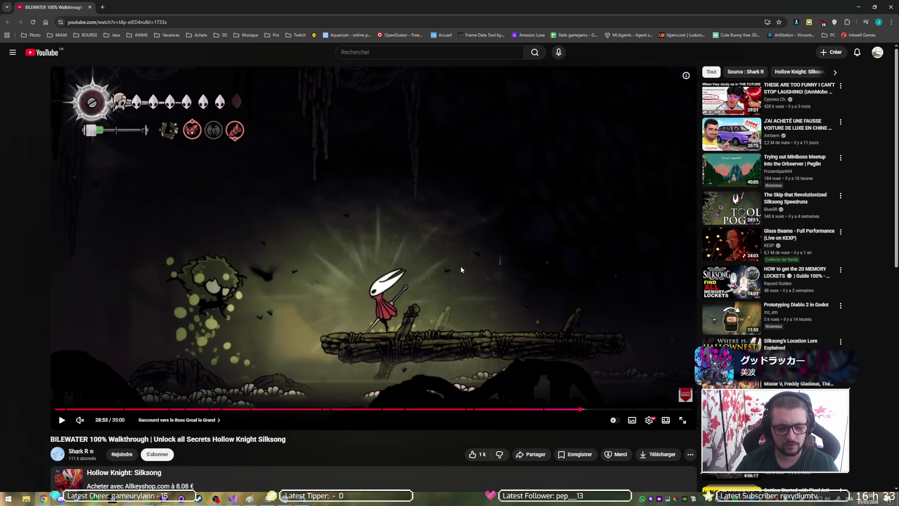
double_click(465, 251)
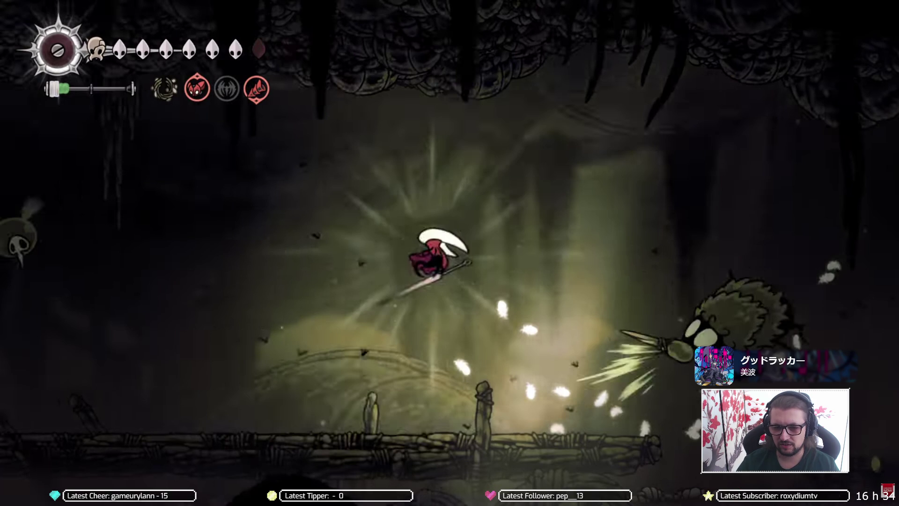
Step: Frame-step the footage to study the spear throws, resume playback, then switch to Discord
key("Right")
key("Right")
key("Right")
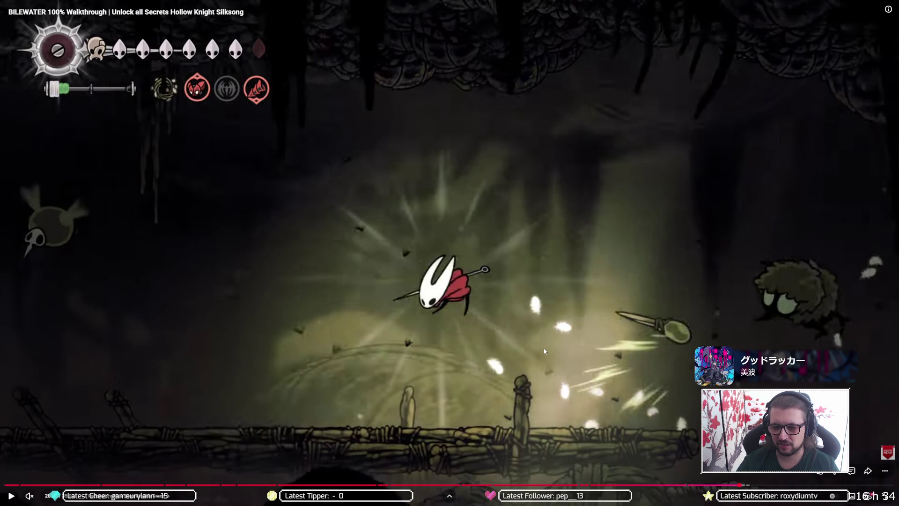
key("period")
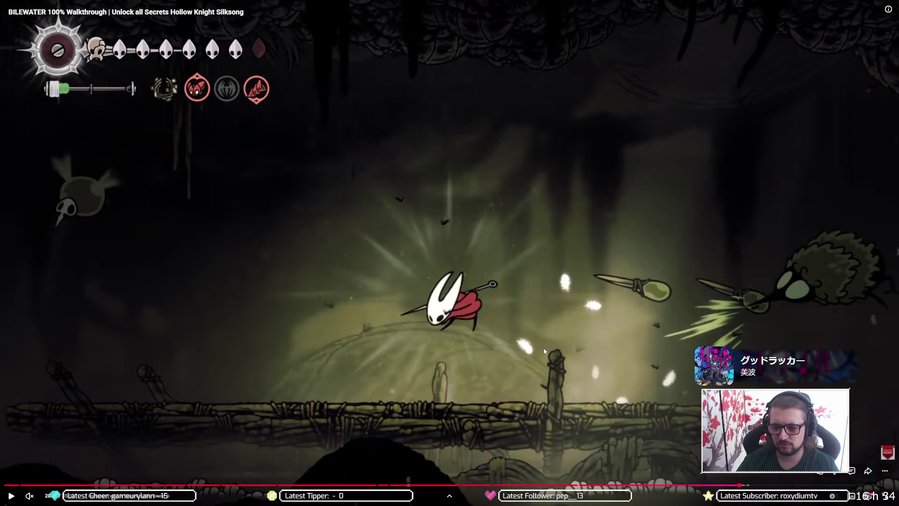
key("period")
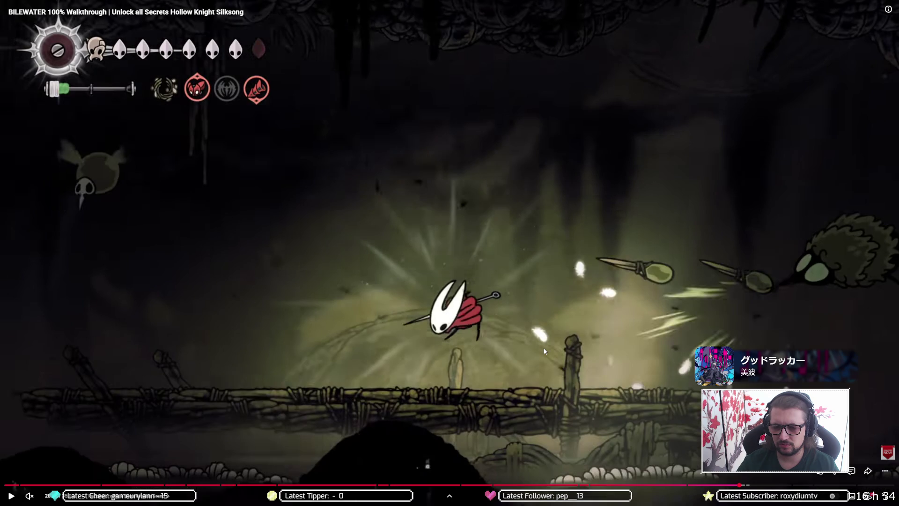
key("period")
key("period")
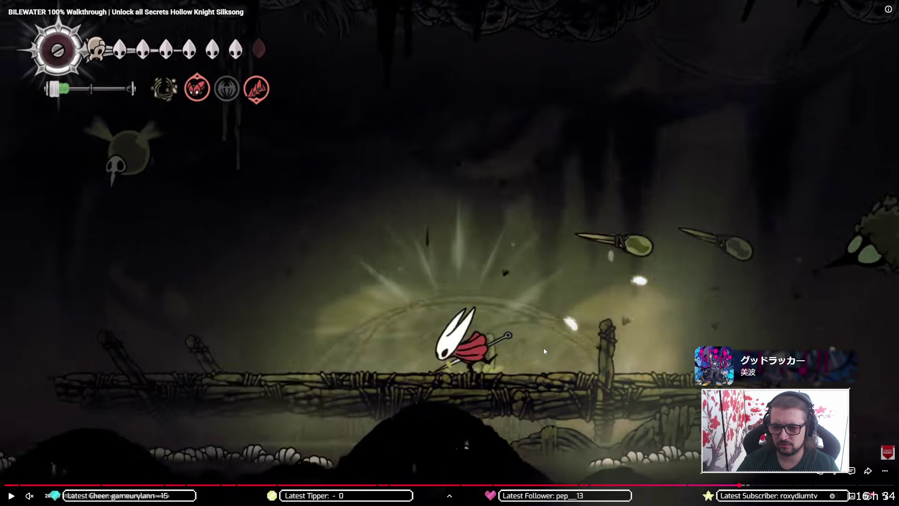
key("period")
key("period")
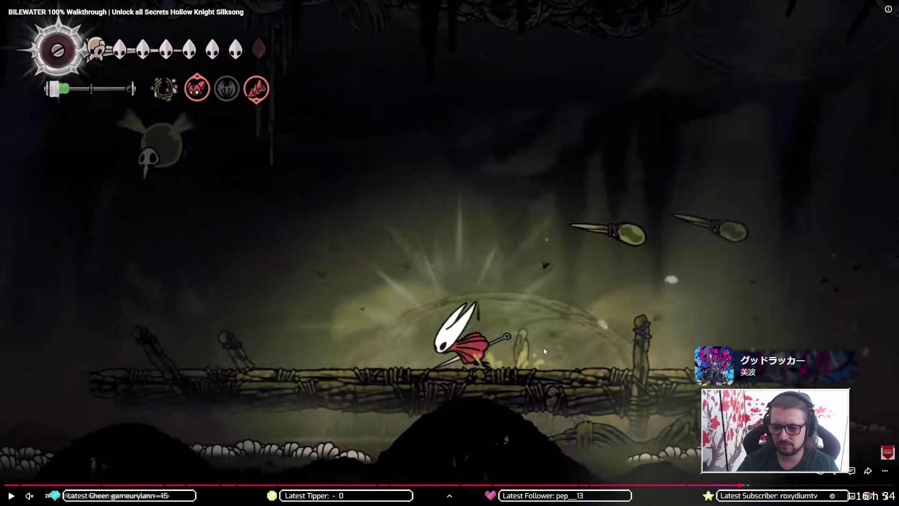
key("period")
key("period")
key("period")
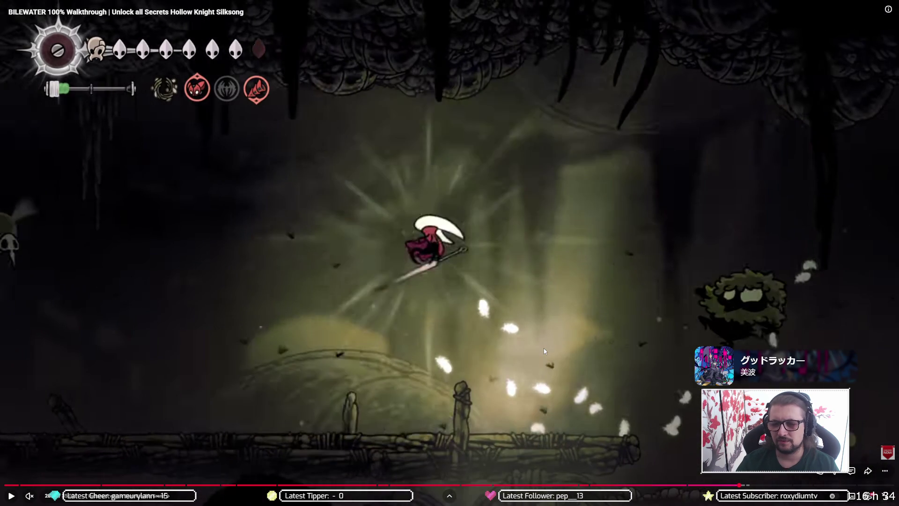
key("period")
key("space")
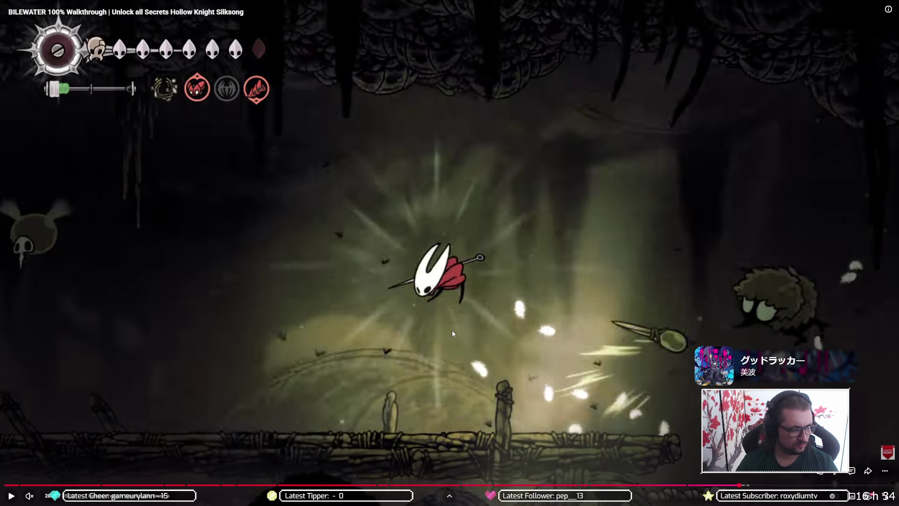
key("alt+Tab")
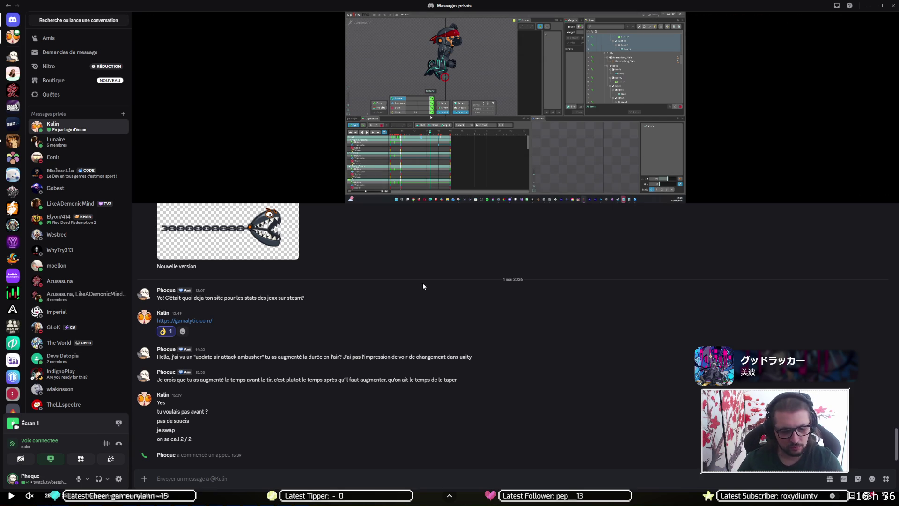
Step: Return from the Discord conversation to the Unity editor with the MkAck-Ambusher prefab
key("alt+Tab")
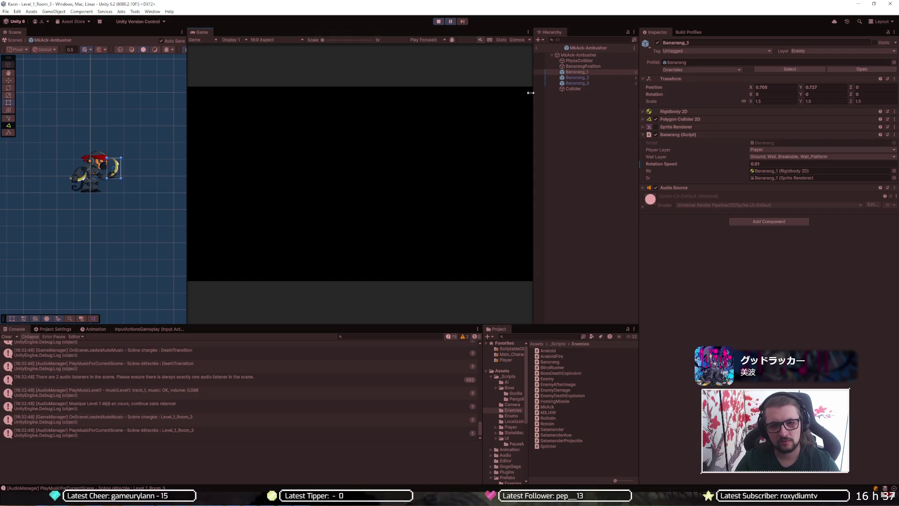
Step: Start a play test with the Game view maximized and jump around the centre platform
left_click(437, 21)
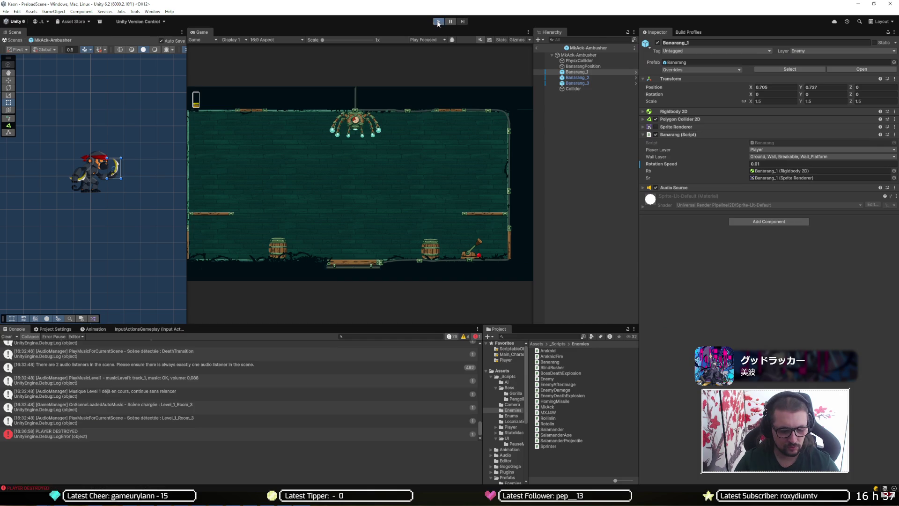
key("shift+space")
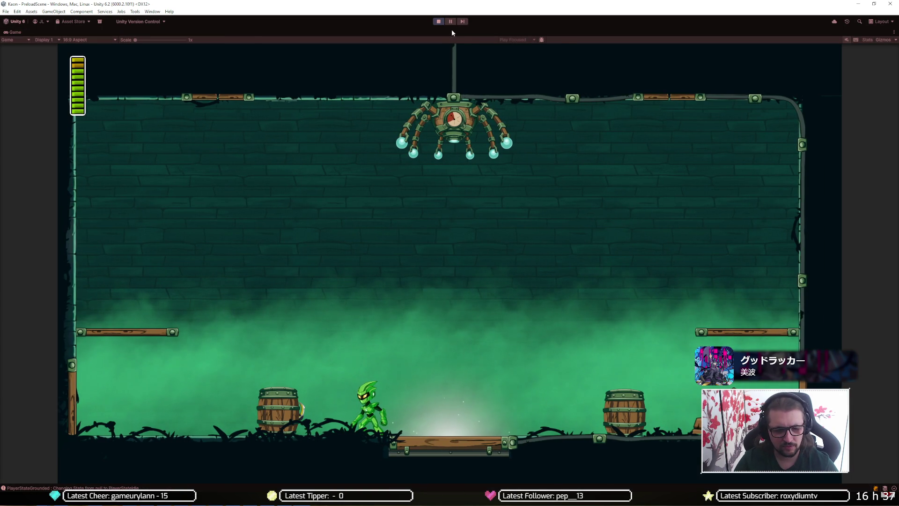
key("space")
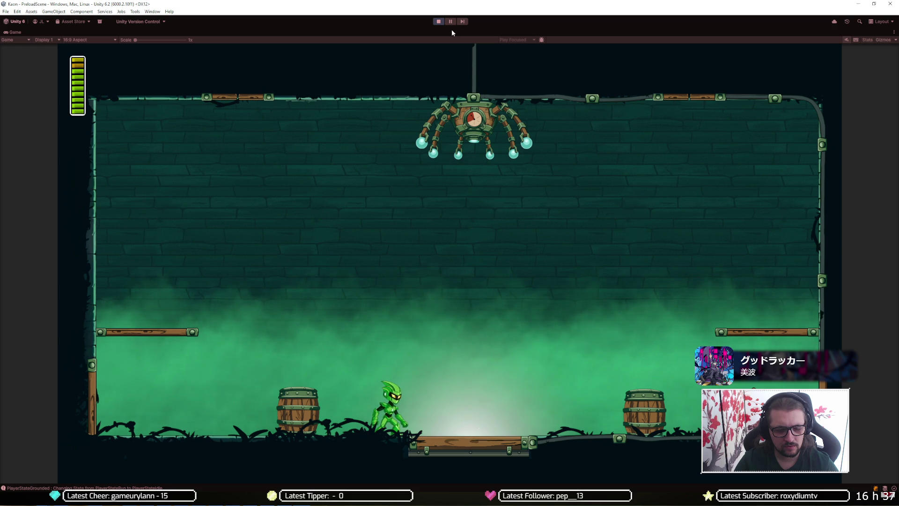
key("space")
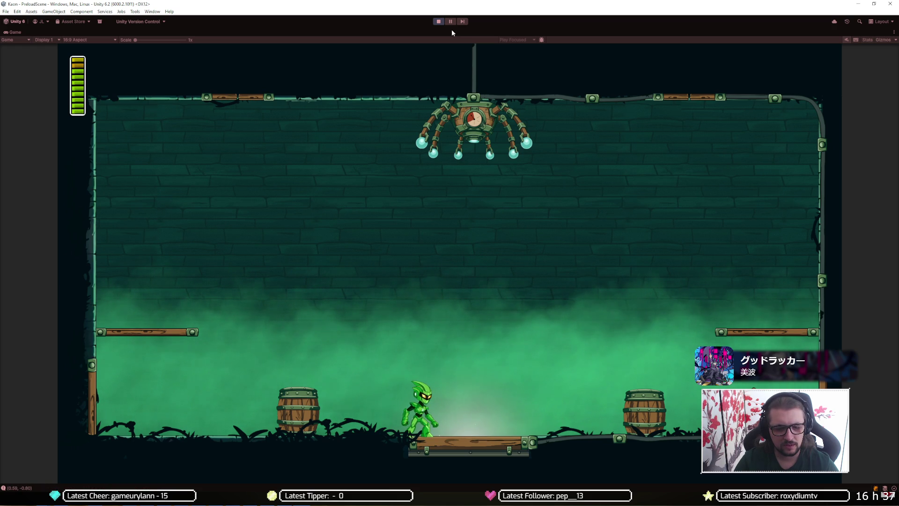
key("space")
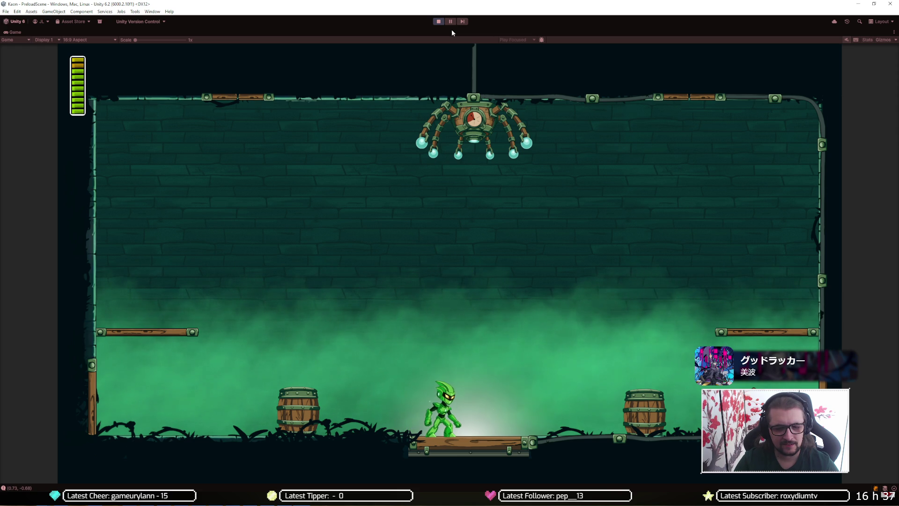
key("space")
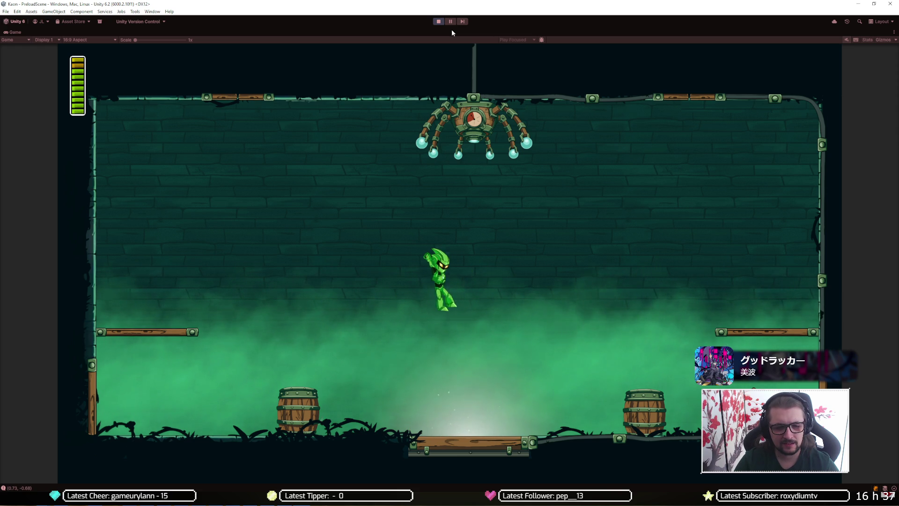
key("space")
Step: Jump and dash across the centre platform, then climb the right wall
key("d")
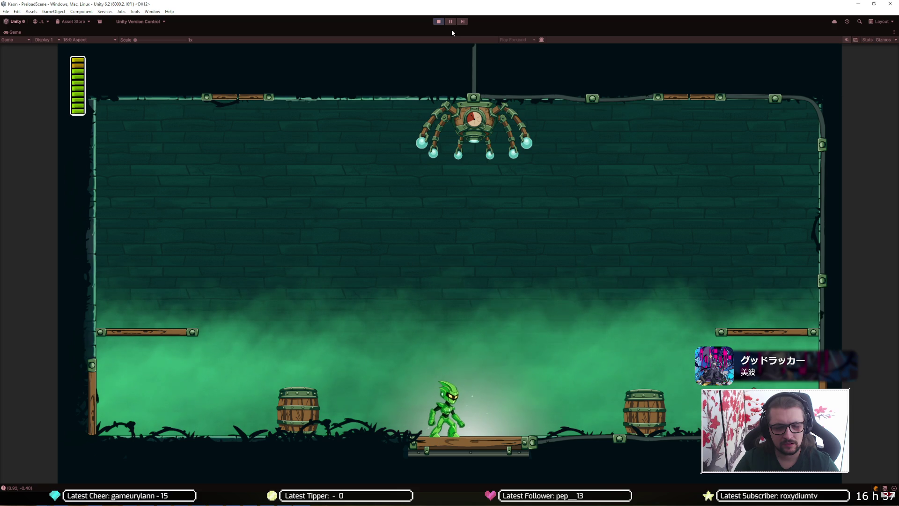
key("space")
key("space")
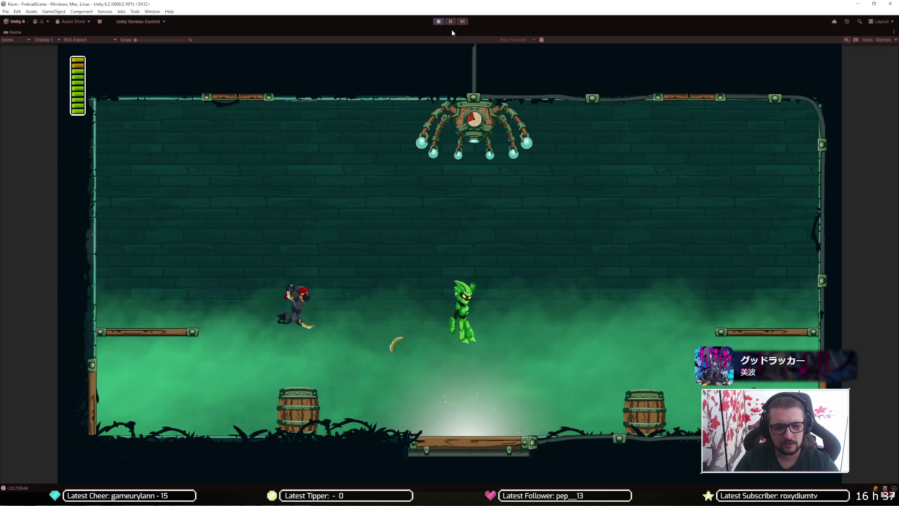
key("d")
key("a")
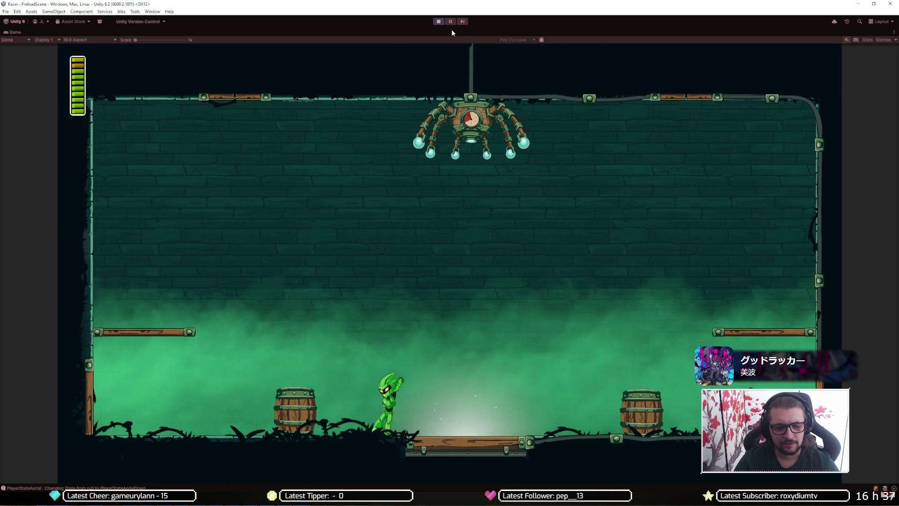
key("space")
key("d")
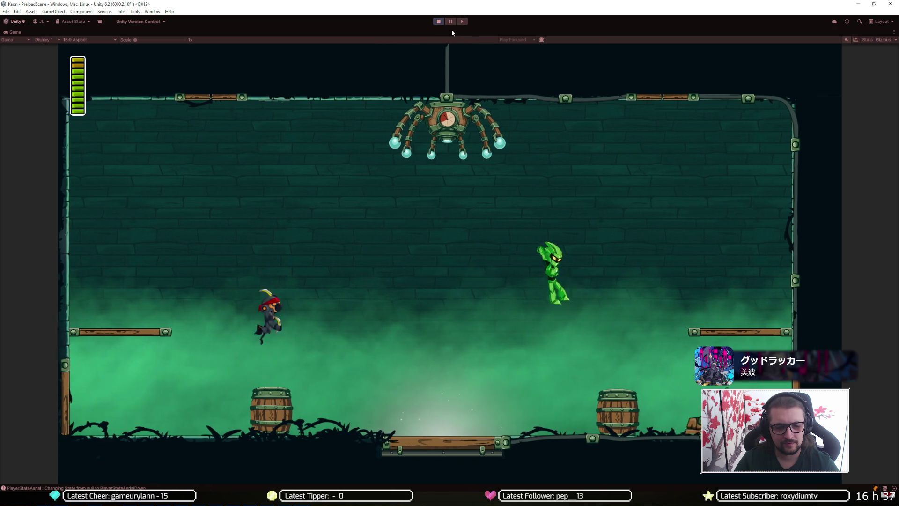
key("space")
key("a")
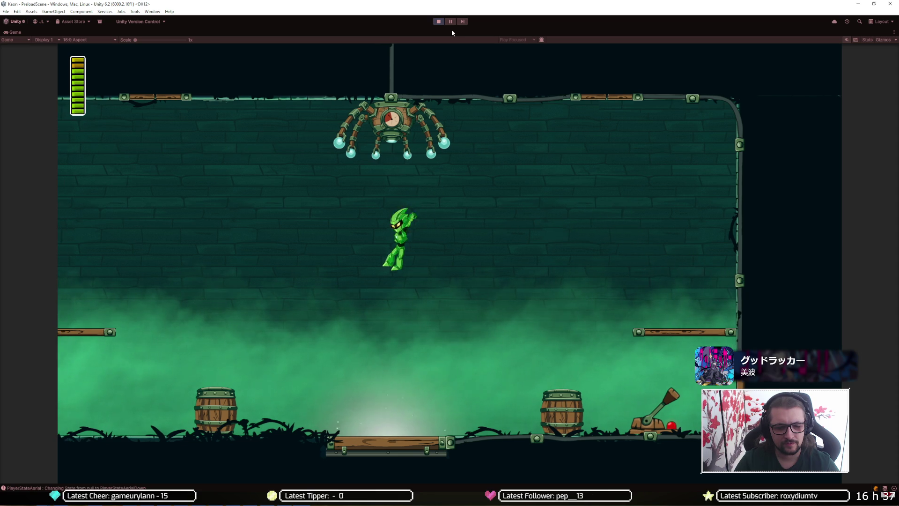
Step: Jump and slash at the red MkAck enemy, then run back toward the centre
key("space")
key("j")
key("space")
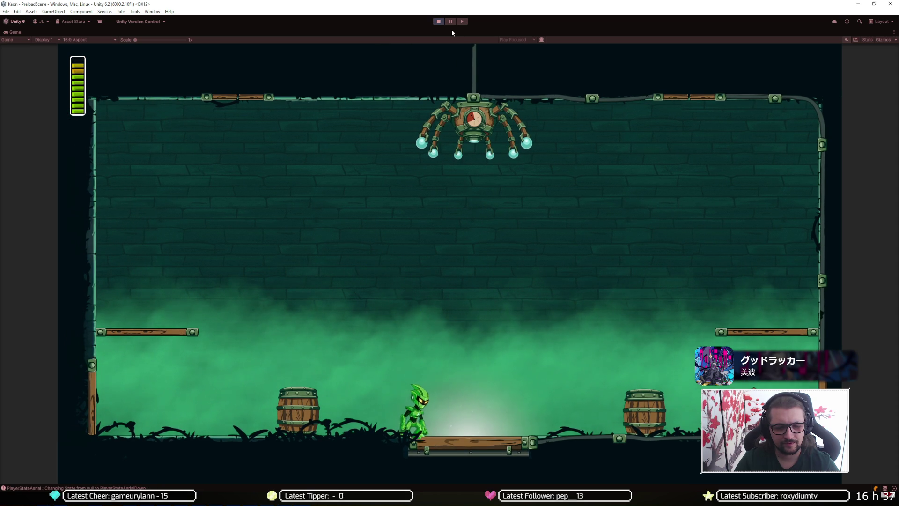
key("space")
key("space")
key("space")
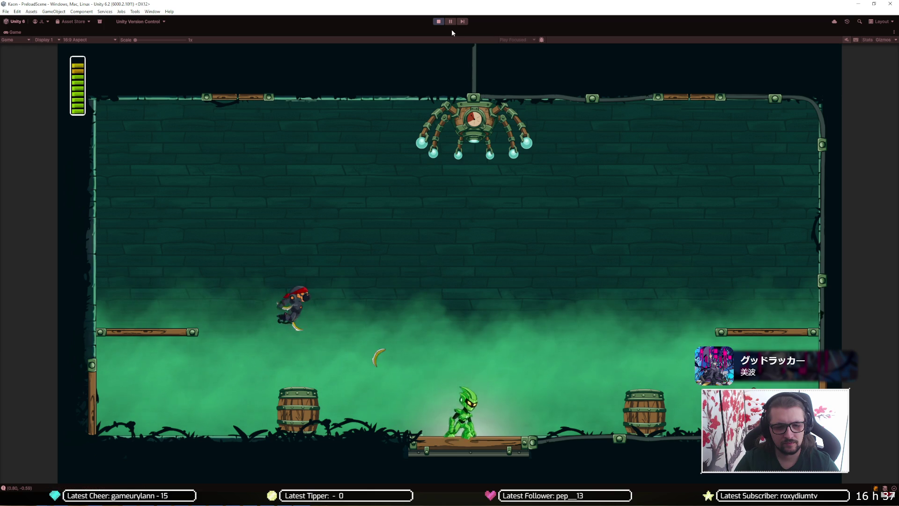
key("d")
key("a")
key("d")
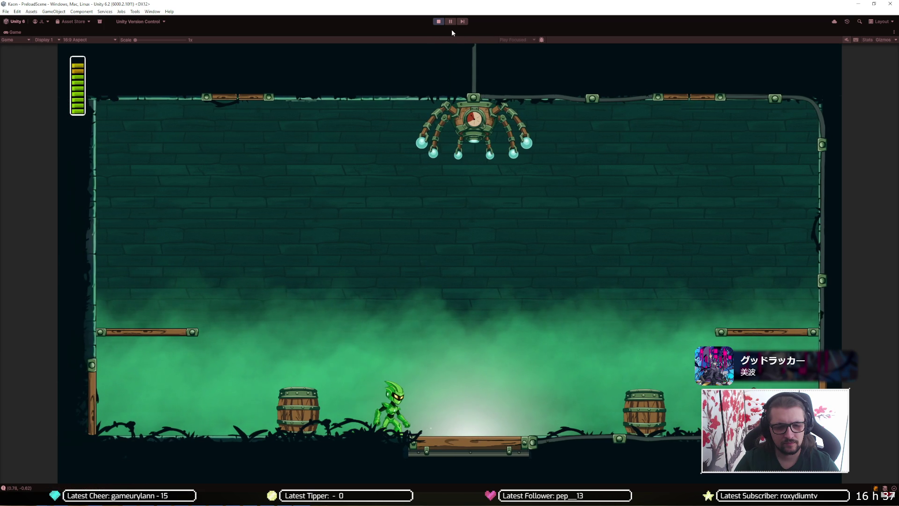
Step: Move across the arena and dash right through the thrown bananas
key("d")
key("space")
key("a")
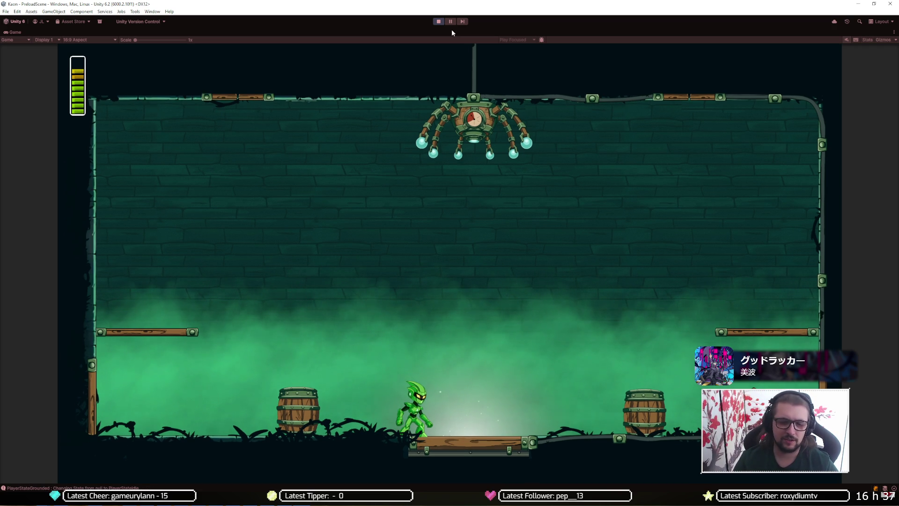
key("Right")
key("space")
key("Left")
key("Right")
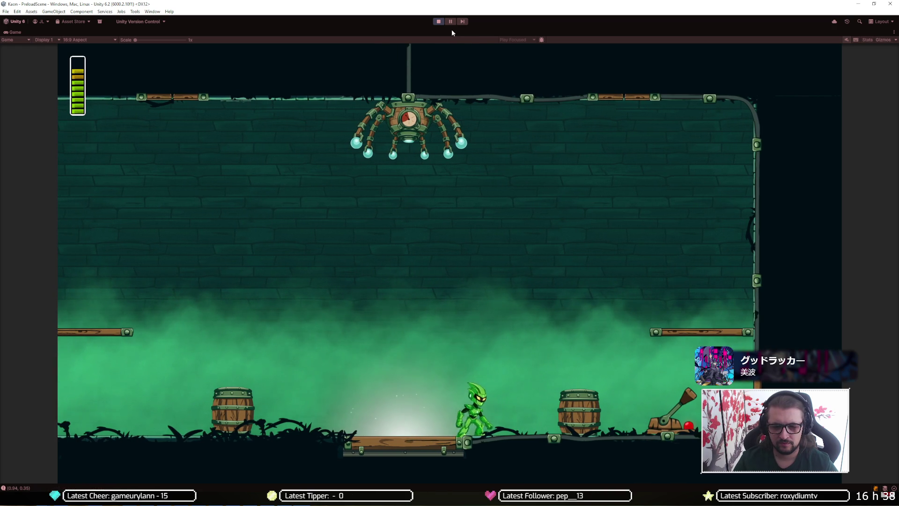
Step: Jump left across the arena onto the left ledge and wall-jump off it
key("space")
key("Left")
key("Left")
key("space")
key("Right")
key("Left")
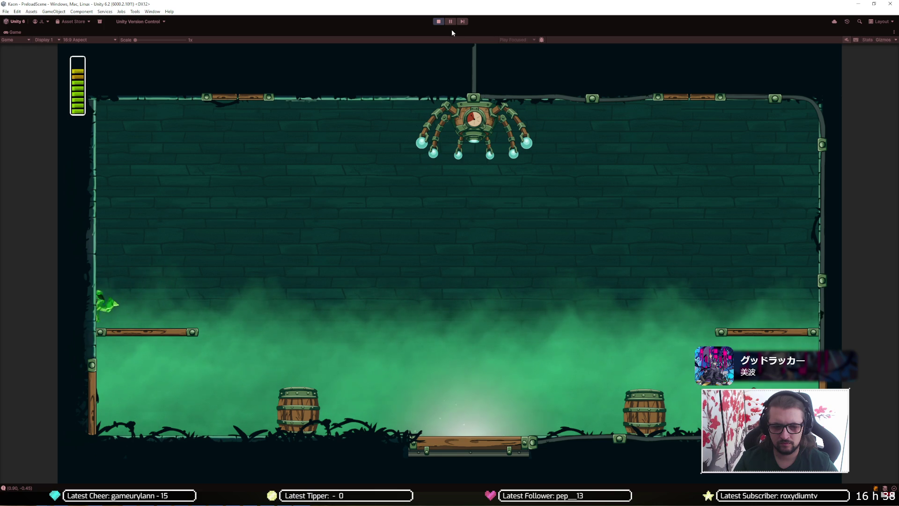
key("space")
key("Right")
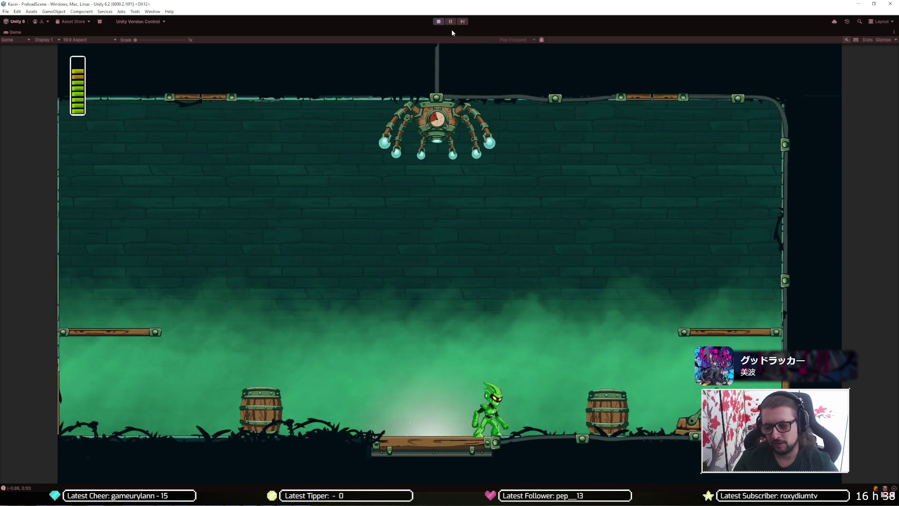
Step: Open the in-game pause menu, stop the play test, and start another run
key("Escape")
left_click(439, 21)
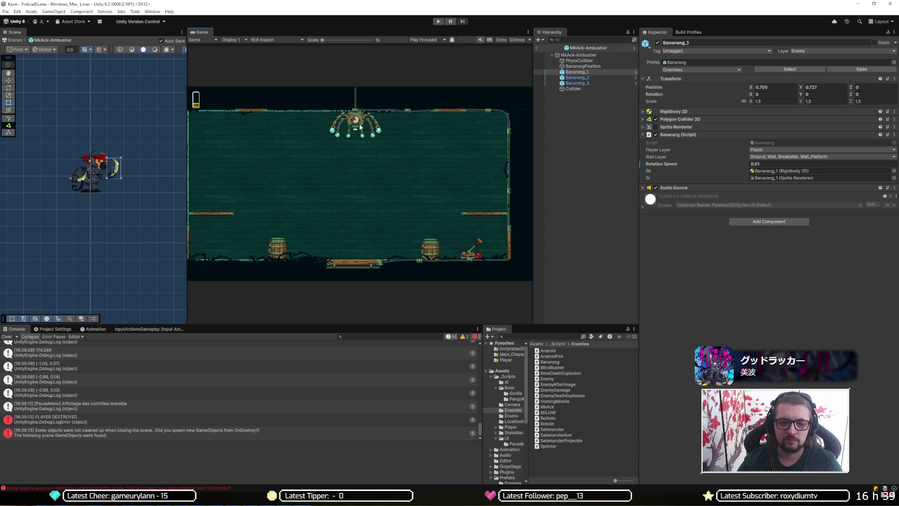
left_click(435, 23)
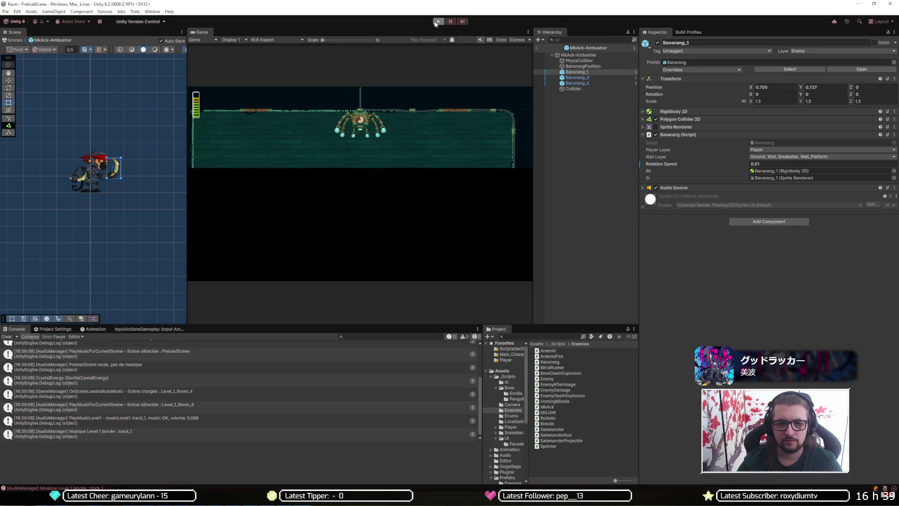
mouse_move(475, 504)
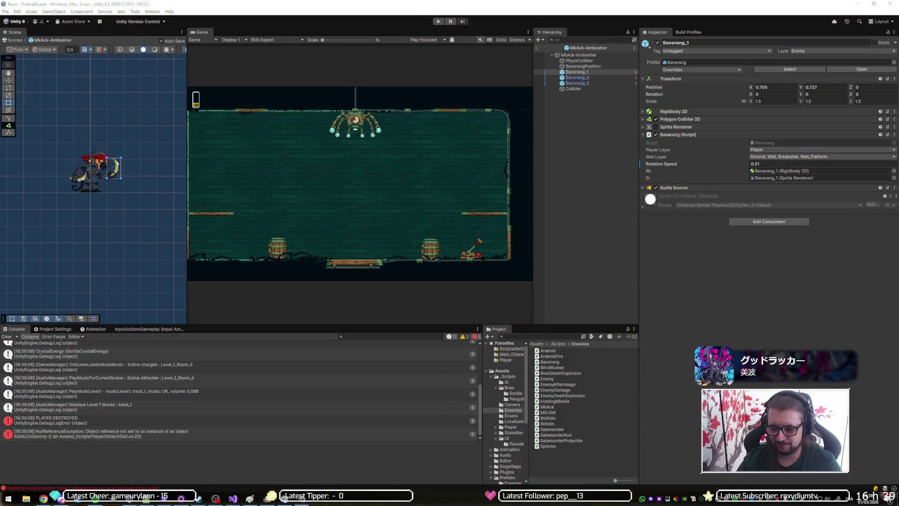